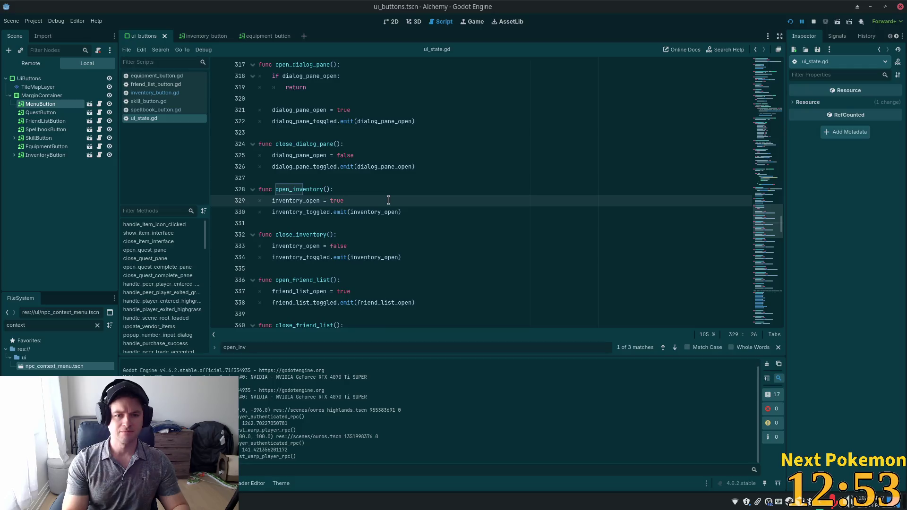
Add a close_all_panes() call at the top of open_inventory() with autocomplete, then select it for reuse.
{"action": "key", "text": "Up"}
{"action": "key", "text": "Return"}
{"action": "type", "text": "close"}
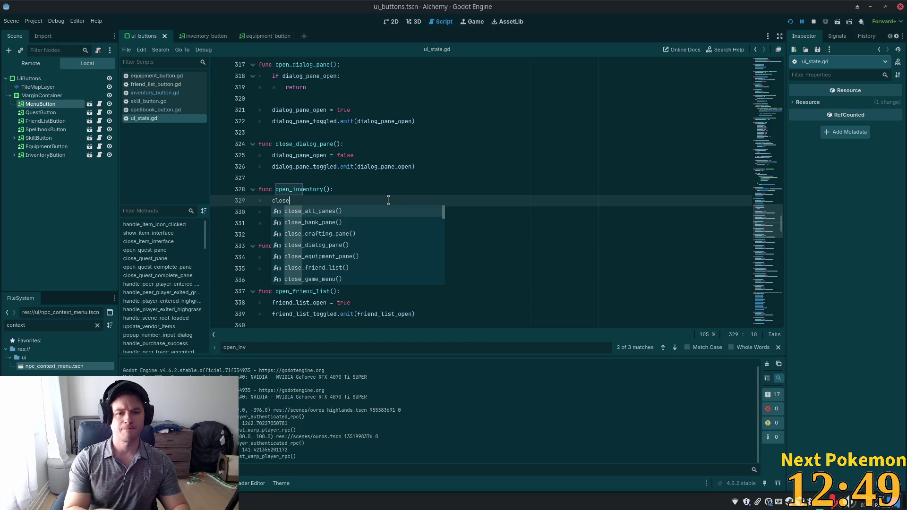
{"action": "key", "text": "Return"}
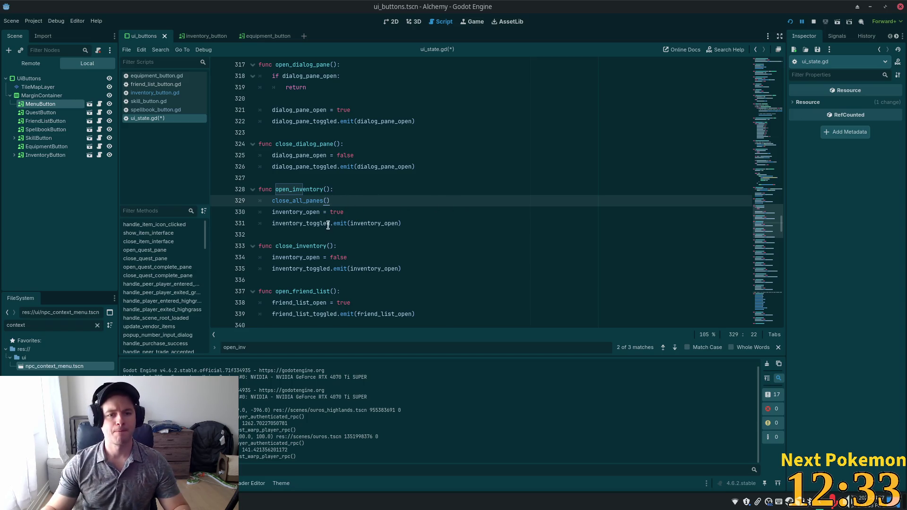
{"action": "scroll", "coordinate": [358, 247], "scroll_direction": "up", "scroll_amount": 1}
{"action": "scroll", "coordinate": [347, 209], "scroll_direction": "down", "scroll_amount": 3}
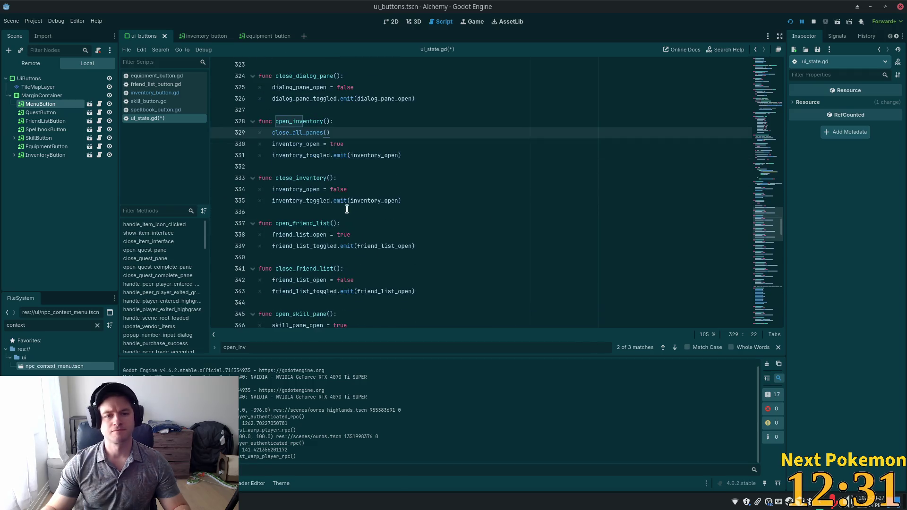
{"action": "mouse_move", "coordinate": [330, 132]}
{"action": "left_mouse_down"}
{"action": "mouse_move", "coordinate": [259, 132]}
{"action": "mouse_move", "coordinate": [274, 132]}
{"action": "left_mouse_up"}
{"action": "key", "text": "ctrl+c"}
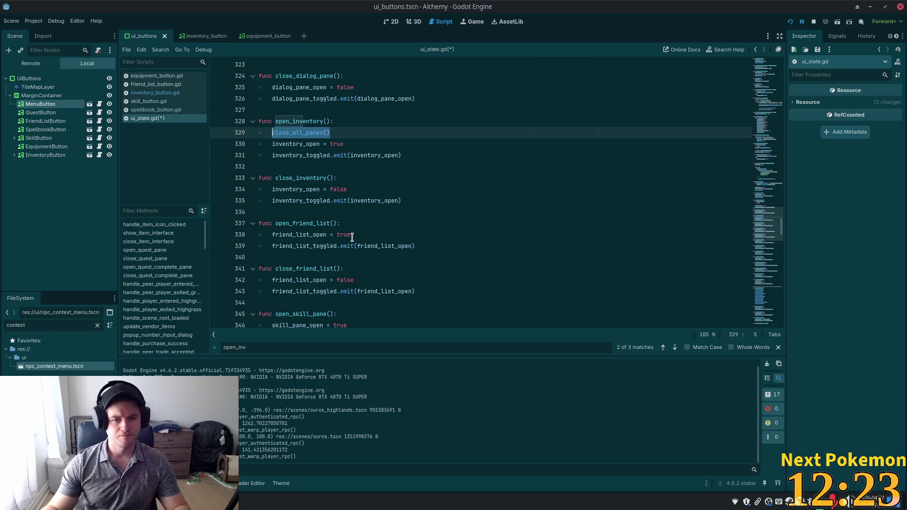
Paste close_all_panes() into open_friend_list() and start a new line in open_skill_pane().
{"action": "left_click", "coordinate": [349, 223]}
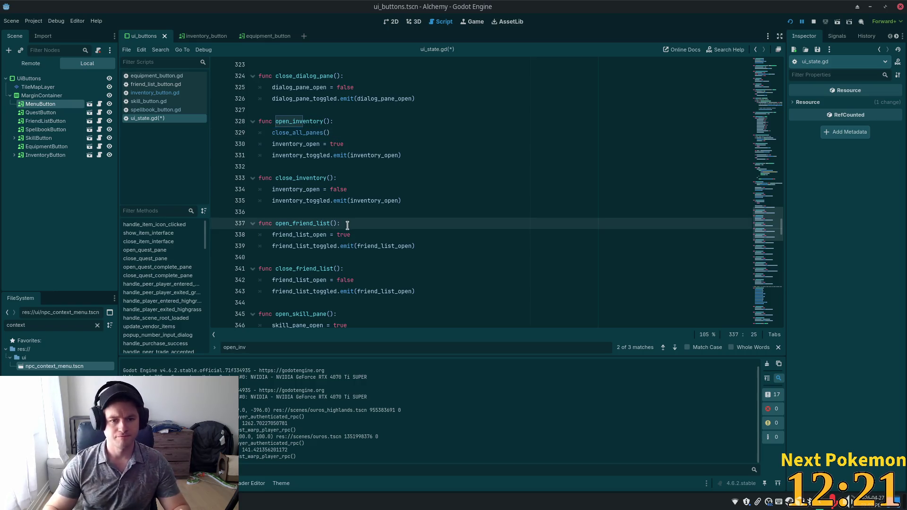
{"action": "key", "text": "Return"}
{"action": "key", "text": "ctrl+v"}
{"action": "scroll", "coordinate": [352, 216], "scroll_direction": "down", "scroll_amount": 3}
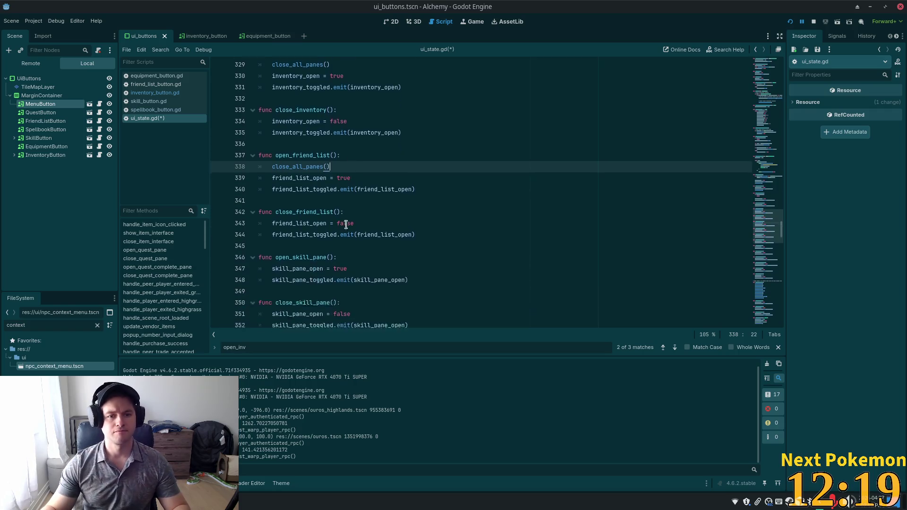
{"action": "left_click", "coordinate": [346, 221]}
{"action": "key", "text": "Return"}
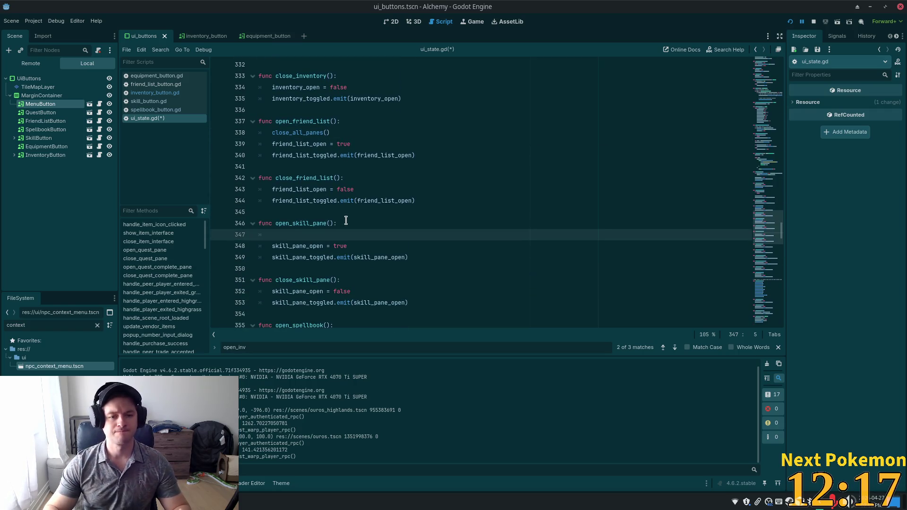
{"action": "scroll", "coordinate": [335, 217], "scroll_direction": "down", "scroll_amount": 2}
{"action": "scroll", "coordinate": [367, 242], "scroll_direction": "down", "scroll_amount": 2}
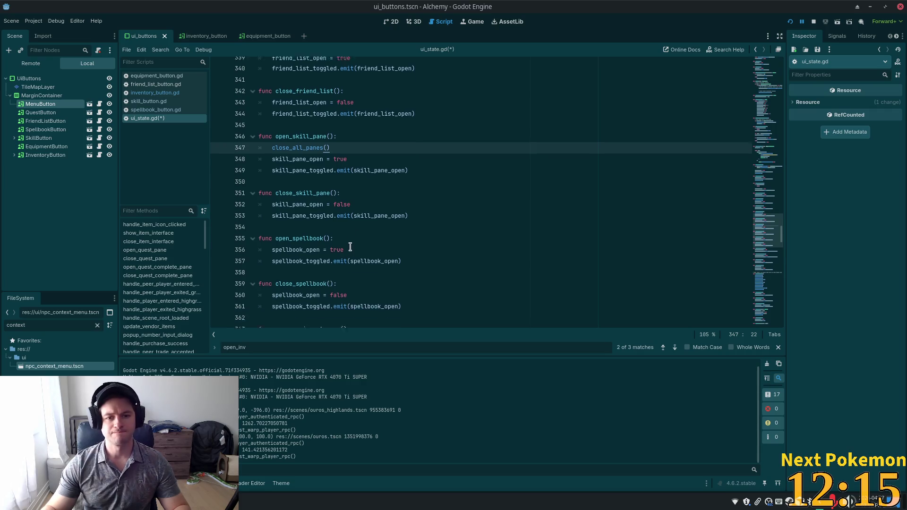
Paste close_all_panes() at the top of open_spellbook() and open_equipment_pane().
{"action": "left_click", "coordinate": [347, 189]}
{"action": "key", "text": "Return"}
{"action": "key", "text": "ctrl+v"}
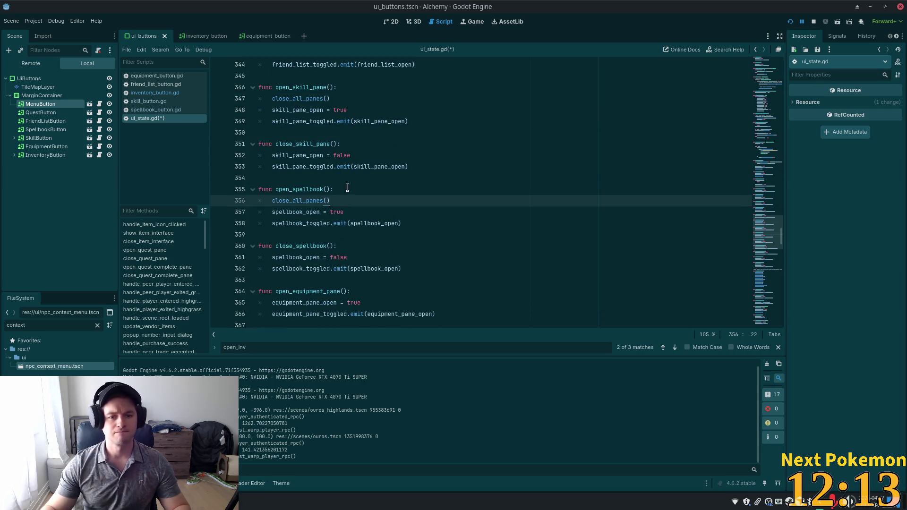
{"action": "scroll", "coordinate": [348, 189], "scroll_direction": "down", "scroll_amount": 2}
{"action": "left_click", "coordinate": [387, 227]}
{"action": "key", "text": "Return"}
{"action": "key", "text": "ctrl+v"}
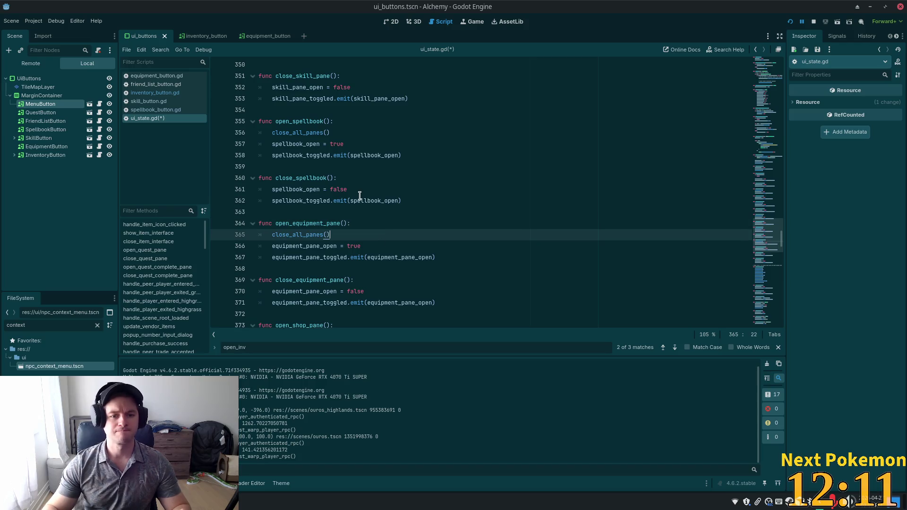
Scroll back up through ui_state.gd to review the edited open_* functions.
{"action": "scroll", "coordinate": [364, 197], "scroll_direction": "down", "scroll_amount": 5}
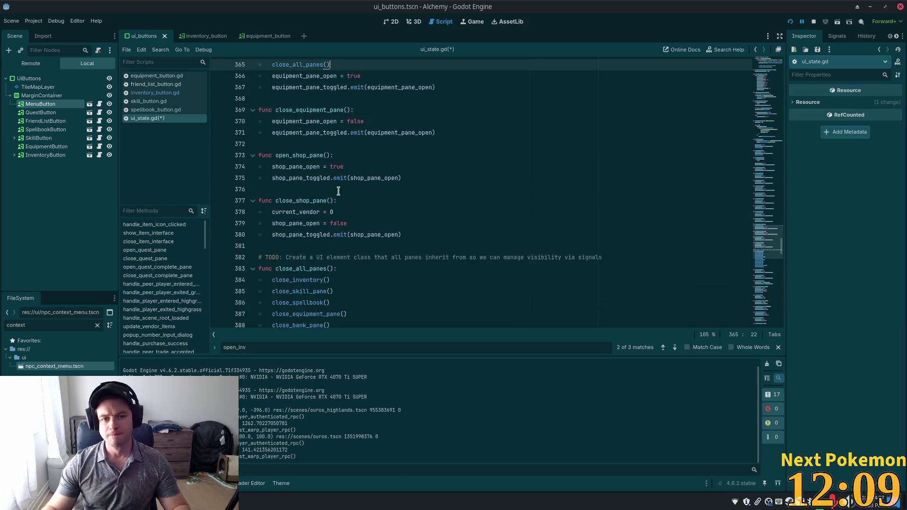
{"action": "scroll", "coordinate": [349, 191], "scroll_direction": "up", "scroll_amount": 8}
{"action": "scroll", "coordinate": [374, 212], "scroll_direction": "up", "scroll_amount": 9}
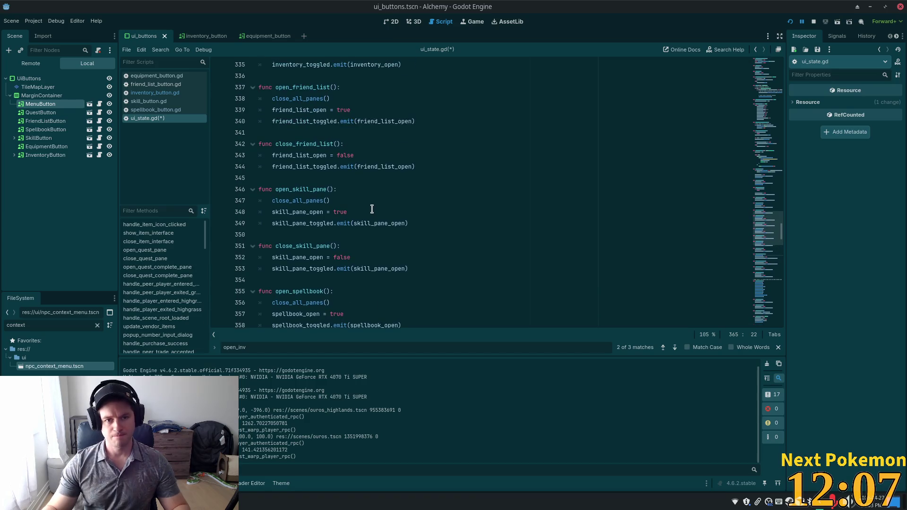
{"action": "scroll", "coordinate": [326, 190], "scroll_direction": "up", "scroll_amount": 5}
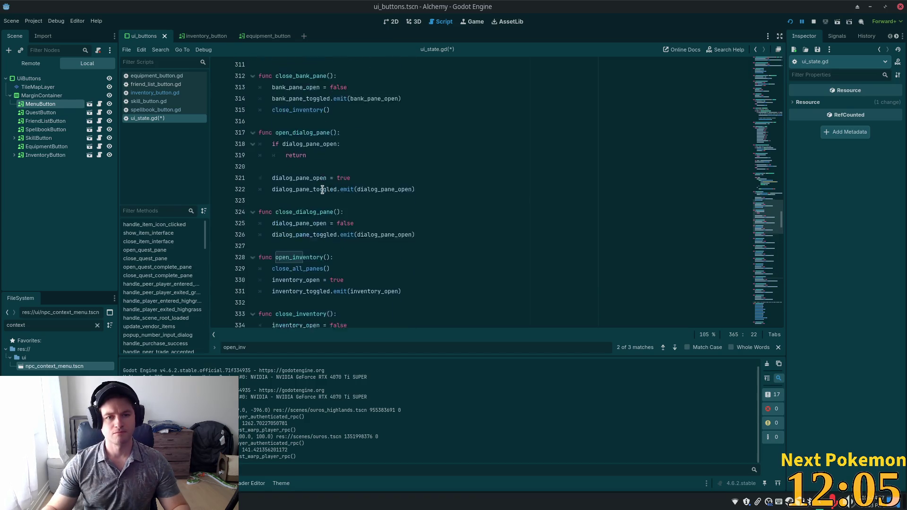
{"action": "scroll", "coordinate": [335, 189], "scroll_direction": "up", "scroll_amount": 6}
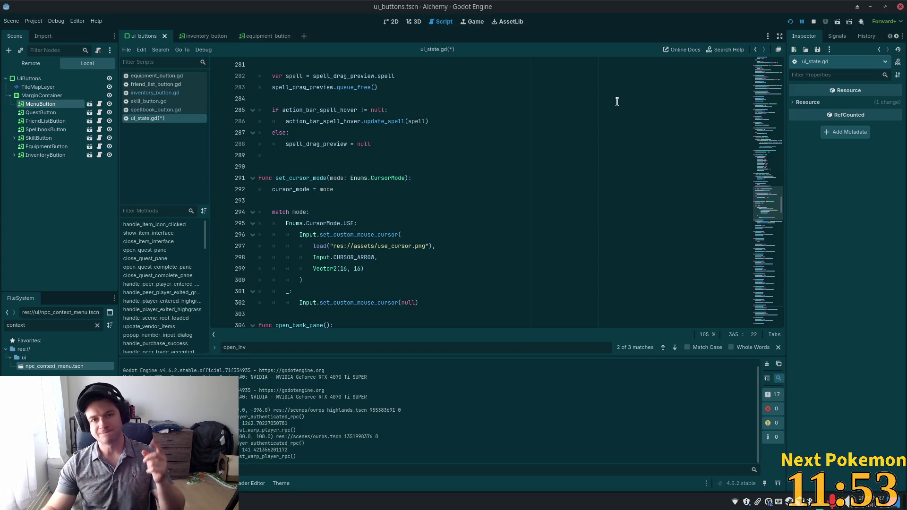
{"action": "left_click", "coordinate": [611, 86]}
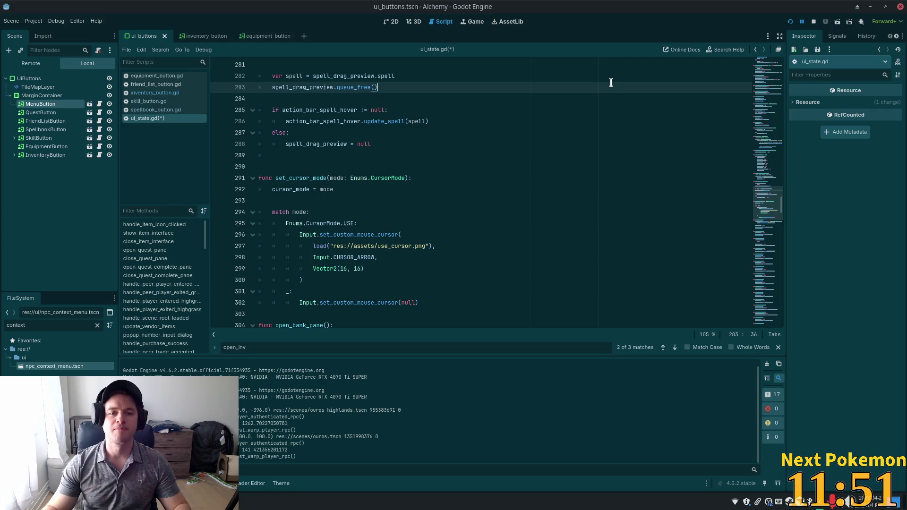
{"action": "left_click", "coordinate": [611, 110]}
Run the project with F5, test the inventory, equipment and Escape menu panes, then return to the editor.
{"action": "key", "text": "F5"}
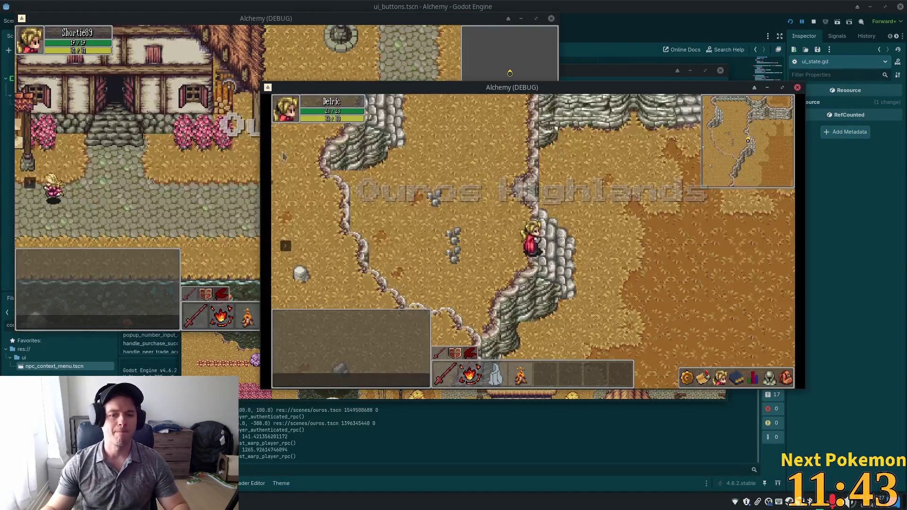
{"action": "left_click", "coordinate": [550, 325]}
{"action": "left_click", "coordinate": [532, 322]}
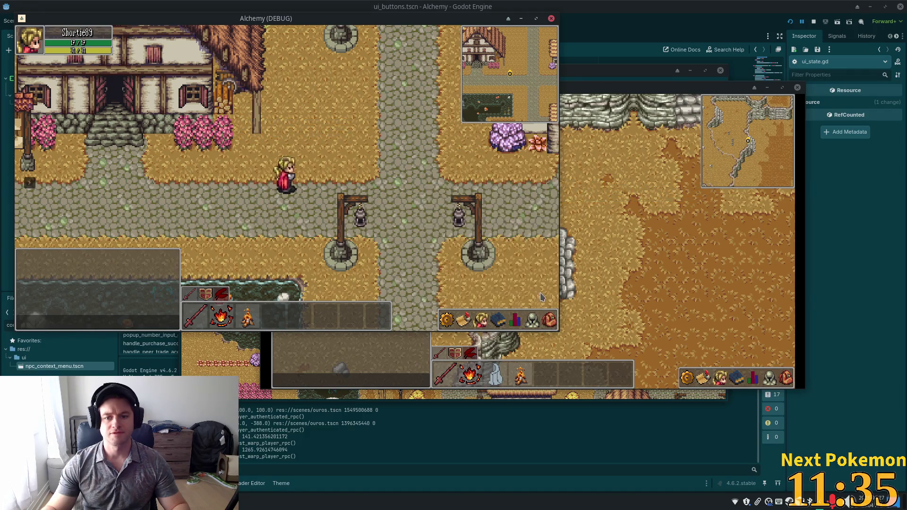
{"action": "mouse_move", "coordinate": [547, 316]}
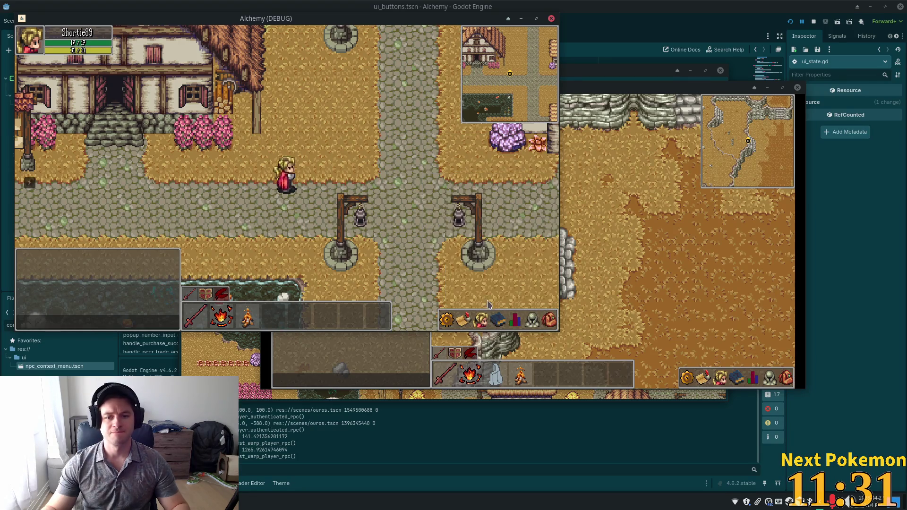
{"action": "mouse_move", "coordinate": [483, 323]}
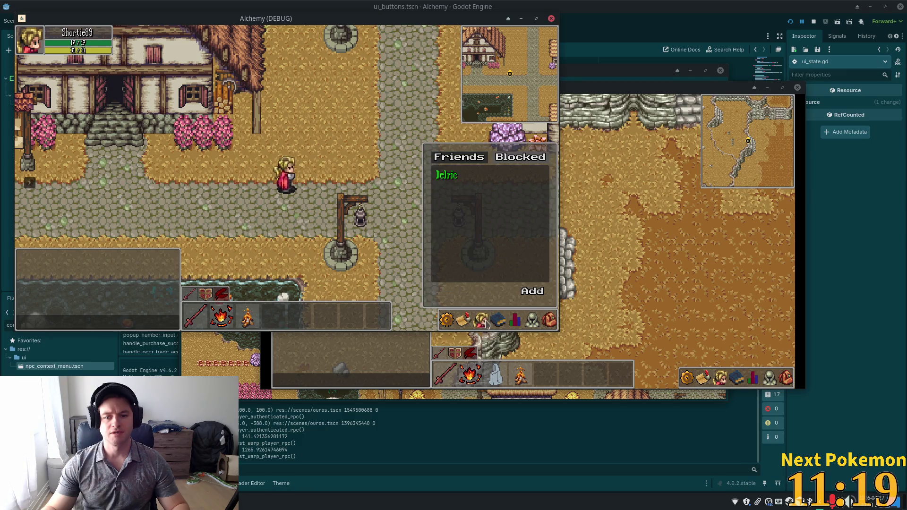
{"action": "key", "text": "Escape"}
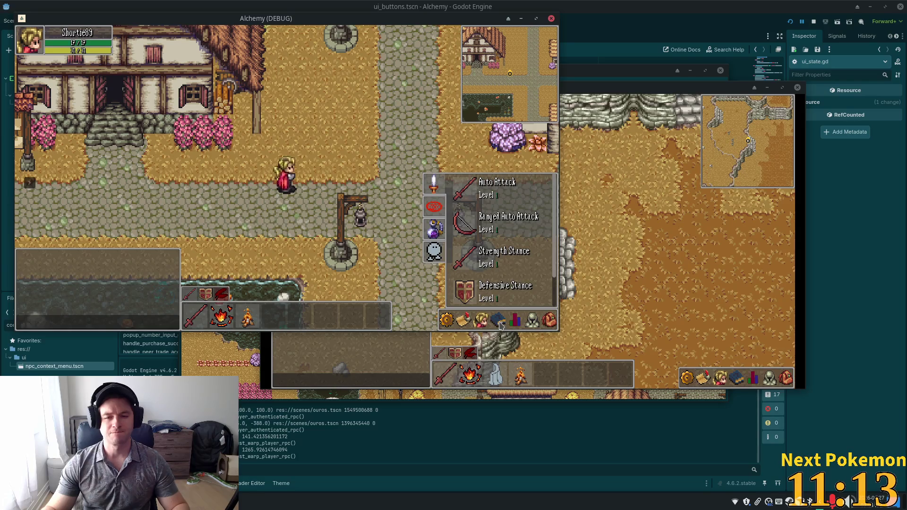
{"action": "left_click", "coordinate": [625, 5]}
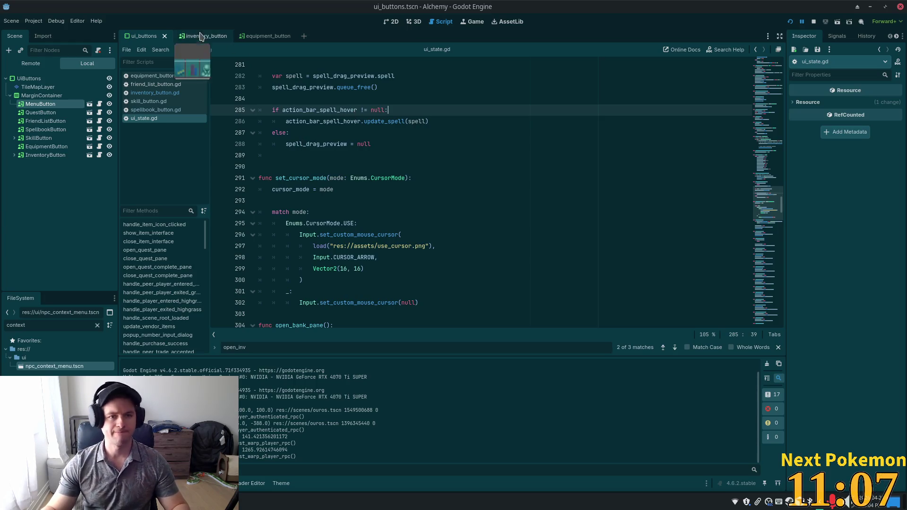
Switch to the inventory_button scene and close the running game's inventory panel.
{"action": "left_click", "coordinate": [218, 37]}
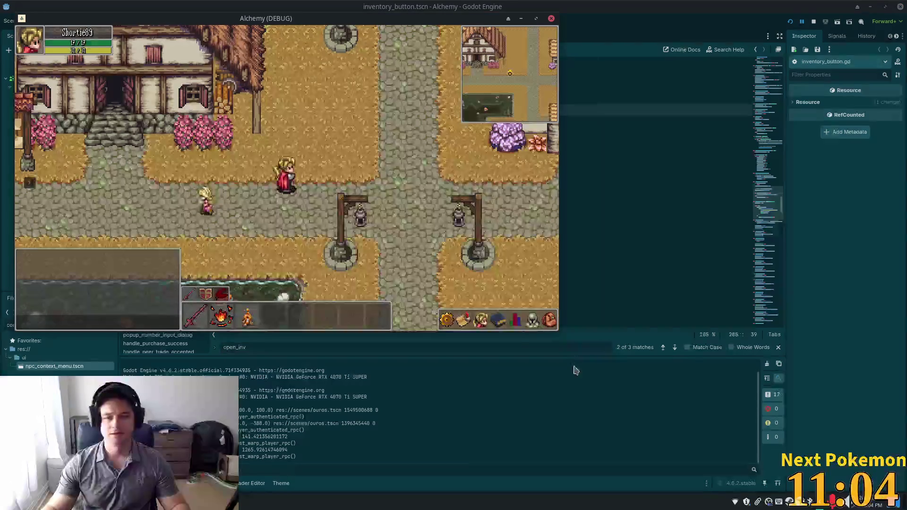
{"action": "left_click", "coordinate": [548, 318]}
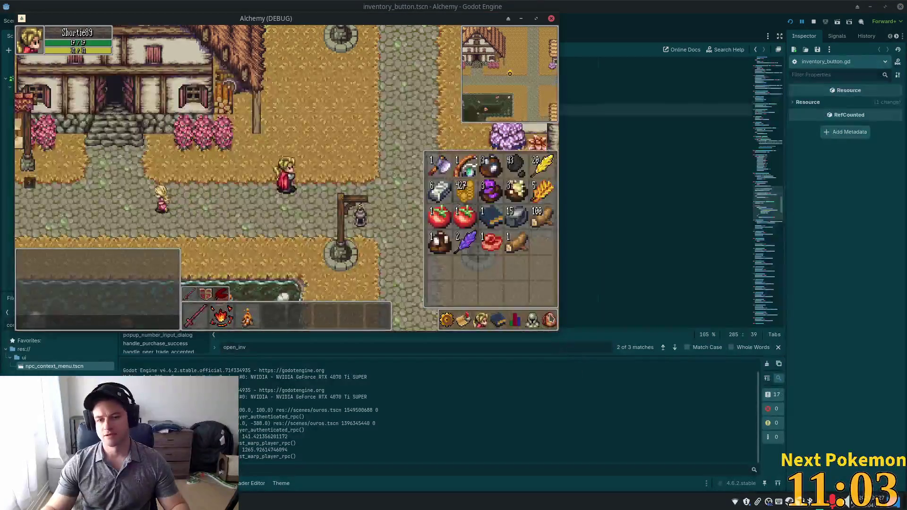
{"action": "left_click", "coordinate": [548, 317]}
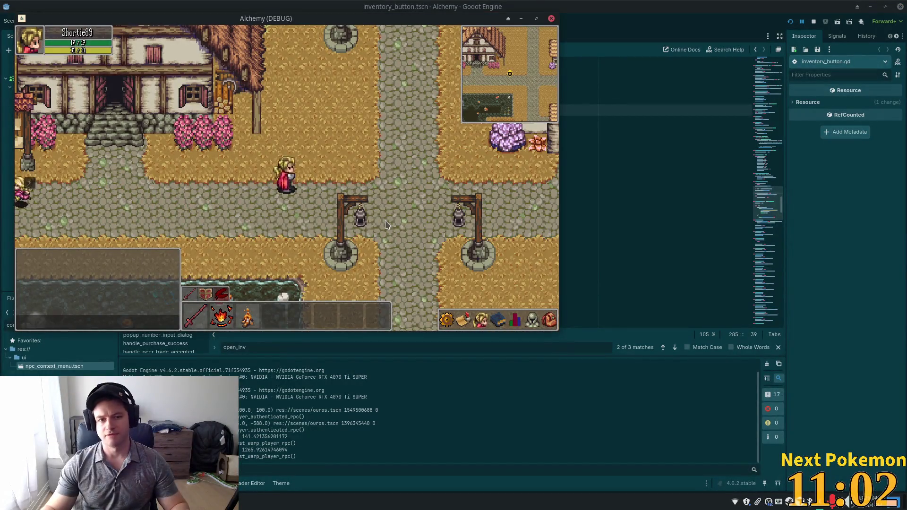
{"action": "left_click", "coordinate": [673, 24]}
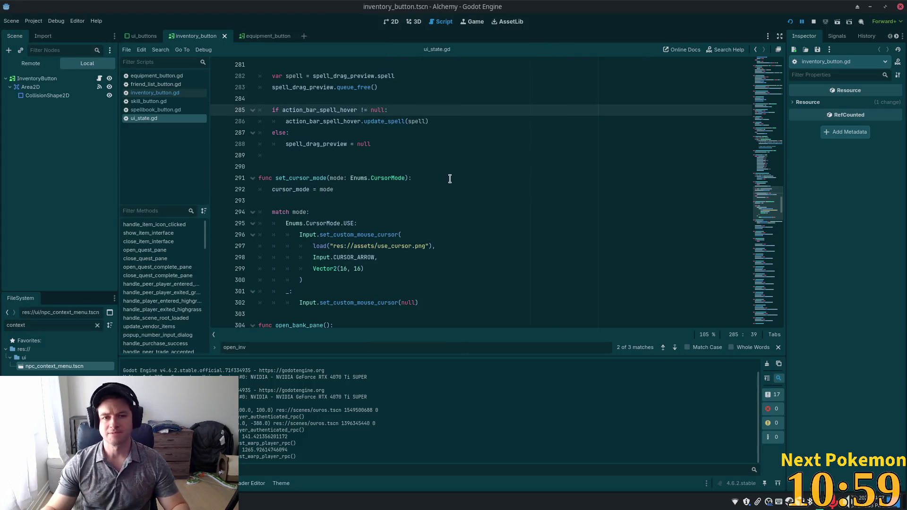
Open inventory_button.gd and select the inventory_focused property near _on_mouse_exited().
{"action": "scroll", "coordinate": [447, 151], "scroll_direction": "up", "scroll_amount": 6}
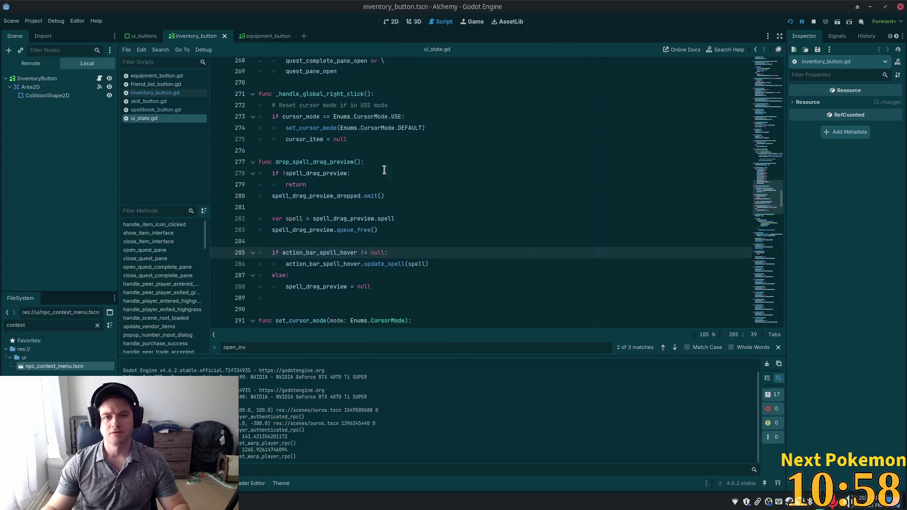
{"action": "left_click", "coordinate": [99, 78]}
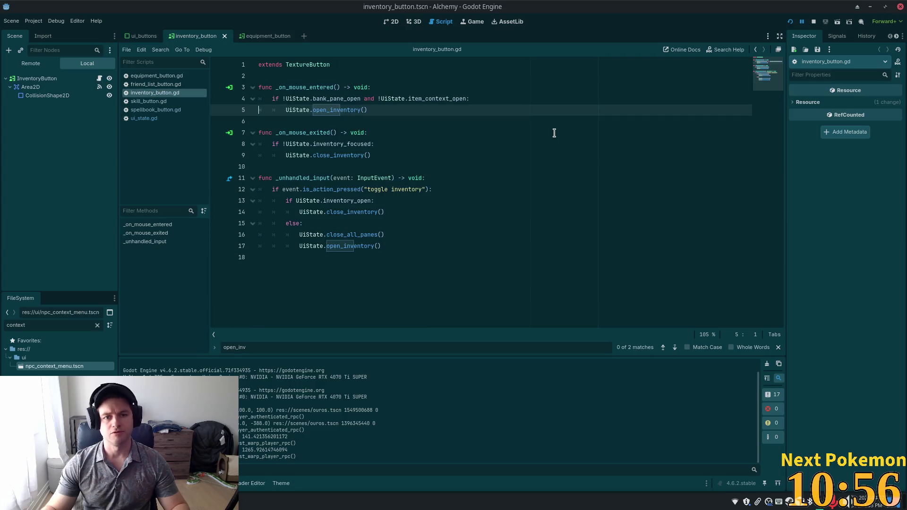
{"action": "left_click", "coordinate": [355, 167]}
{"action": "left_click", "coordinate": [343, 133]}
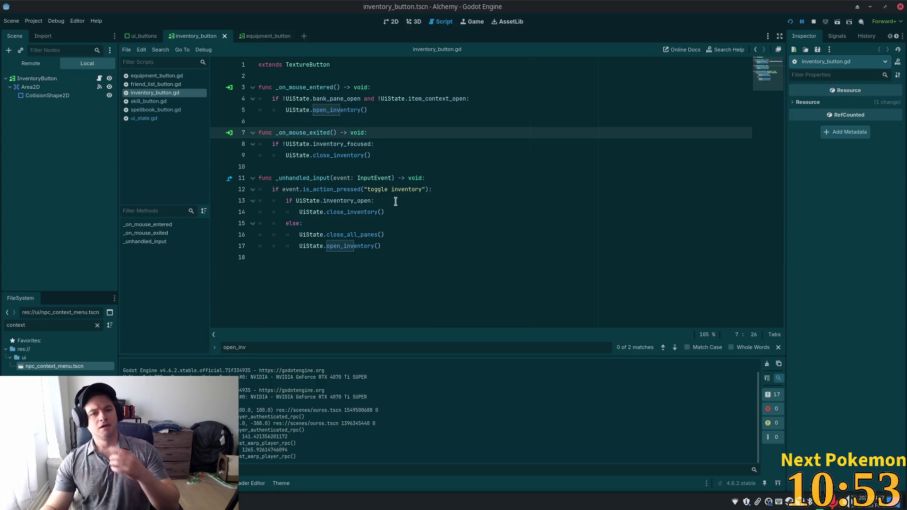
{"action": "double_click", "coordinate": [319, 144]}
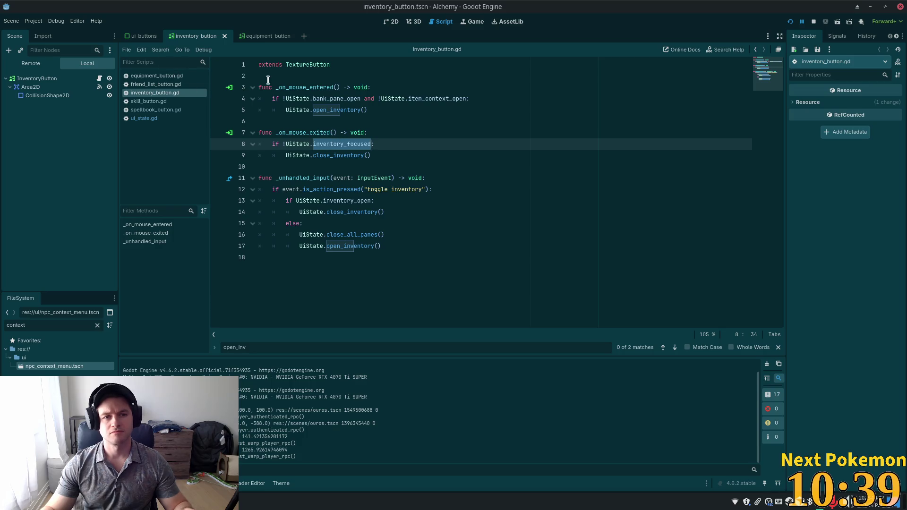
Quick-open hud.tscn, select its Inventory node and view it in 2D.
{"action": "key", "text": "ctrl+shift+o"}
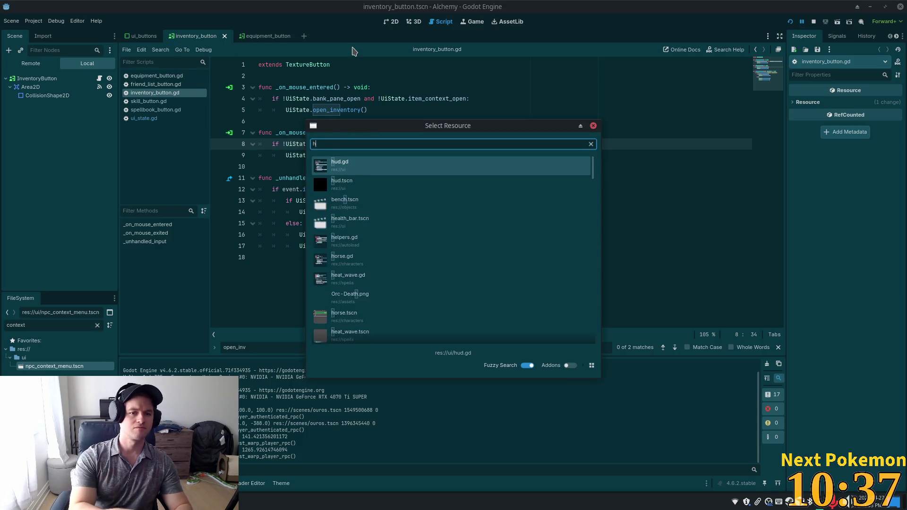
{"action": "type", "text": "hud"}
{"action": "key", "text": "Return"}
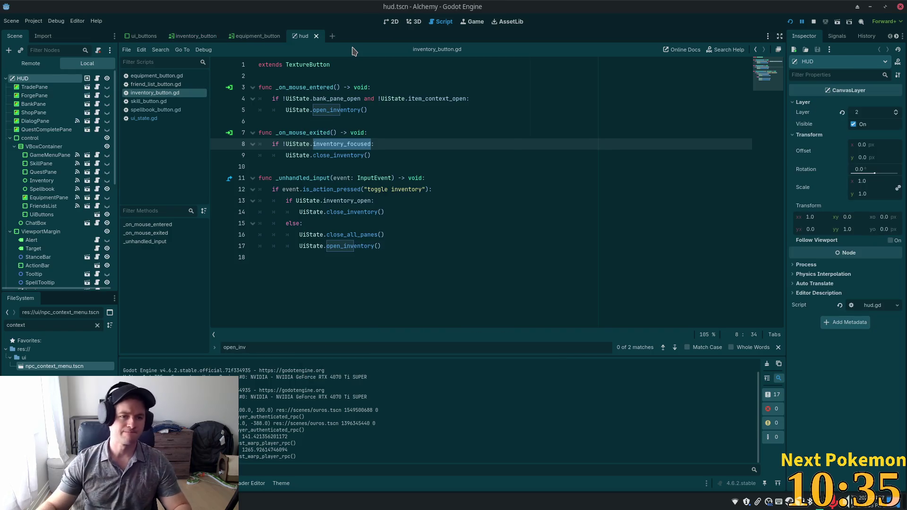
{"action": "left_click", "coordinate": [62, 182]}
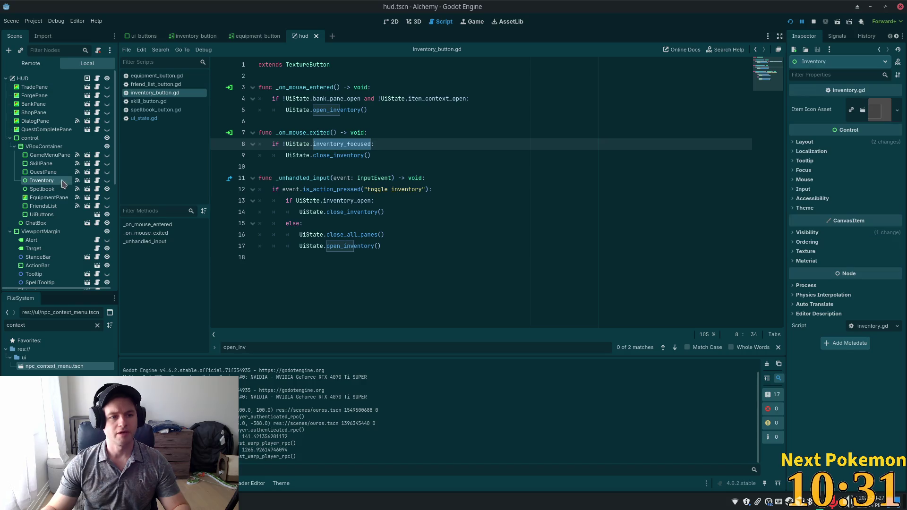
{"action": "left_click", "coordinate": [391, 22]}
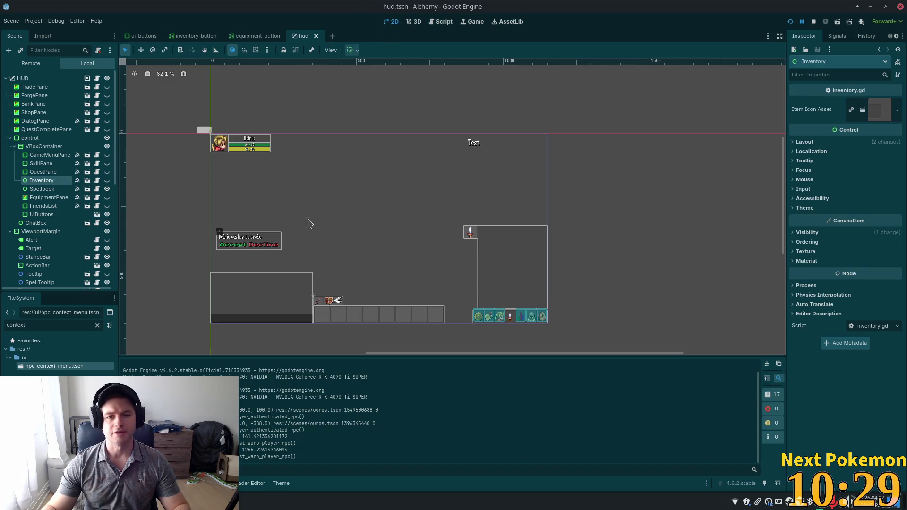
Toggle the Inventory panel's visibility several times, hide Spellbook, and zoom to the item icons.
{"action": "left_click", "coordinate": [107, 180]}
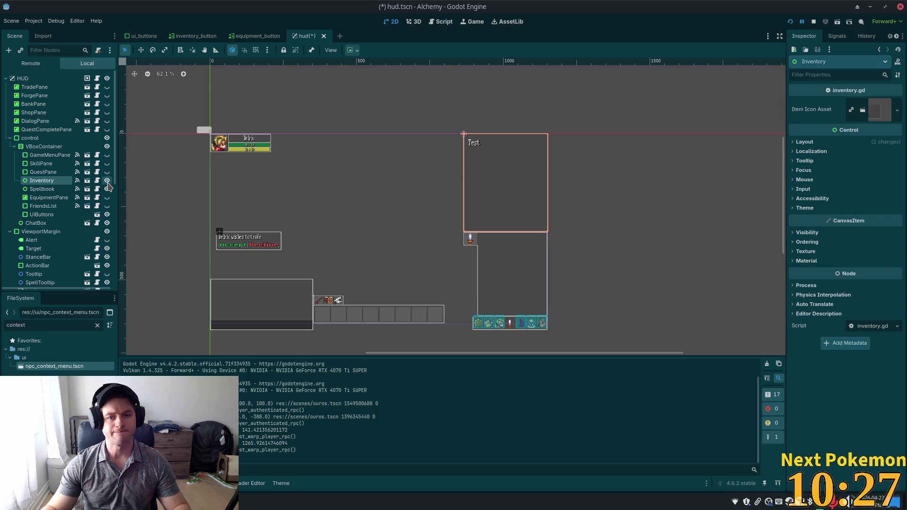
{"action": "left_click", "coordinate": [107, 181]}
{"action": "left_click", "coordinate": [107, 183]}
{"action": "left_click", "coordinate": [108, 183]}
{"action": "left_click", "coordinate": [107, 183]}
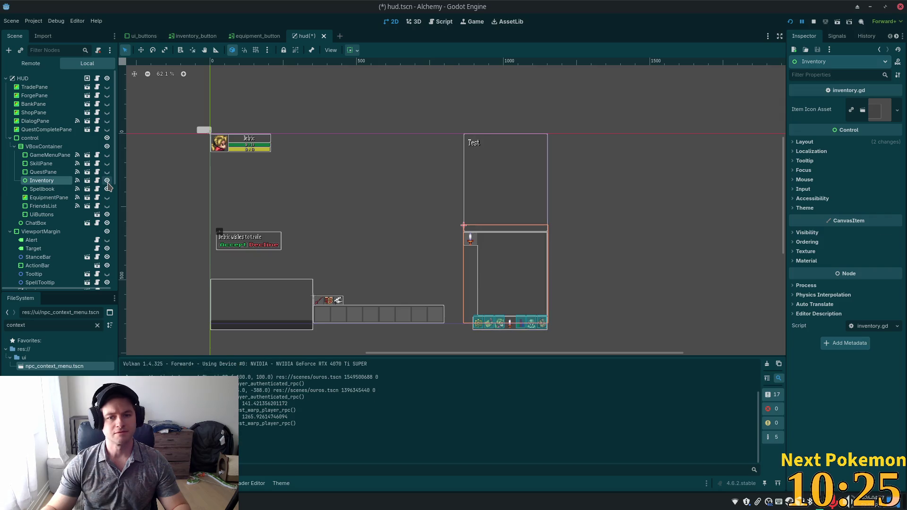
{"action": "left_click", "coordinate": [107, 183]}
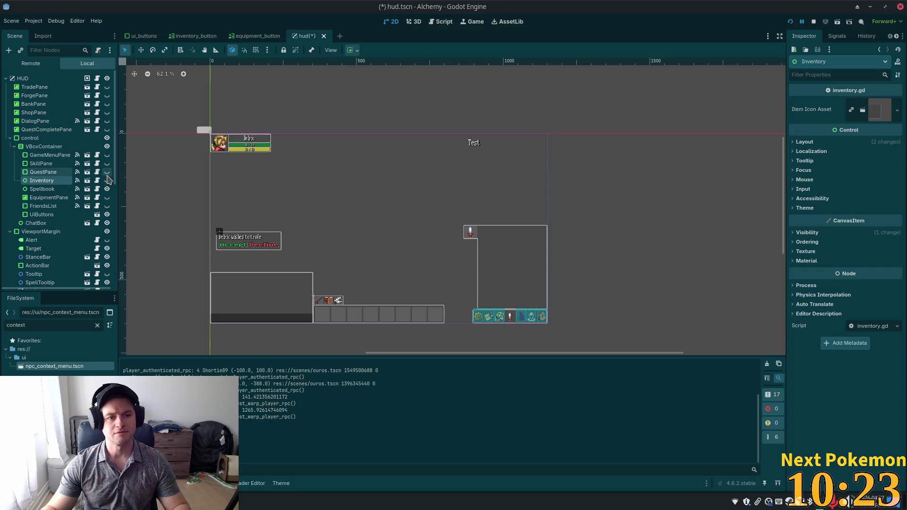
{"action": "left_click", "coordinate": [108, 184]}
{"action": "left_click", "coordinate": [107, 183]}
{"action": "left_click", "coordinate": [107, 183]}
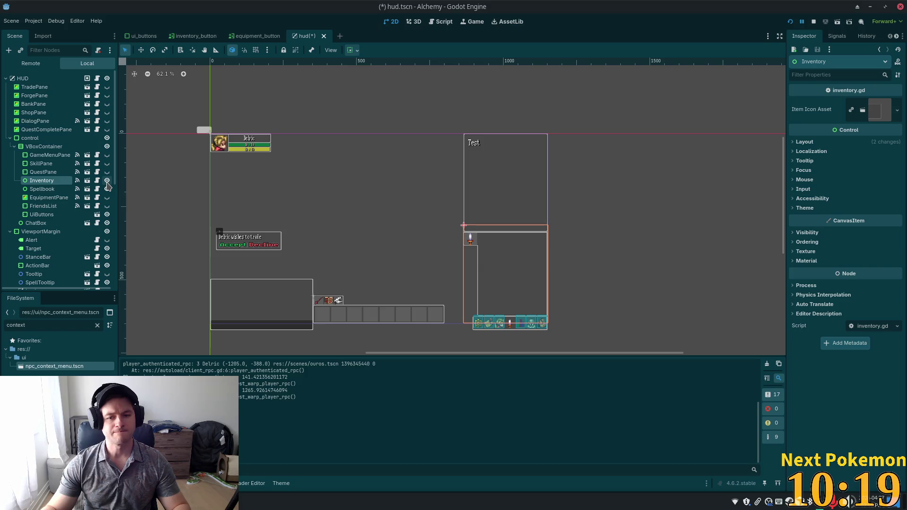
{"action": "left_click", "coordinate": [107, 182]}
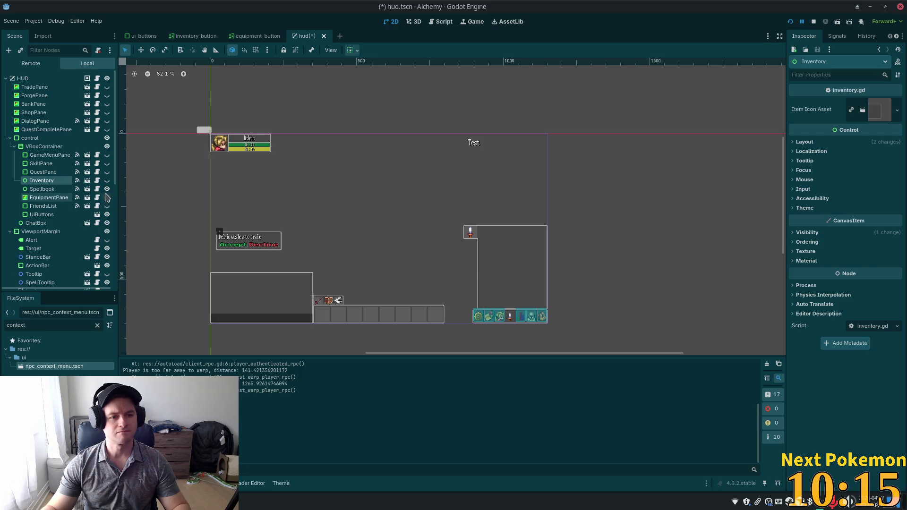
{"action": "left_click", "coordinate": [107, 189]}
{"action": "left_click", "coordinate": [107, 182]}
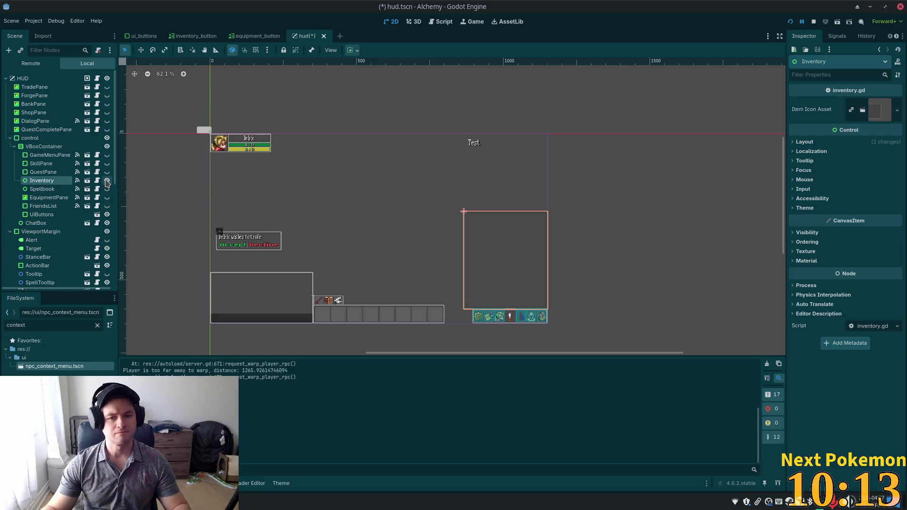
{"action": "scroll", "coordinate": [523, 283], "scroll_direction": "up", "scroll_amount": 8}
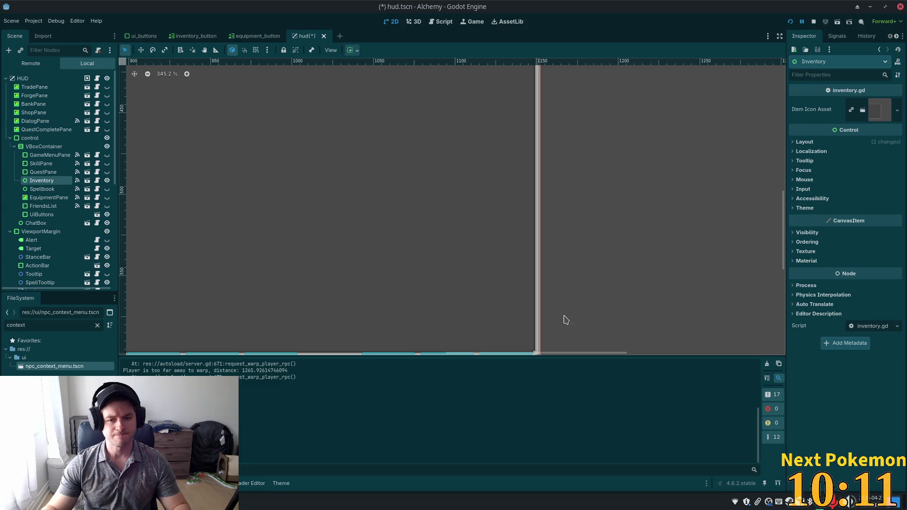
{"action": "left_click_drag", "start_coordinate": [609, 234], "coordinate": [612, 201]}
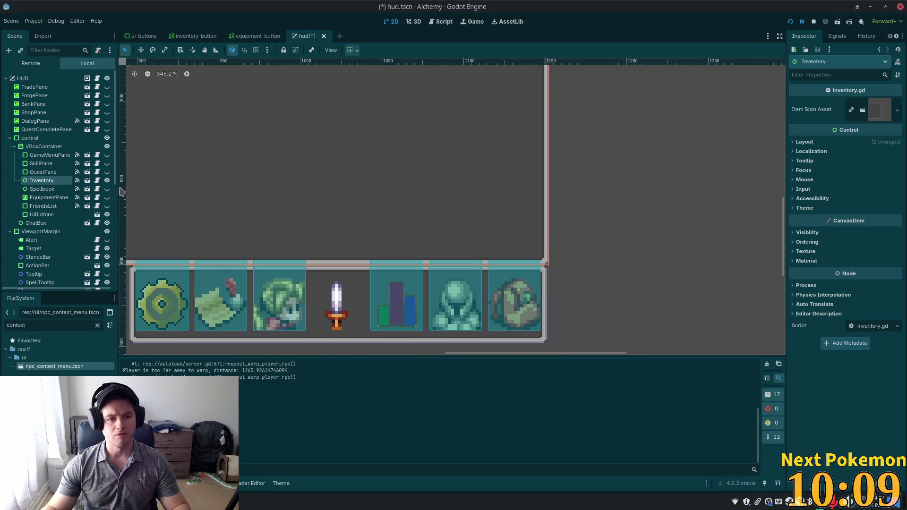
Open inventory.gd, select inventory_focused in _on_mouse_entered, then switch to VS Code.
{"action": "left_click", "coordinate": [96, 181]}
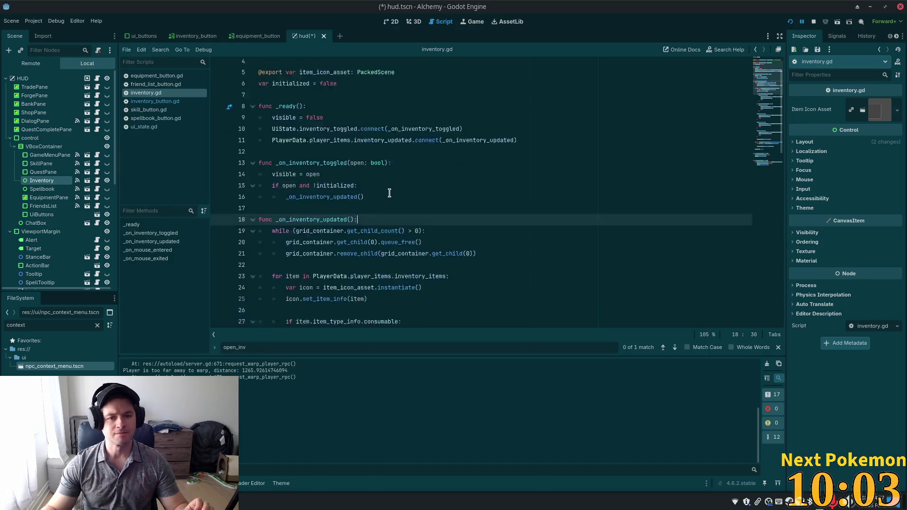
{"action": "scroll", "coordinate": [390, 192], "scroll_direction": "down", "scroll_amount": 12}
{"action": "scroll", "coordinate": [387, 192], "scroll_direction": "down", "scroll_amount": 6}
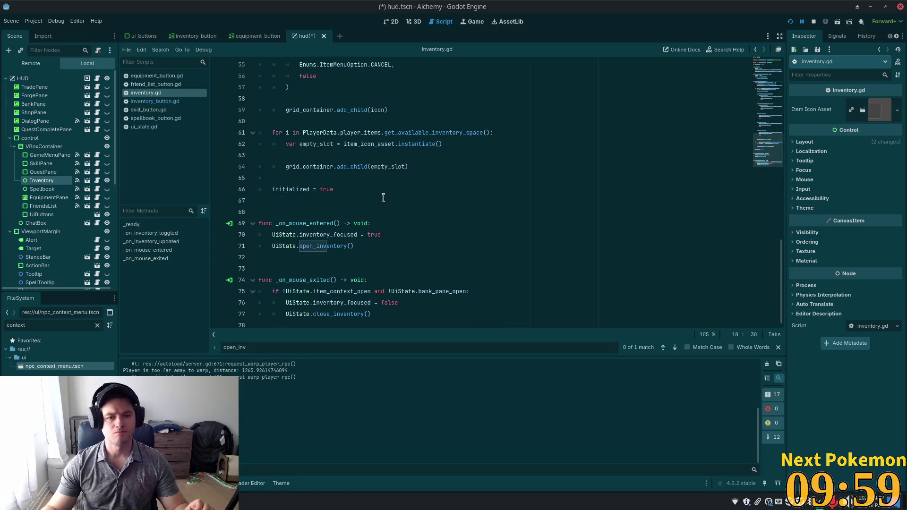
{"action": "double_click", "coordinate": [332, 234]}
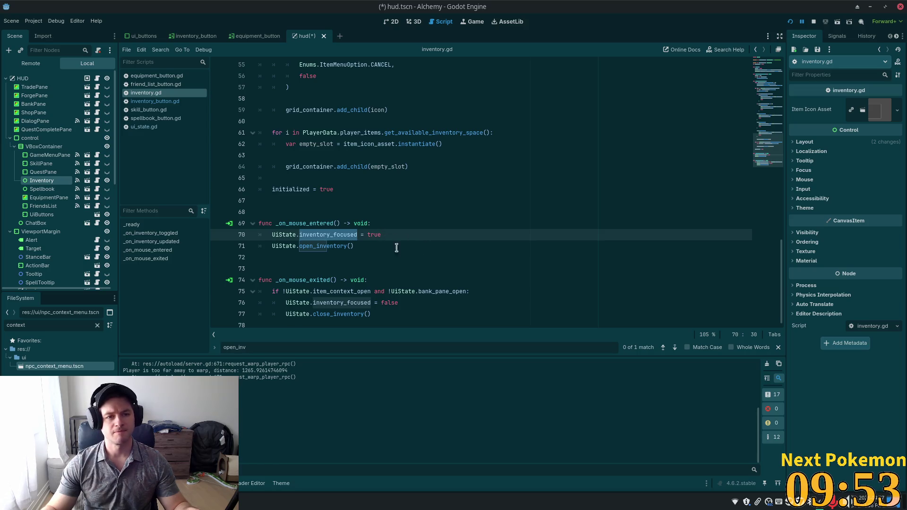
{"action": "key", "text": "alt+Tab"}
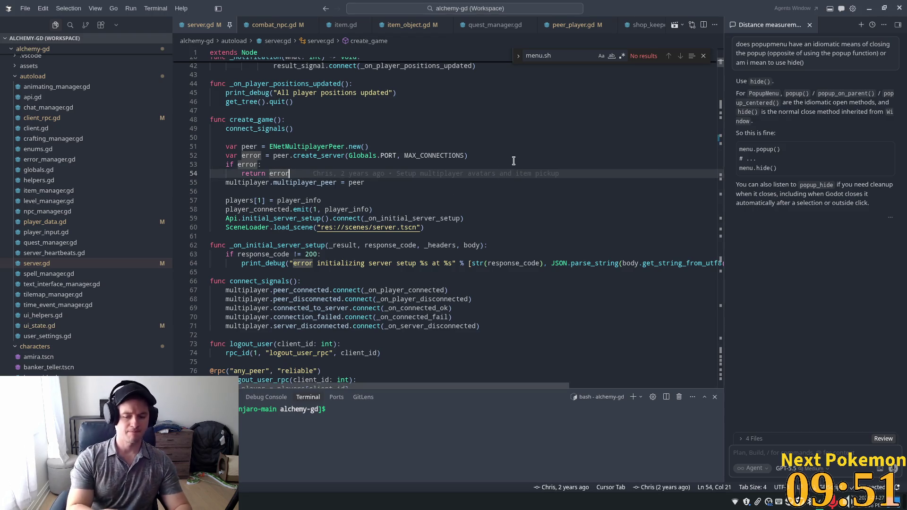
Open inventory.gd in VS Code and select inventory_focused on line 70.
{"action": "key", "text": "ctrl+p"}
{"action": "type", "text": "inventory."}
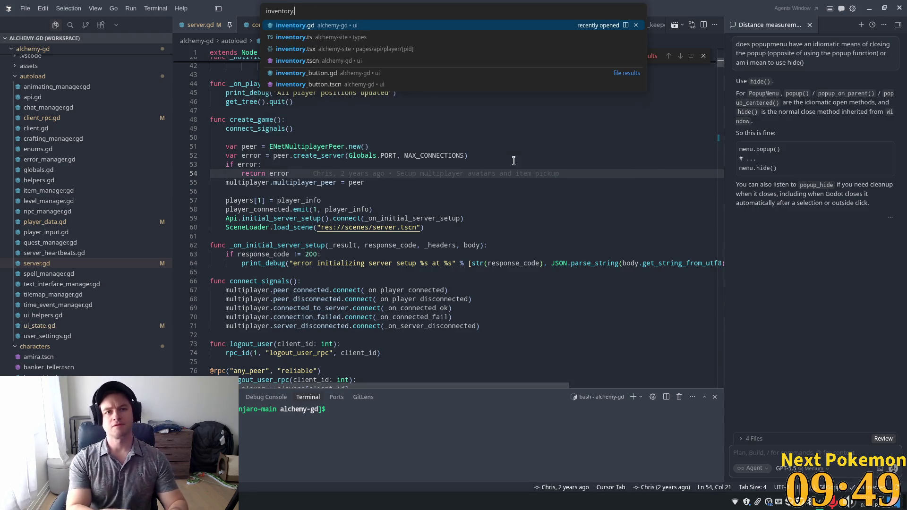
{"action": "key", "text": "Return"}
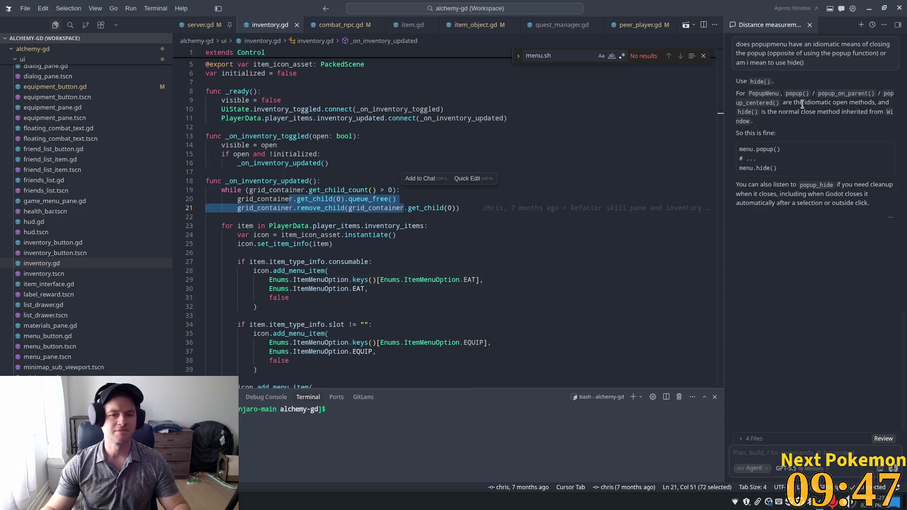
{"action": "scroll", "coordinate": [706, 304], "scroll_direction": "down", "scroll_amount": 20}
{"action": "scroll", "coordinate": [707, 304], "scroll_direction": "up", "scroll_amount": 5}
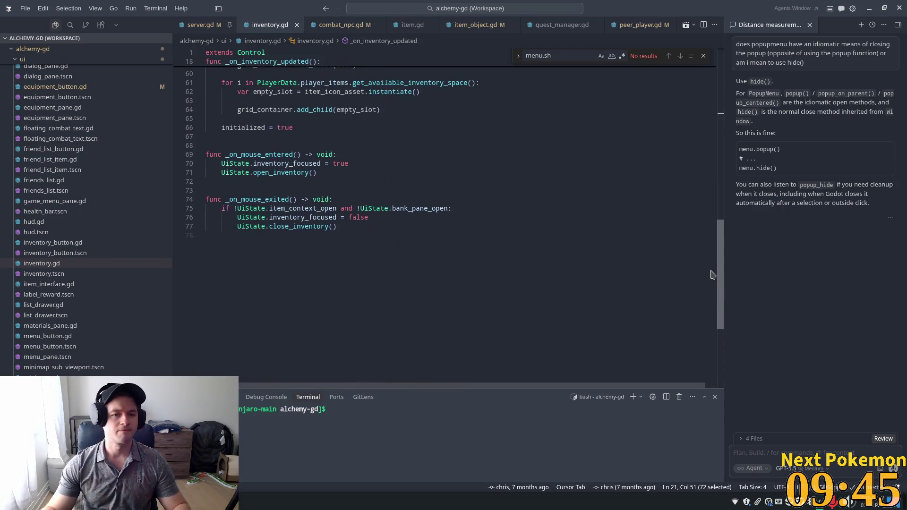
{"action": "double_click", "coordinate": [278, 162]}
Check the Inventory node's signal connections in Godot, then return to VS Code.
{"action": "key", "text": "alt+Tab"}
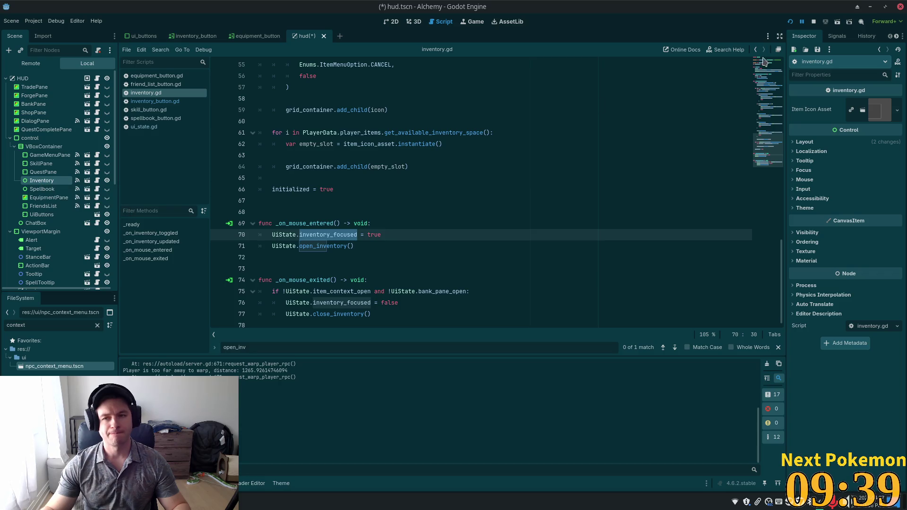
{"action": "left_click", "coordinate": [839, 36]}
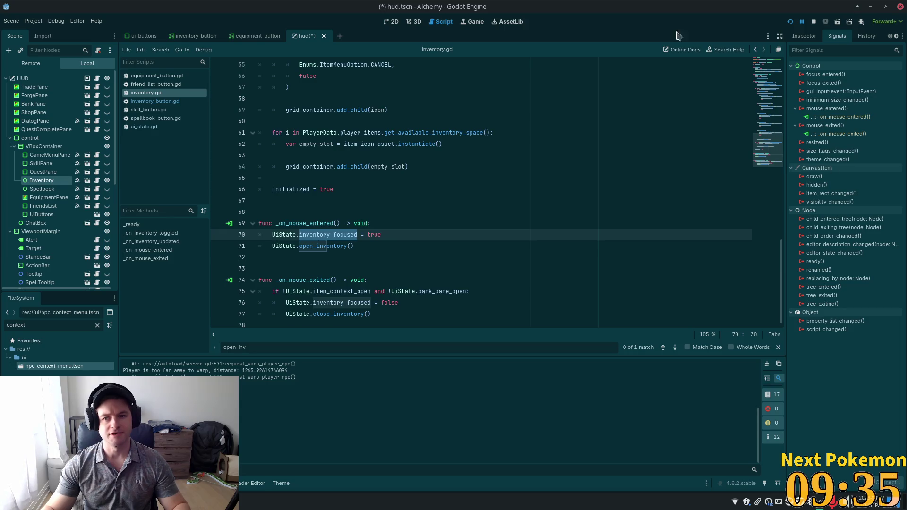
{"action": "key", "text": "alt+Tab"}
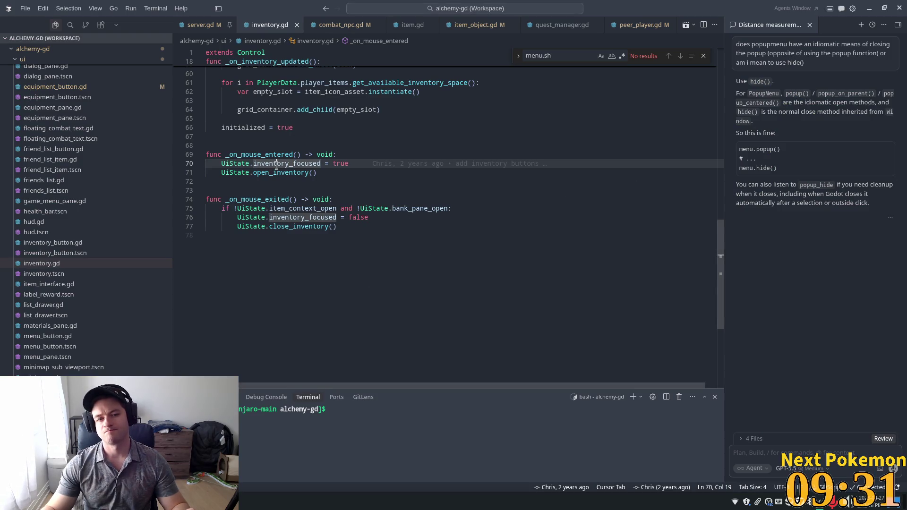
Search the workspace for UiState.inventory_focused and step through its matches in inventory_button.gd and inventory.gd.
{"action": "mouse_move", "coordinate": [276, 166]}
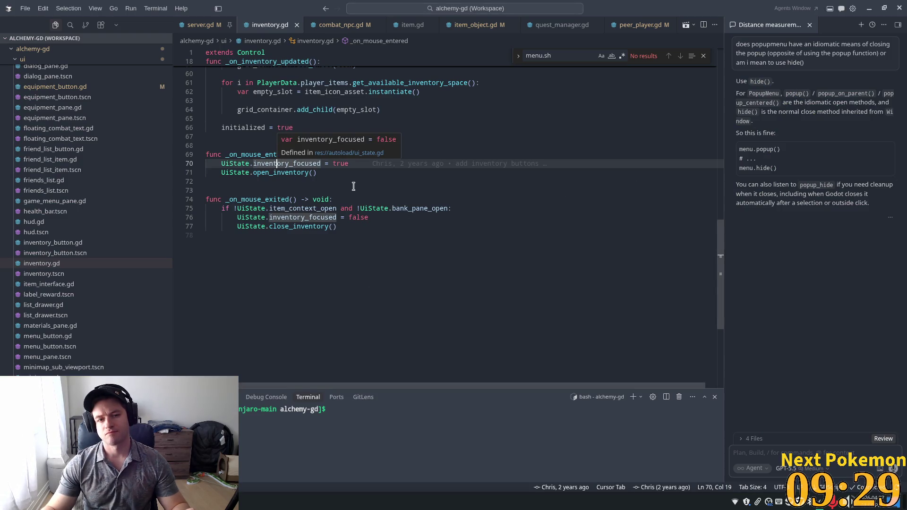
{"action": "double_click", "coordinate": [300, 218]}
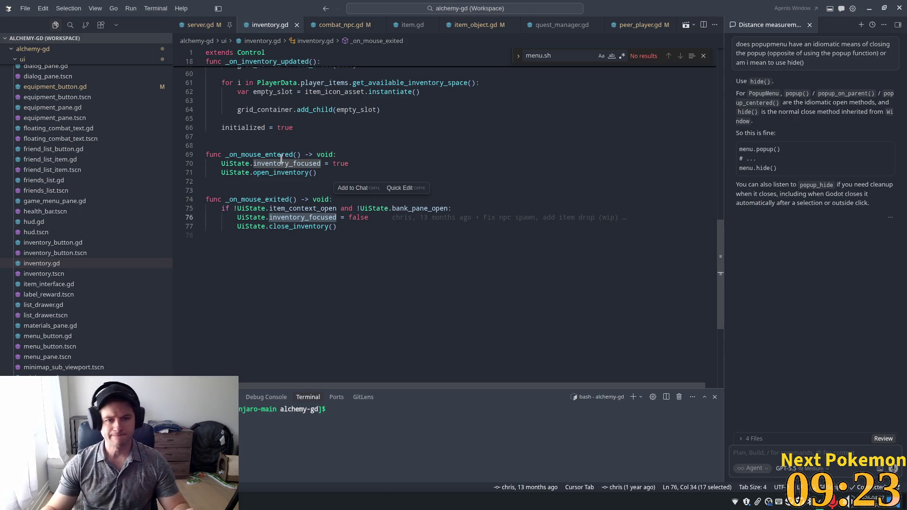
{"action": "mouse_move", "coordinate": [296, 163]}
{"action": "left_mouse_down"}
{"action": "mouse_move", "coordinate": [308, 164]}
{"action": "mouse_move", "coordinate": [225, 166]}
{"action": "left_mouse_up"}
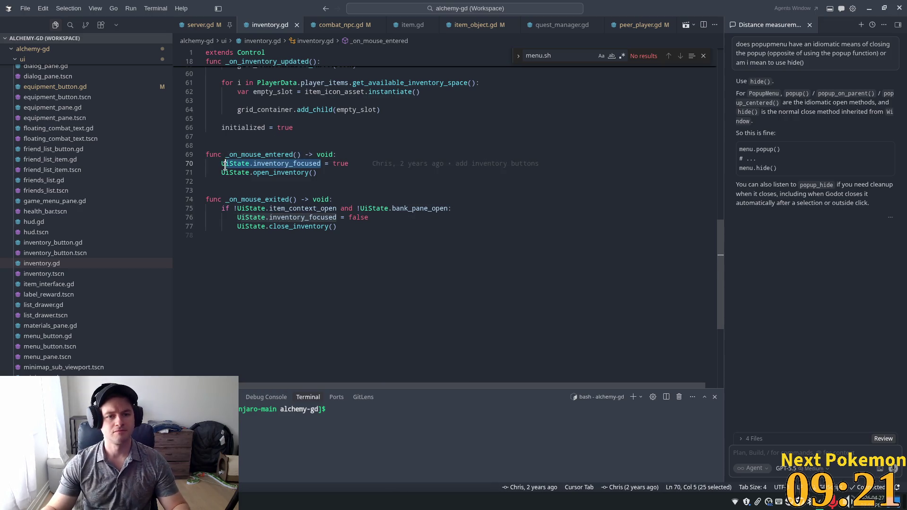
{"action": "key", "text": "ctrl+shift+f"}
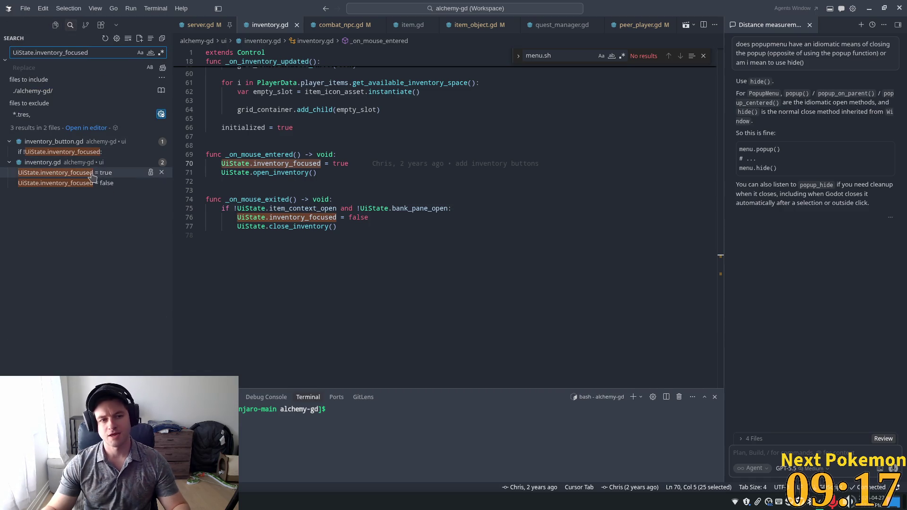
{"action": "left_click", "coordinate": [75, 152]}
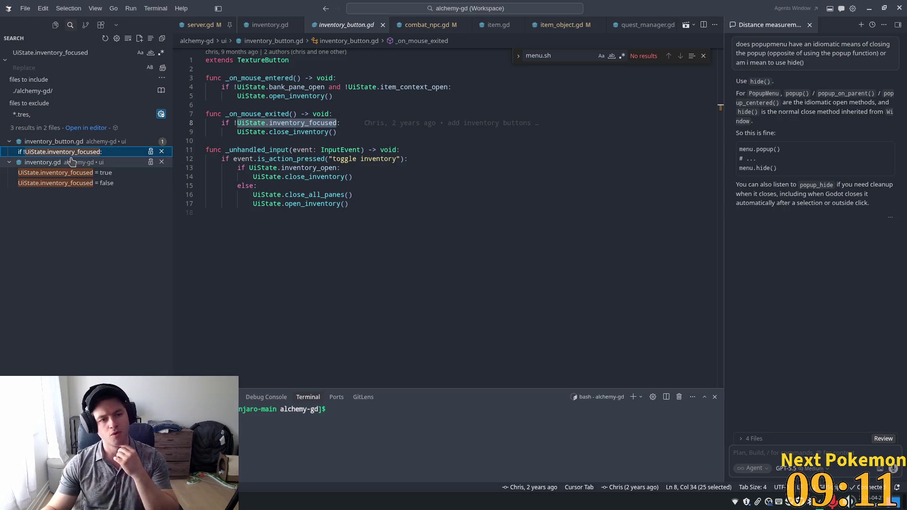
{"action": "left_click", "coordinate": [70, 182]}
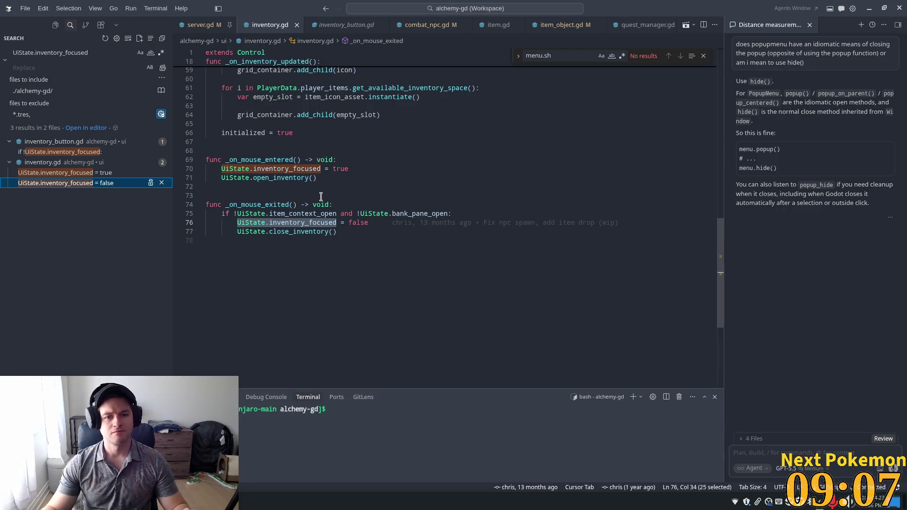
{"action": "left_click", "coordinate": [344, 161]}
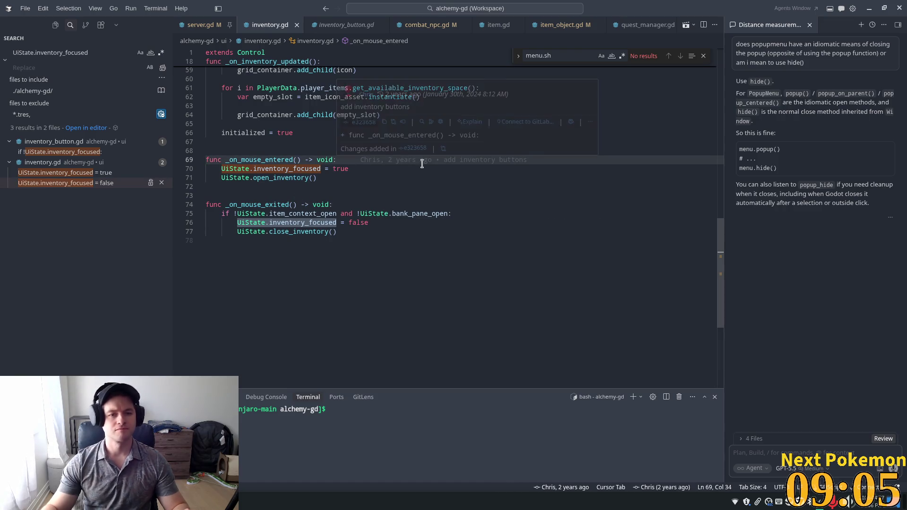
Add print_debug lines for inventory mouse entered and exited, and save inventory.gd.
{"action": "key", "text": "Return"}
{"action": "type", "text": "prin"}
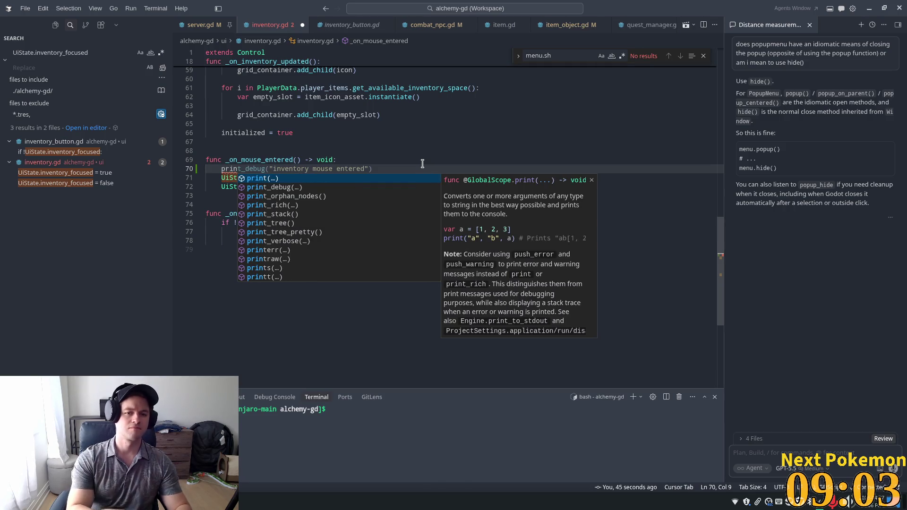
{"action": "key", "text": "Tab"}
{"action": "left_click", "coordinate": [351, 214]}
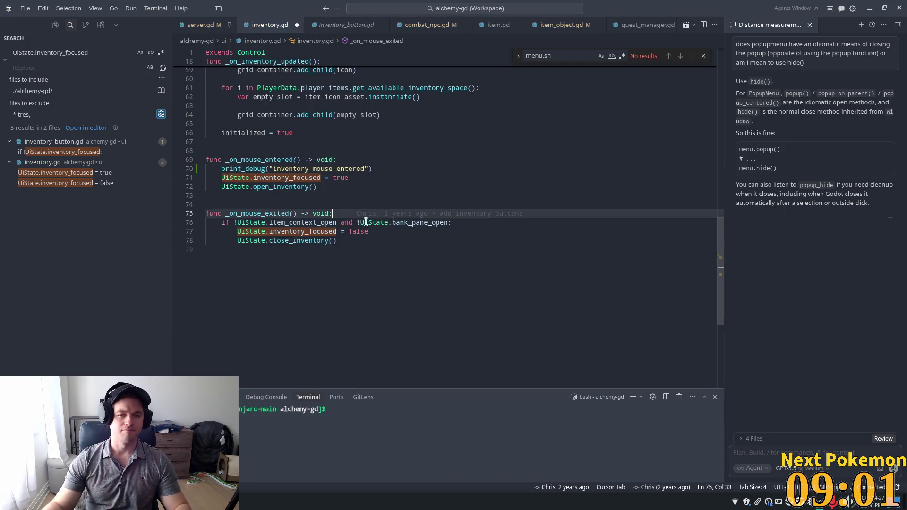
{"action": "key", "text": "Tab"}
{"action": "key", "text": "ctrl+s"}
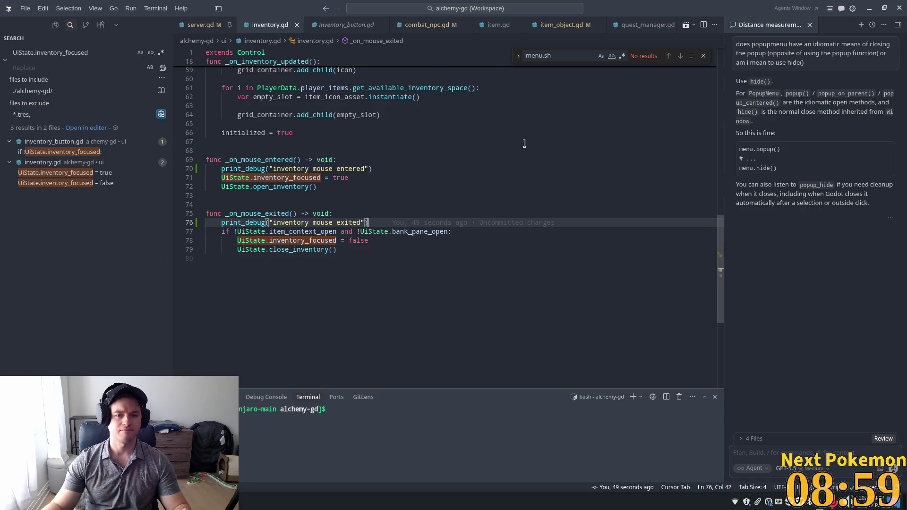
{"action": "key", "text": "alt+Tab"}
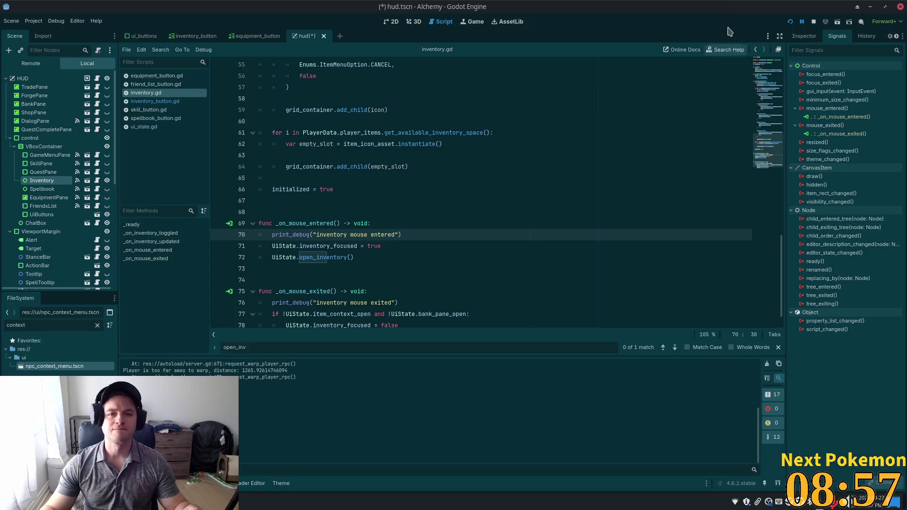
Run the project and toggle the game's inventory bag icon open and closed repeatedly.
{"action": "left_click", "coordinate": [789, 22]}
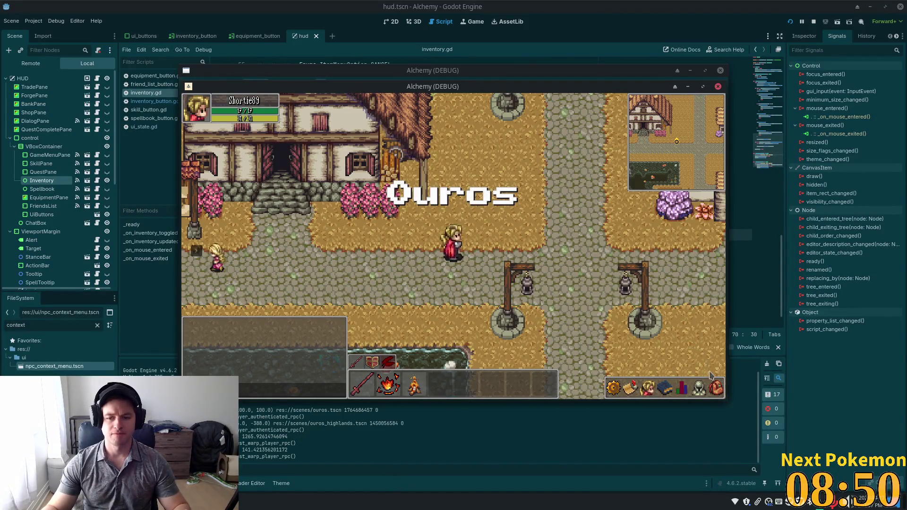
{"action": "left_click", "coordinate": [714, 386]}
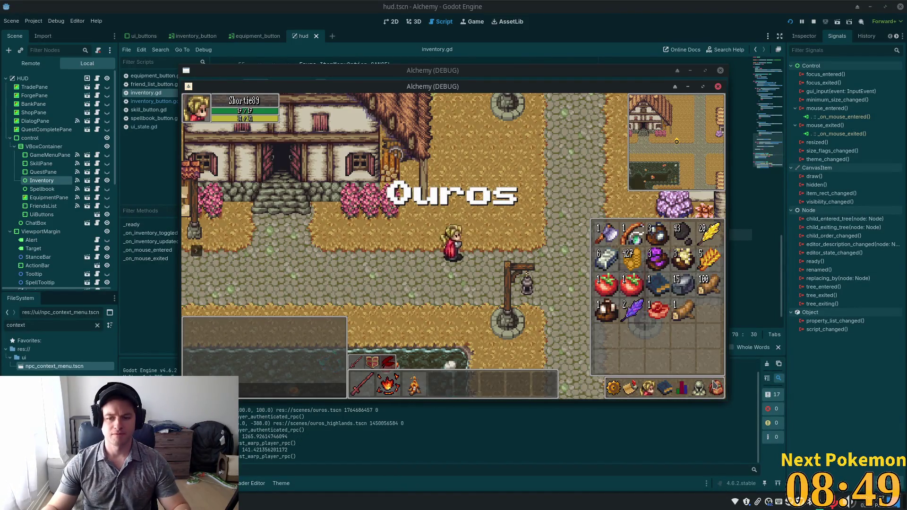
{"action": "left_click", "coordinate": [715, 387]}
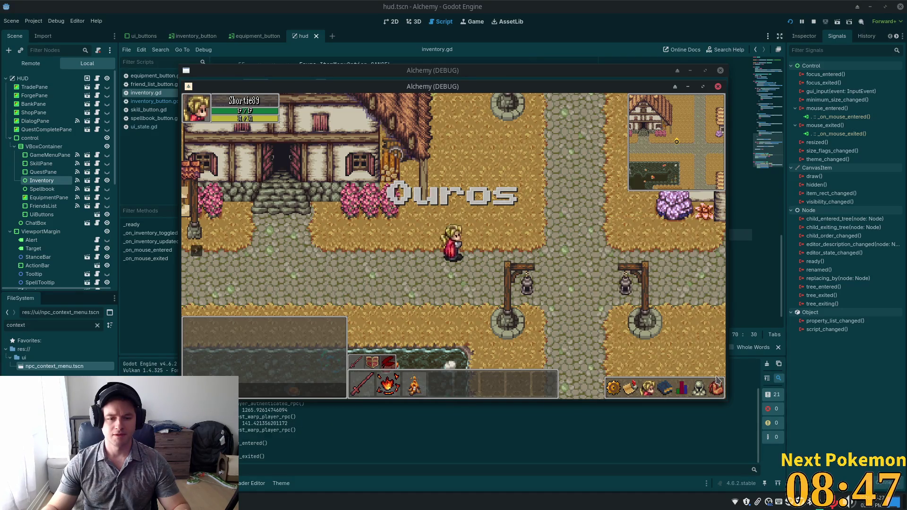
{"action": "left_click", "coordinate": [716, 386]}
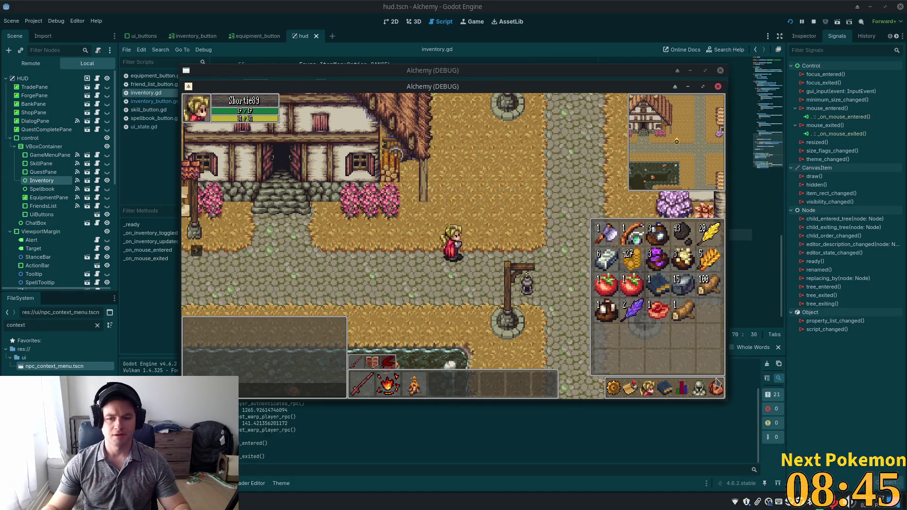
{"action": "left_click", "coordinate": [716, 379]}
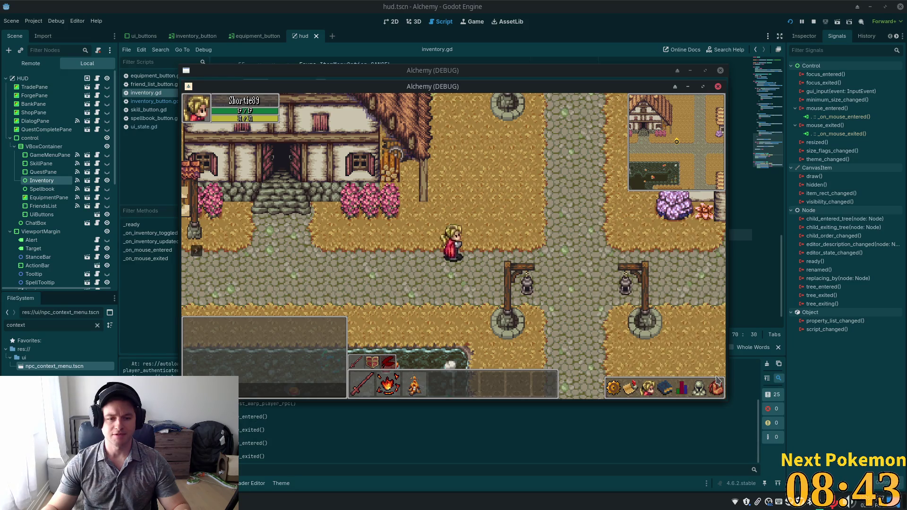
{"action": "left_click", "coordinate": [716, 385]}
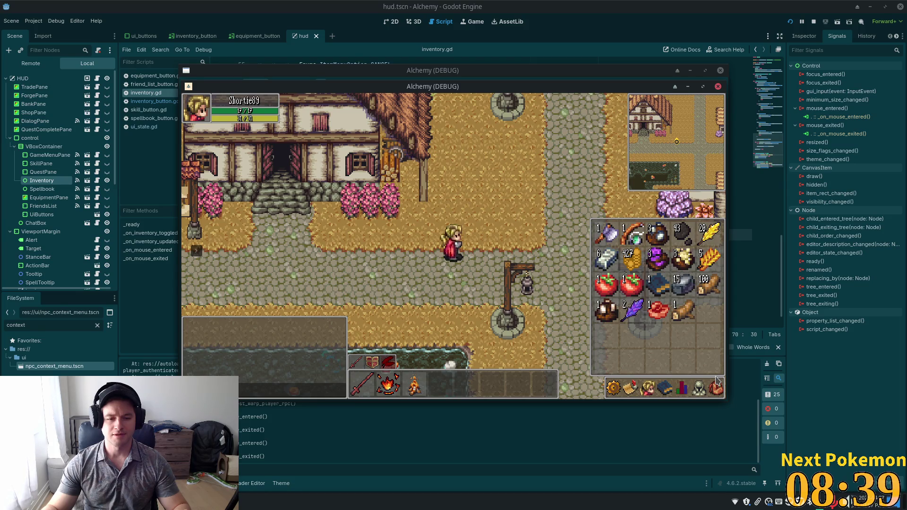
{"action": "left_click", "coordinate": [716, 380]}
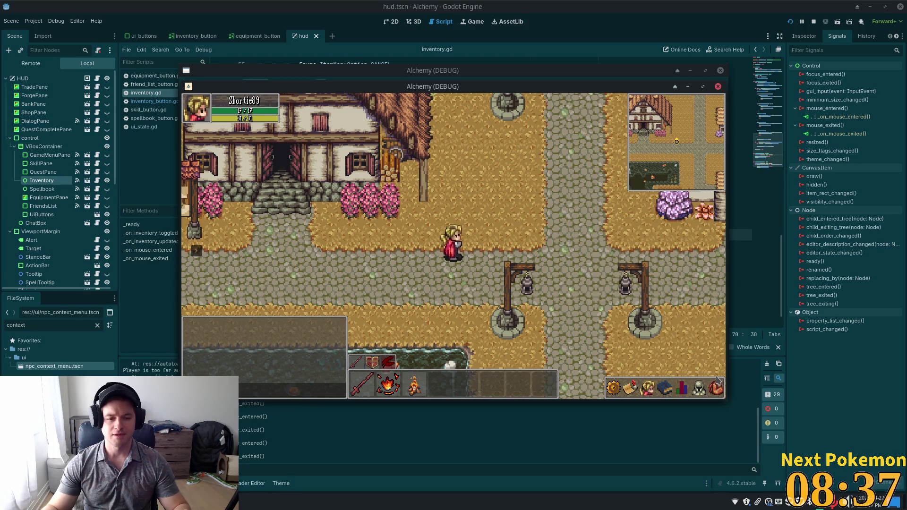
{"action": "left_click", "coordinate": [717, 380]}
{"action": "left_click", "coordinate": [715, 377]}
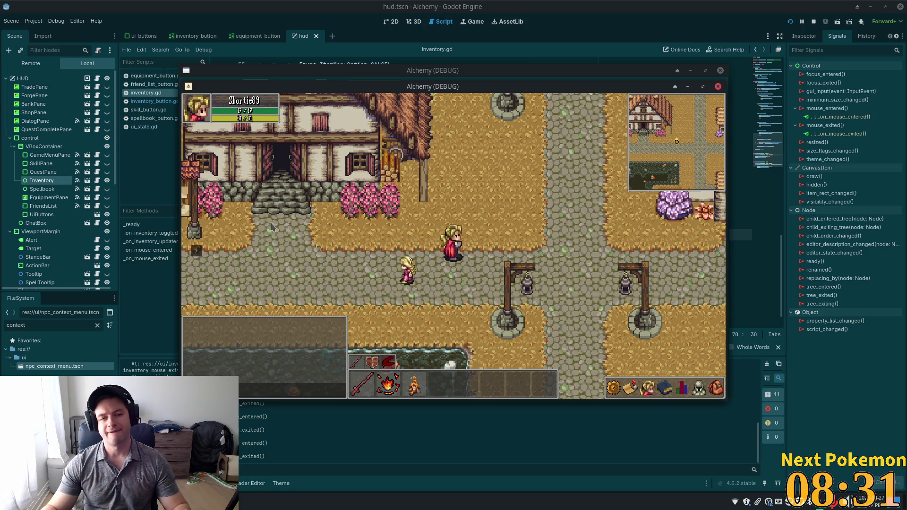
Stop the game, inspect the ui_buttons button row in 2D, then zoom into the hud scene.
{"action": "key", "text": "F8"}
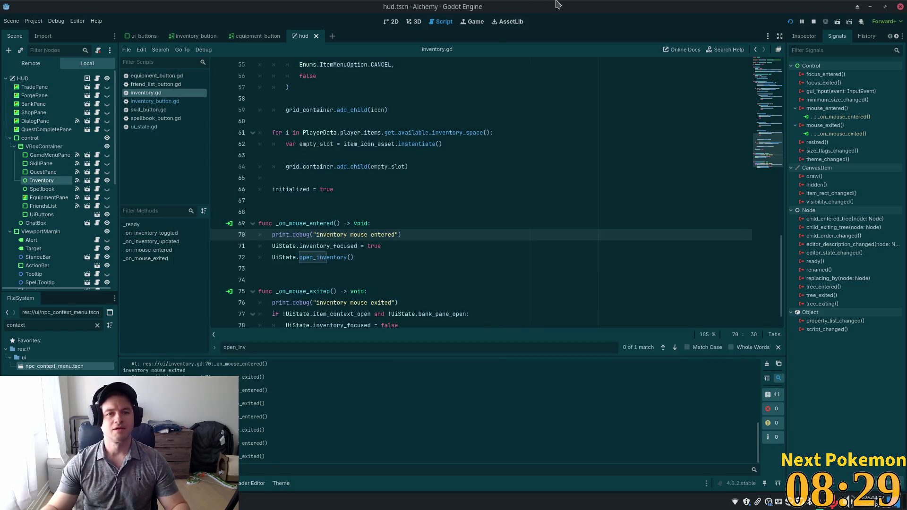
{"action": "left_click", "coordinate": [143, 36]}
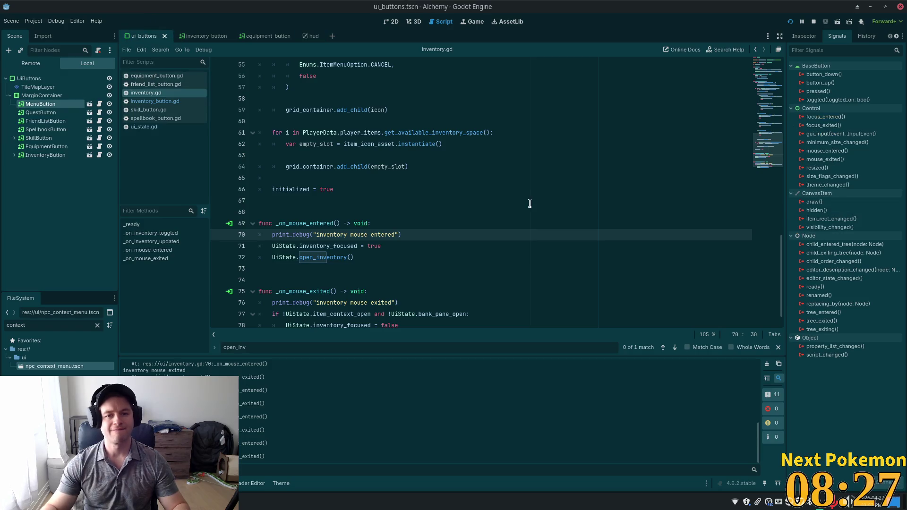
{"action": "left_click", "coordinate": [395, 23]}
{"action": "scroll", "coordinate": [706, 172], "scroll_direction": "up", "scroll_amount": 2}
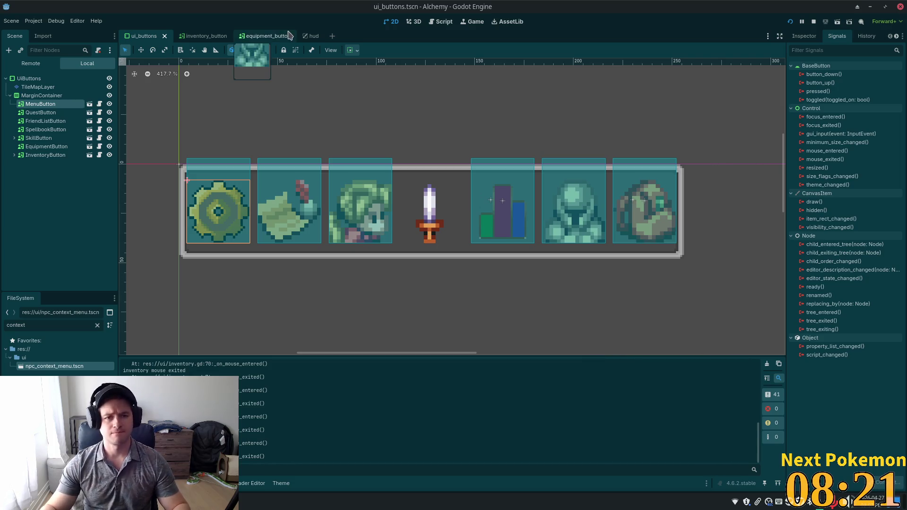
{"action": "left_click", "coordinate": [308, 36]}
{"action": "scroll", "coordinate": [462, 260], "scroll_direction": "up", "scroll_amount": 4}
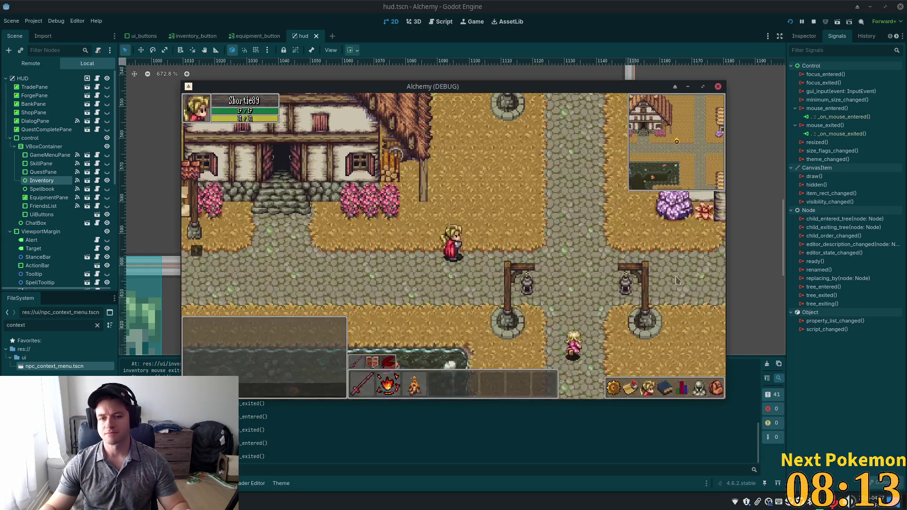
Close the inventory panel in the running game and clear the Output log.
{"action": "left_click", "coordinate": [713, 386]}
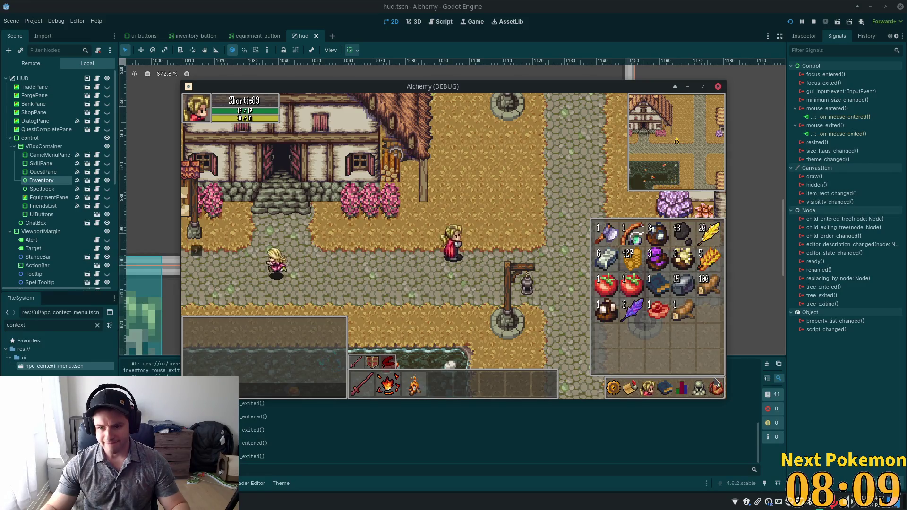
{"action": "left_click", "coordinate": [714, 385]}
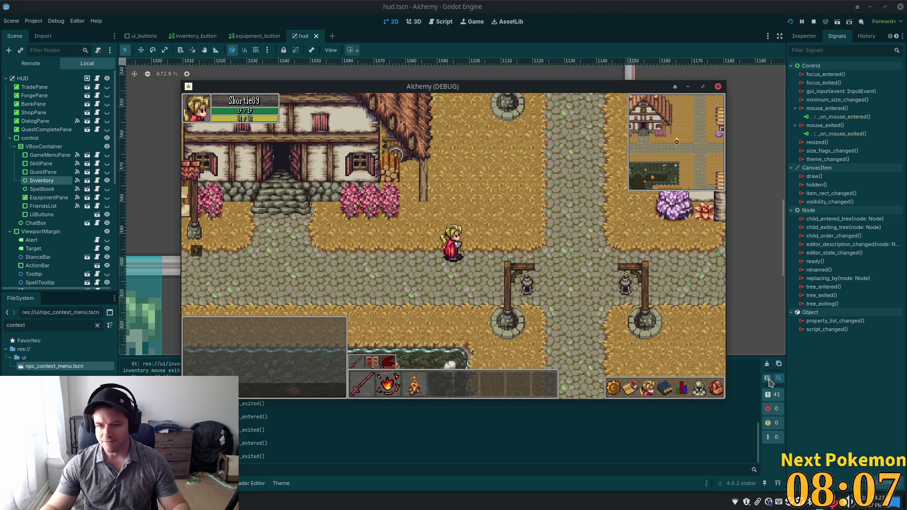
{"action": "left_click", "coordinate": [766, 364]}
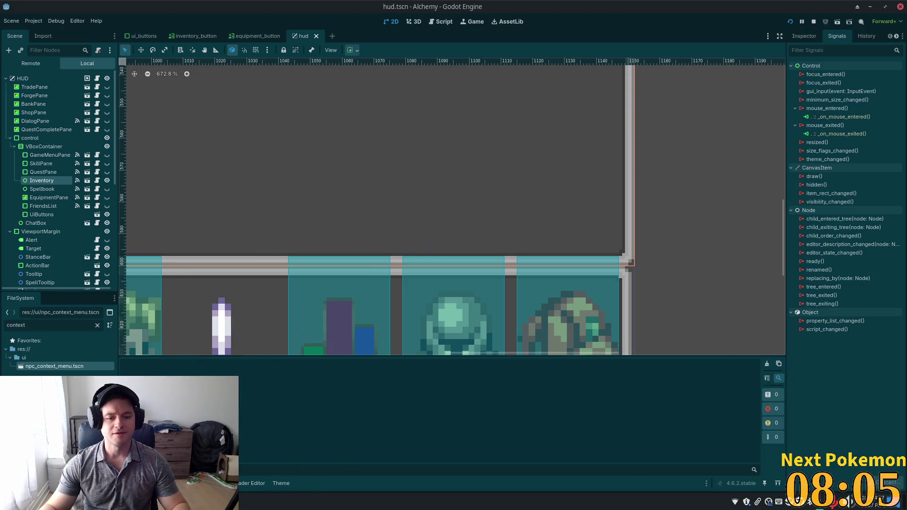
Retest opening and closing the inventory in the game, then return to the ui_buttons scene.
{"action": "left_click", "coordinate": [255, 463]}
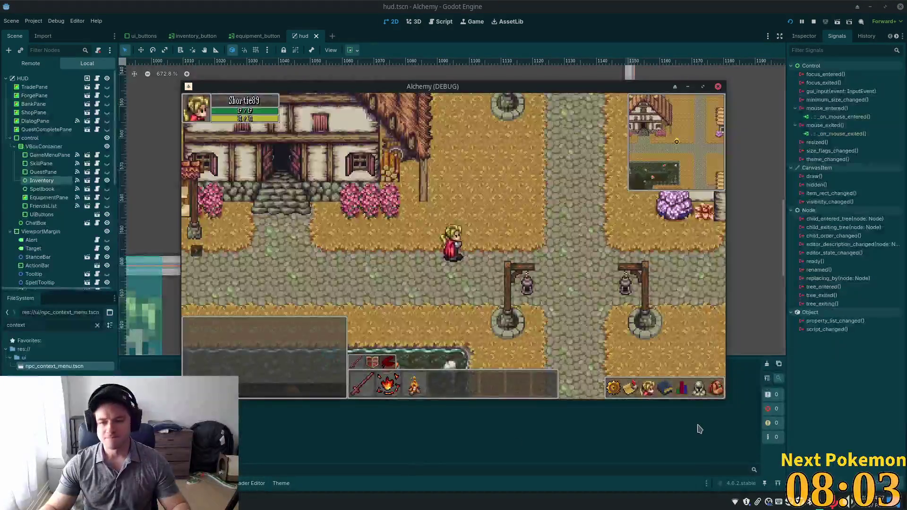
{"action": "left_click", "coordinate": [713, 395]}
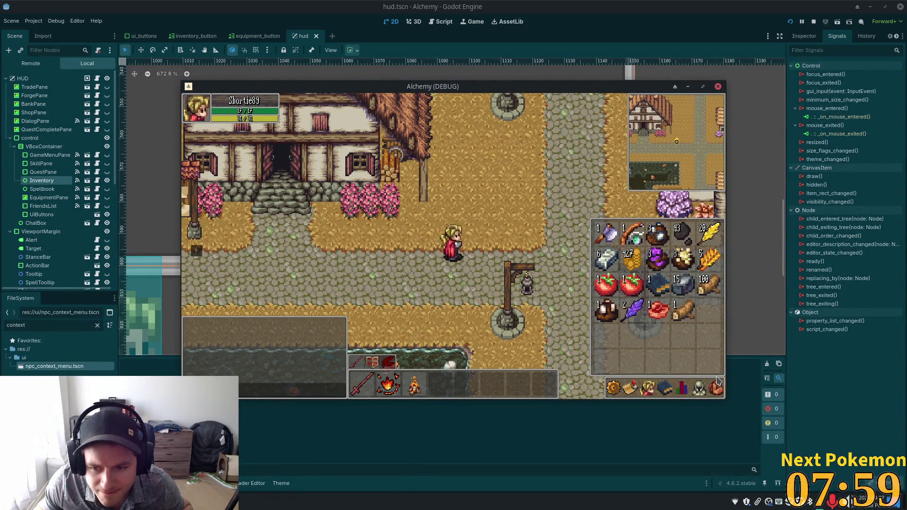
{"action": "left_click", "coordinate": [717, 380]}
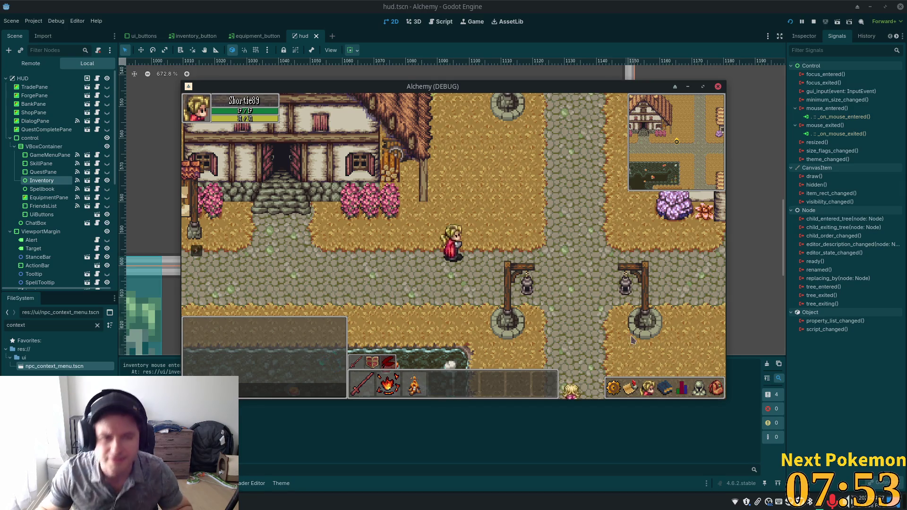
{"action": "left_click", "coordinate": [142, 36]}
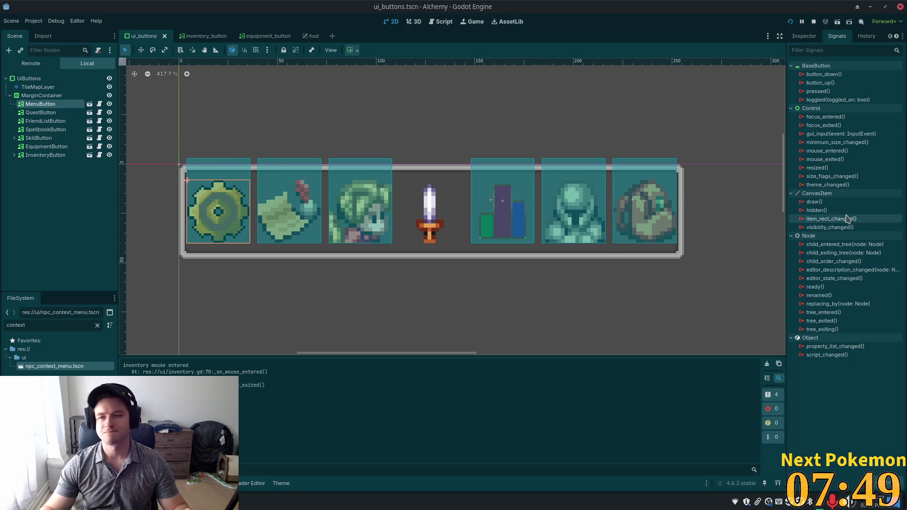
Check MenuButton's Mouse settings in the Inspector, confirming its filter is Pass.
{"action": "left_click", "coordinate": [803, 36]}
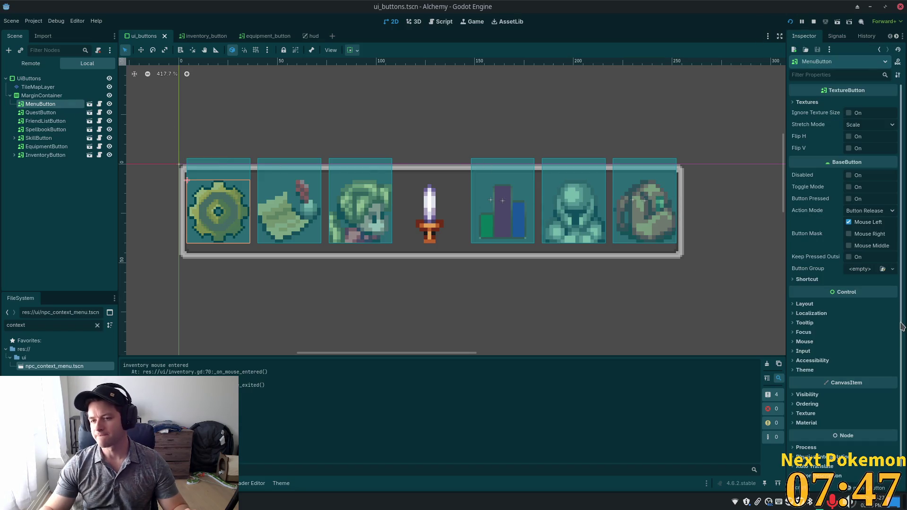
{"action": "left_click", "coordinate": [804, 342]}
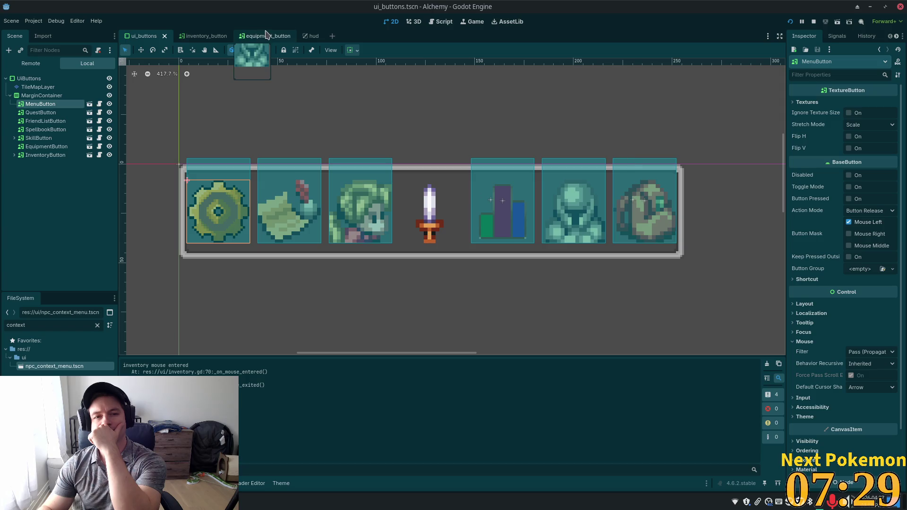
Compare the hud's EquipmentPane, UiButtons and Inventory nodes, including Inventory's Ordering settings.
{"action": "left_click", "coordinate": [312, 35]}
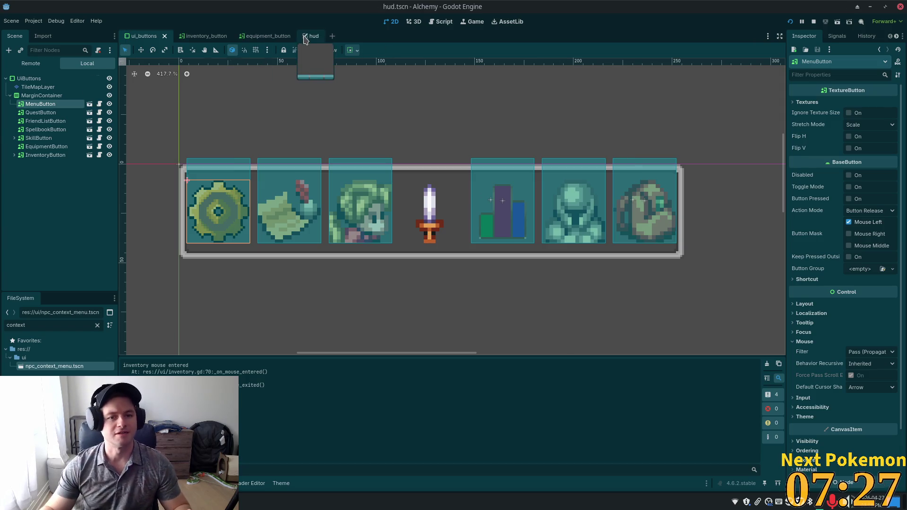
{"action": "left_click", "coordinate": [59, 199]}
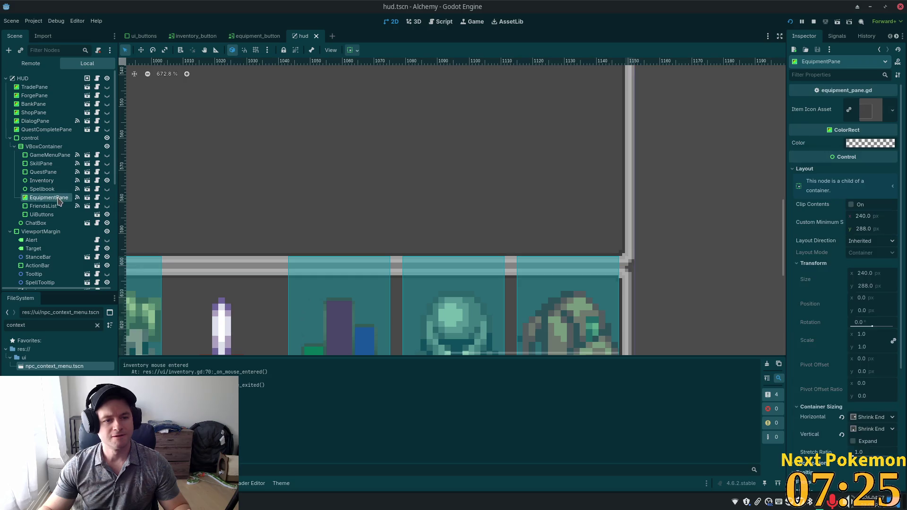
{"action": "left_click", "coordinate": [42, 215]}
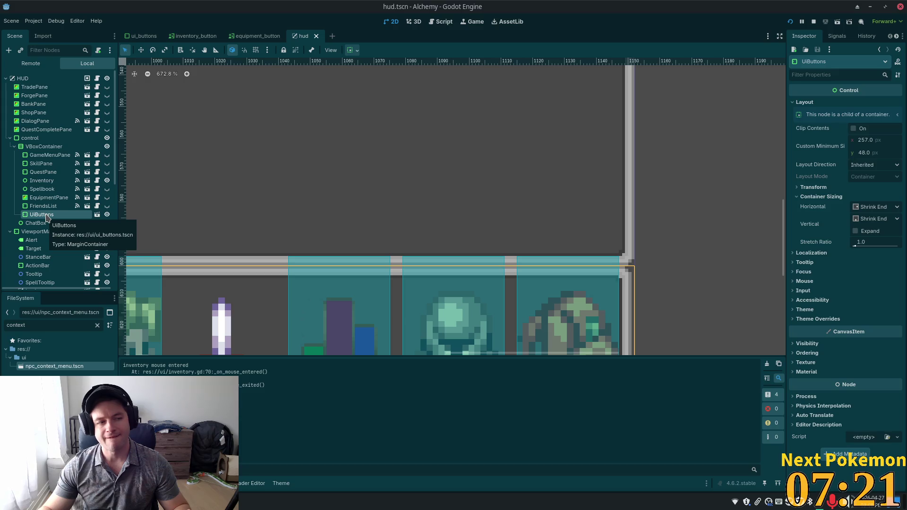
{"action": "left_click", "coordinate": [44, 181]}
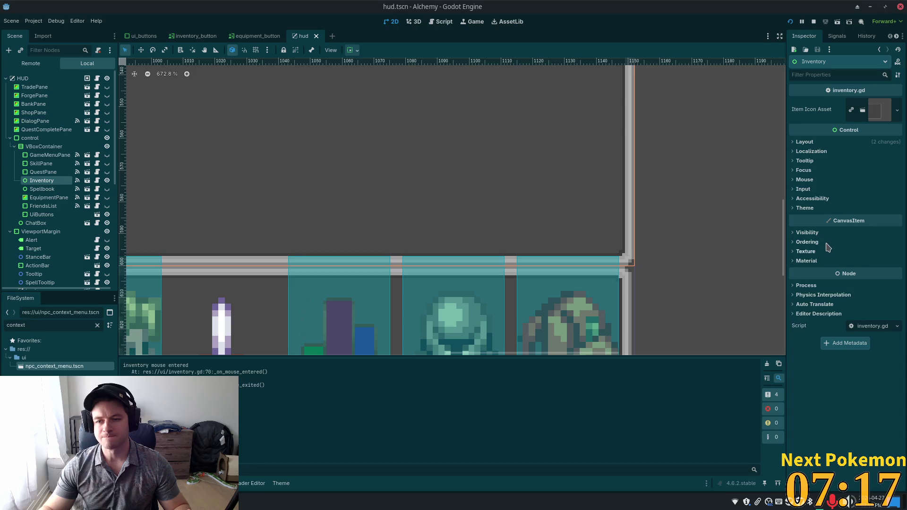
{"action": "left_click", "coordinate": [825, 243]}
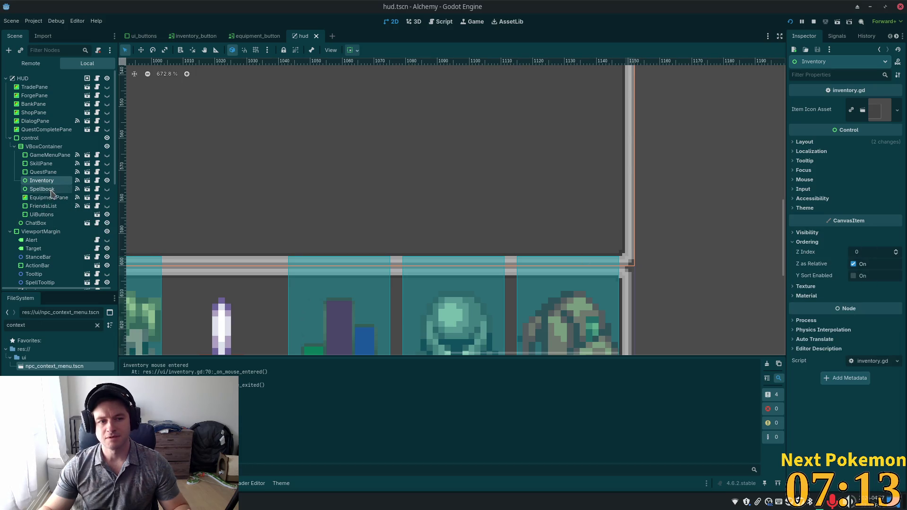
{"action": "left_click", "coordinate": [41, 215]}
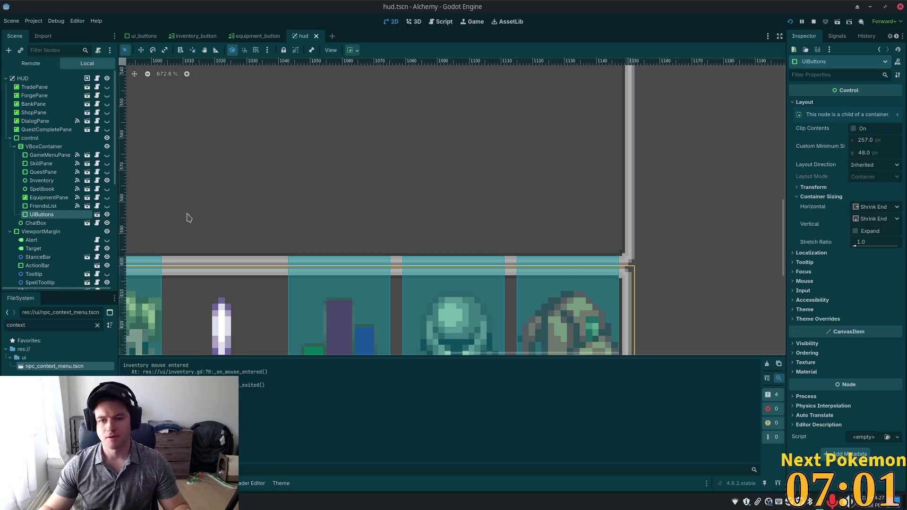
{"action": "left_click", "coordinate": [146, 37]}
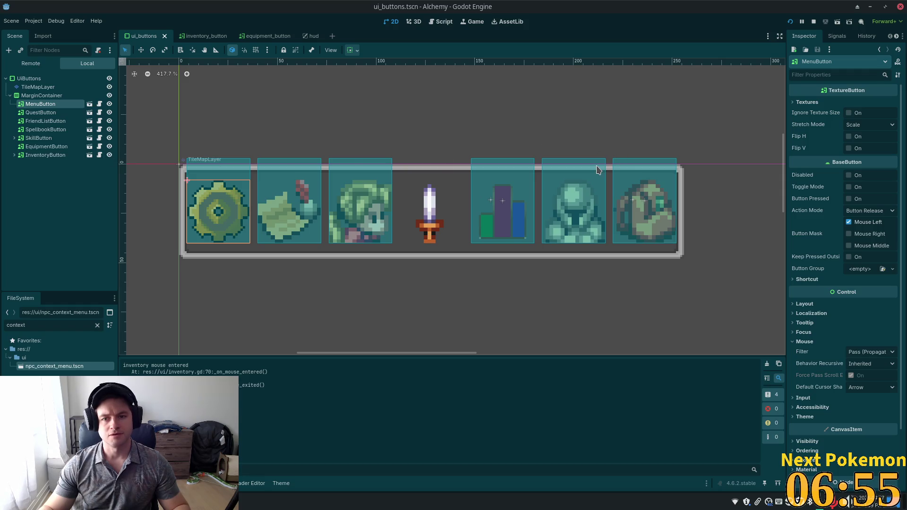
{"action": "left_click", "coordinate": [87, 156]}
{"action": "scroll", "coordinate": [550, 172], "scroll_direction": "up", "scroll_amount": 5}
{"action": "scroll", "coordinate": [550, 171], "scroll_direction": "down", "scroll_amount": 6}
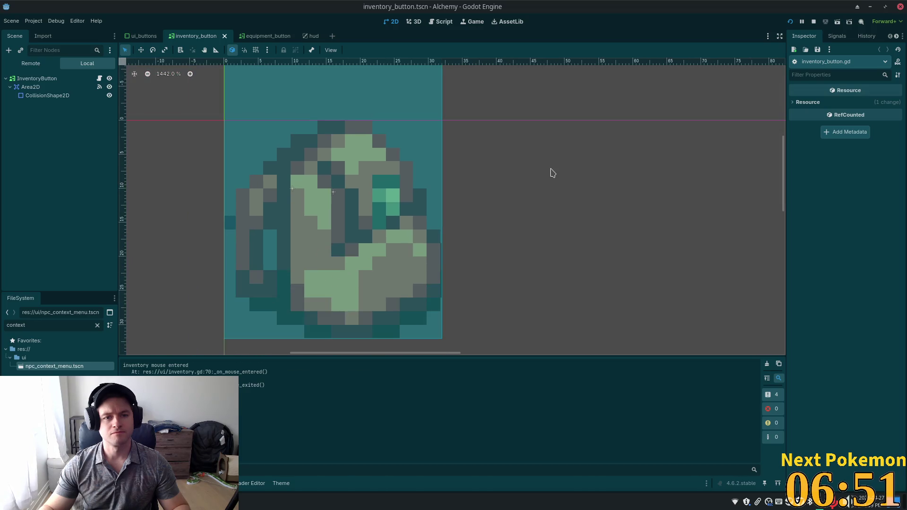
{"action": "left_click_drag", "start_coordinate": [589, 160], "coordinate": [607, 207]}
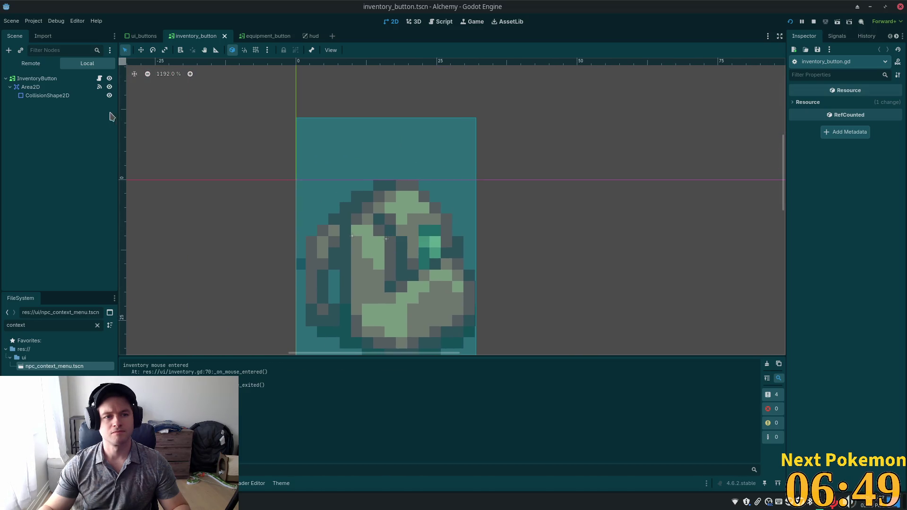
{"action": "left_click", "coordinate": [41, 88]}
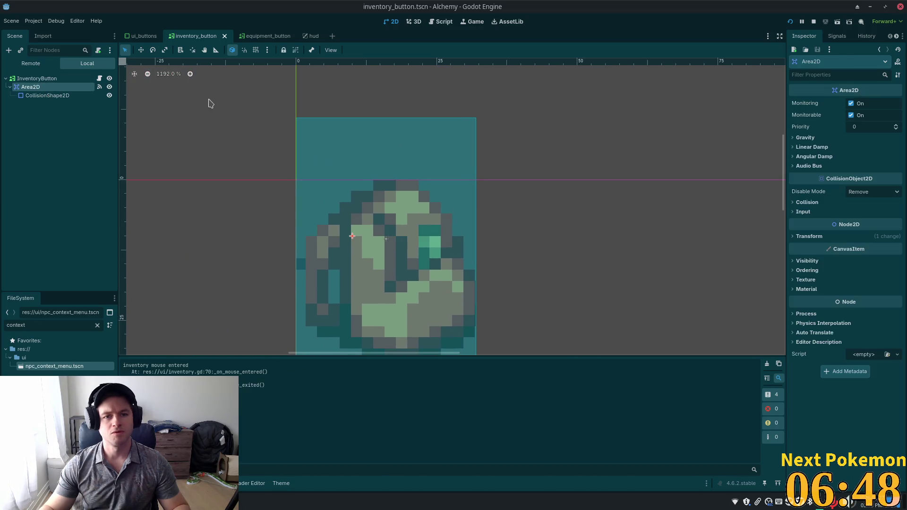
{"action": "left_click", "coordinate": [49, 95]}
{"action": "left_click", "coordinate": [42, 88]}
{"action": "left_click", "coordinate": [41, 96]}
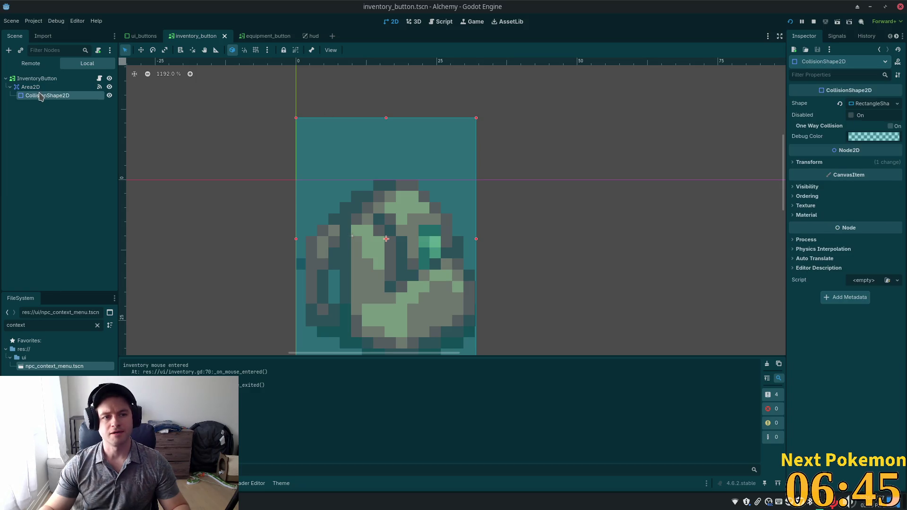
{"action": "left_click", "coordinate": [40, 88]}
{"action": "left_click", "coordinate": [36, 96]}
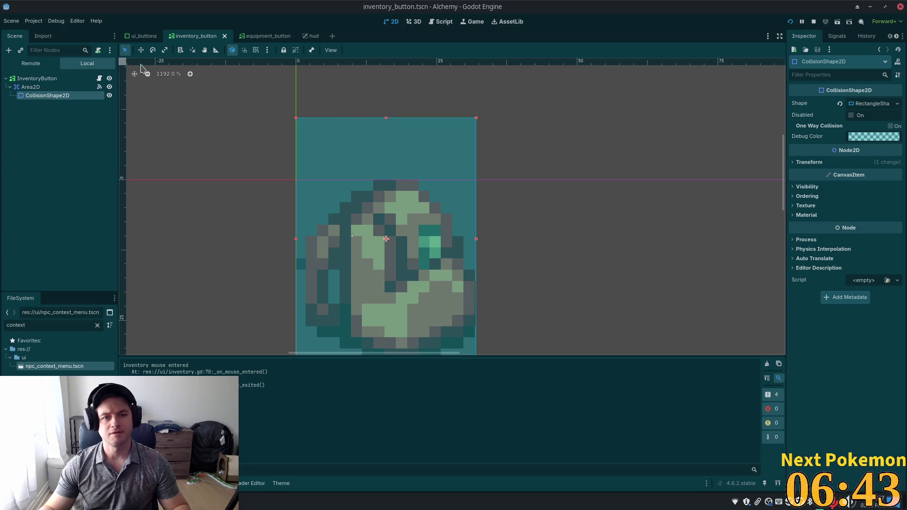
{"action": "left_click", "coordinate": [138, 38]}
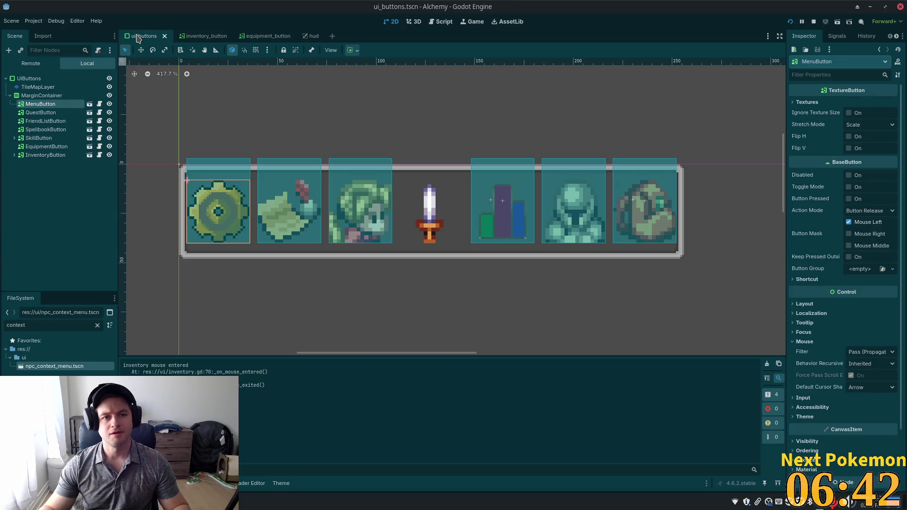
Stretch InventoryButton's collision rectangle upward above the bag icon and run the project.
{"action": "left_click", "coordinate": [51, 155]}
{"action": "left_click", "coordinate": [14, 154]}
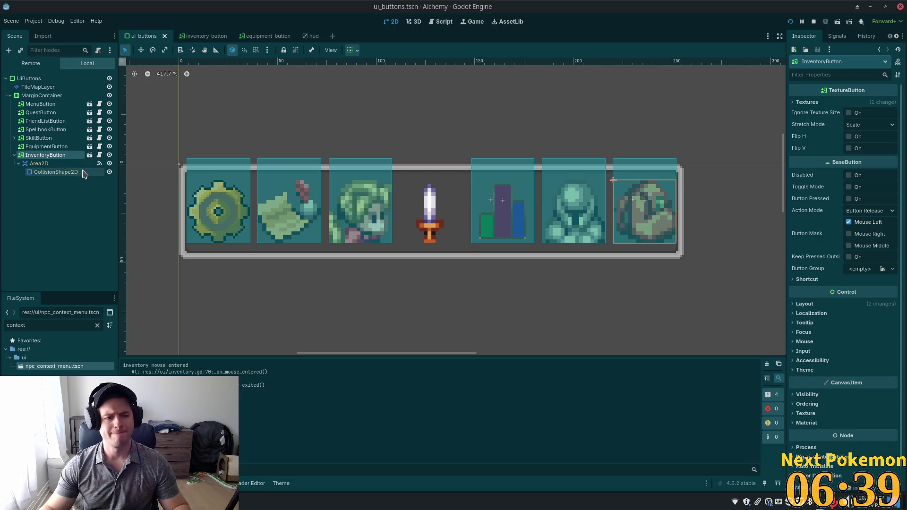
{"action": "left_click", "coordinate": [35, 173]}
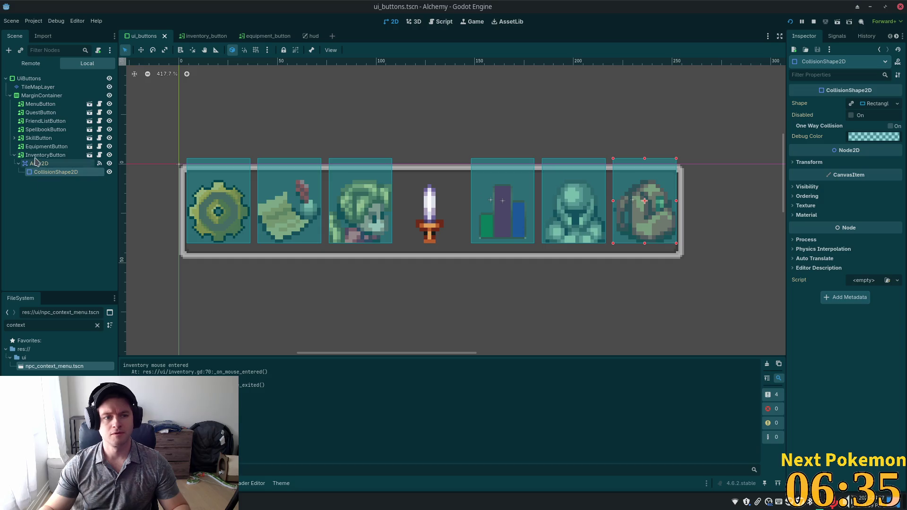
{"action": "left_click", "coordinate": [15, 138]}
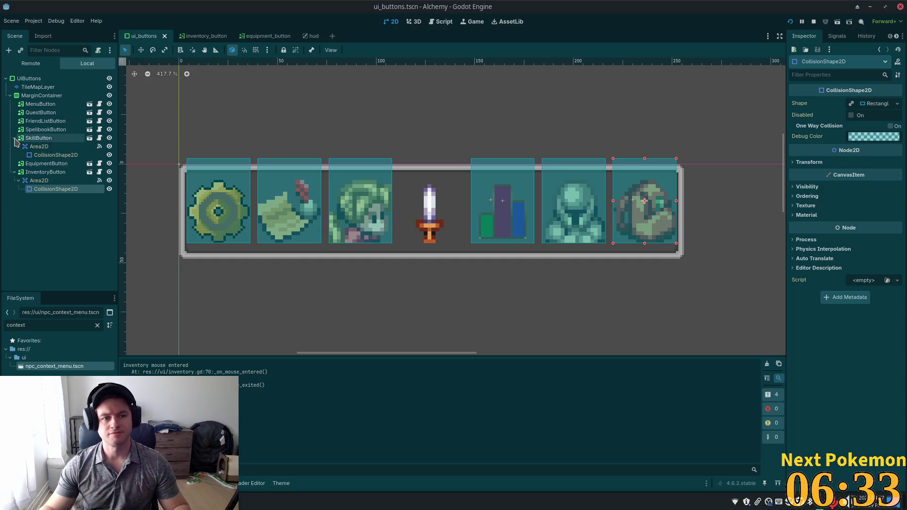
{"action": "left_click", "coordinate": [48, 155]}
{"action": "left_click", "coordinate": [54, 189]}
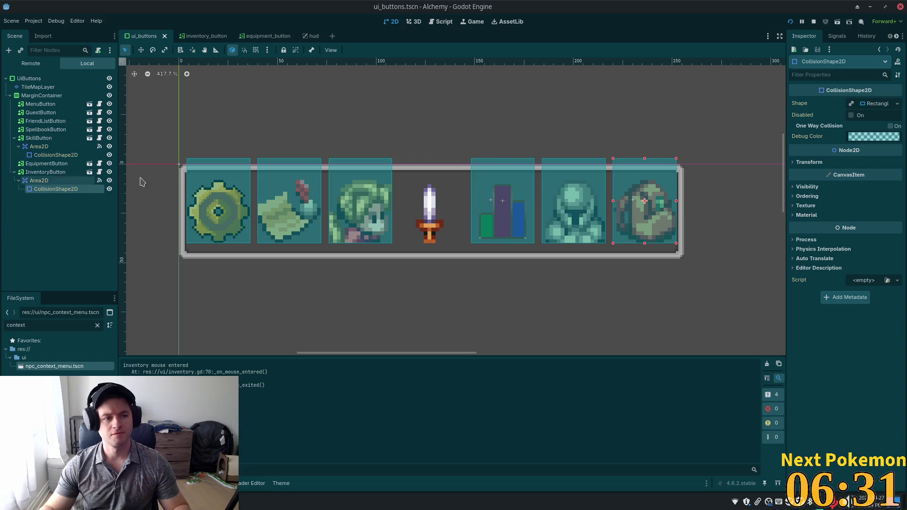
{"action": "left_click_drag", "start_coordinate": [645, 160], "coordinate": [644, 135]}
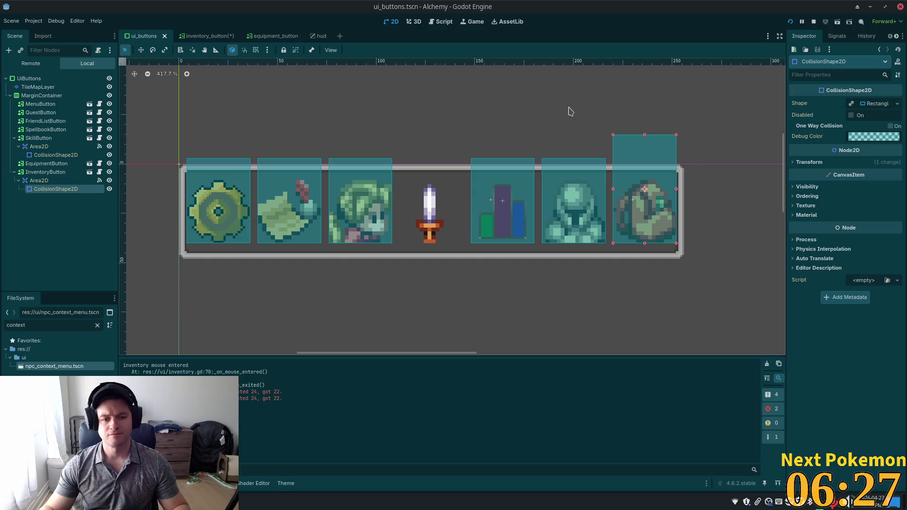
{"action": "left_click", "coordinate": [790, 21]}
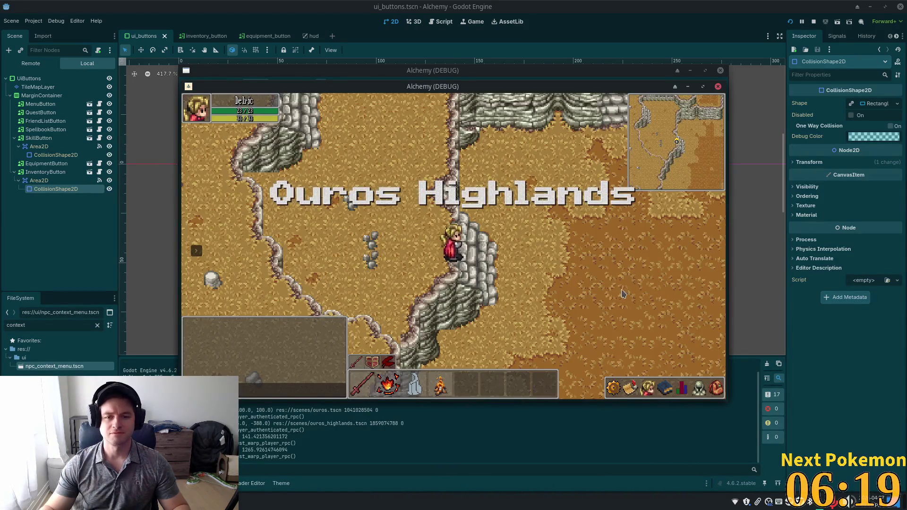
Repeatedly toggle the inventory panel from the bag icon in-game, then stop the game with F8.
{"action": "key", "text": "Right"}
{"action": "left_click", "coordinate": [716, 388]}
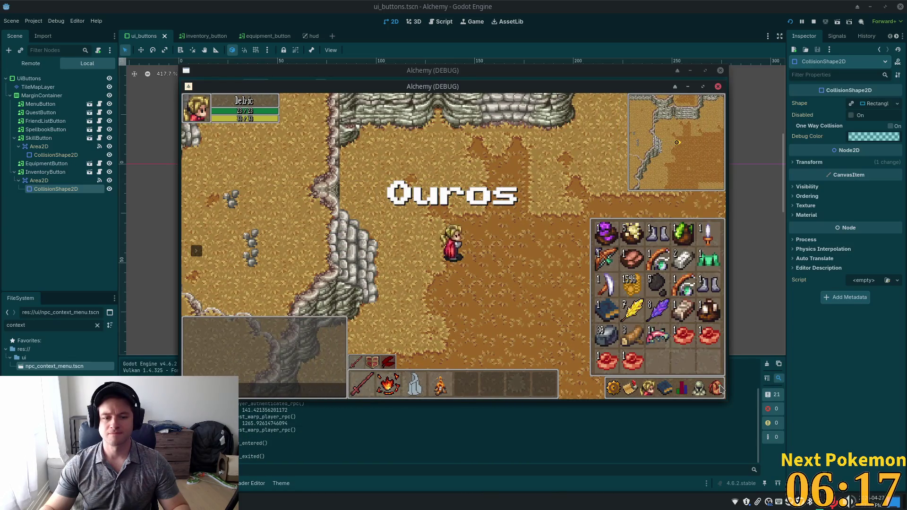
{"action": "left_click", "coordinate": [717, 387]}
{"action": "left_click", "coordinate": [714, 375]}
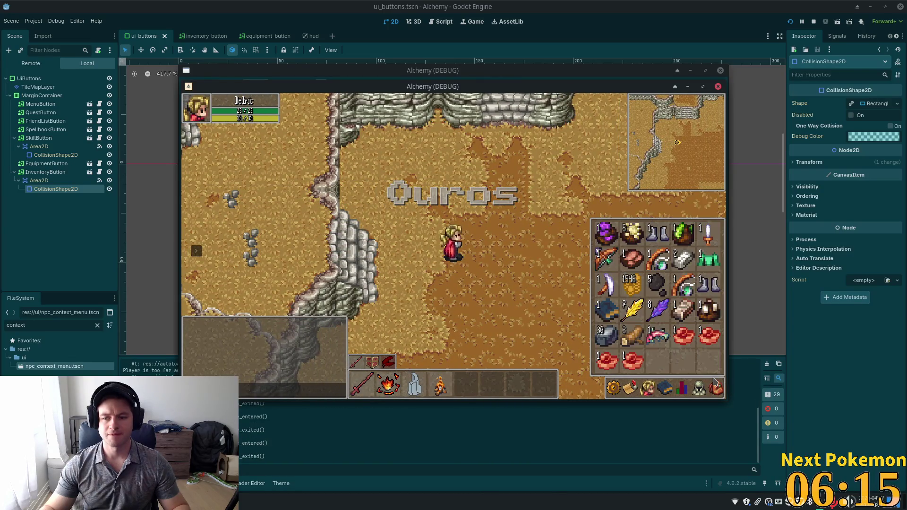
{"action": "left_click", "coordinate": [715, 376]}
{"action": "left_click", "coordinate": [714, 377]}
{"action": "left_click", "coordinate": [714, 379]}
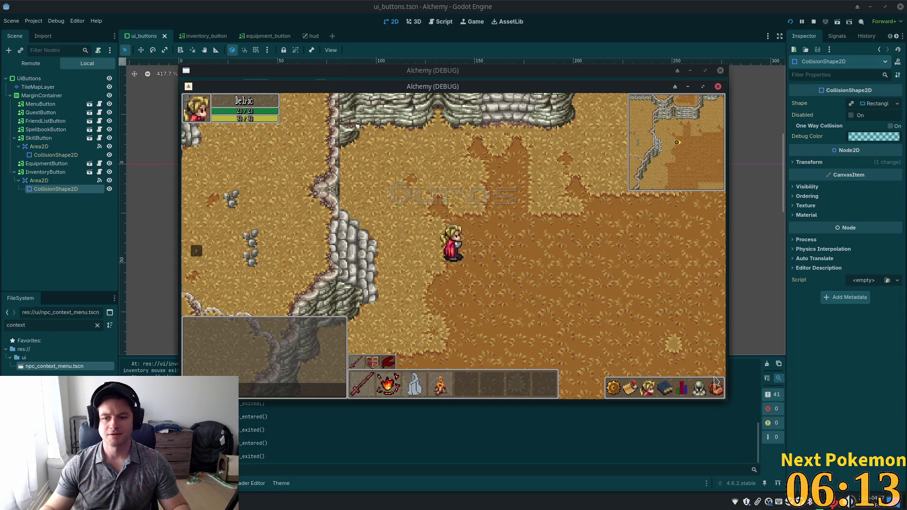
{"action": "left_click", "coordinate": [715, 378]}
{"action": "left_click", "coordinate": [714, 378]}
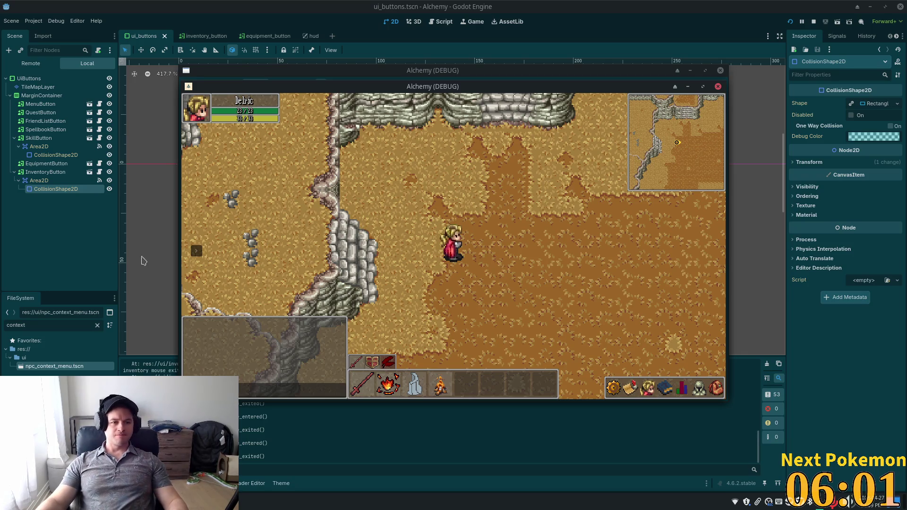
{"action": "key", "text": "F8"}
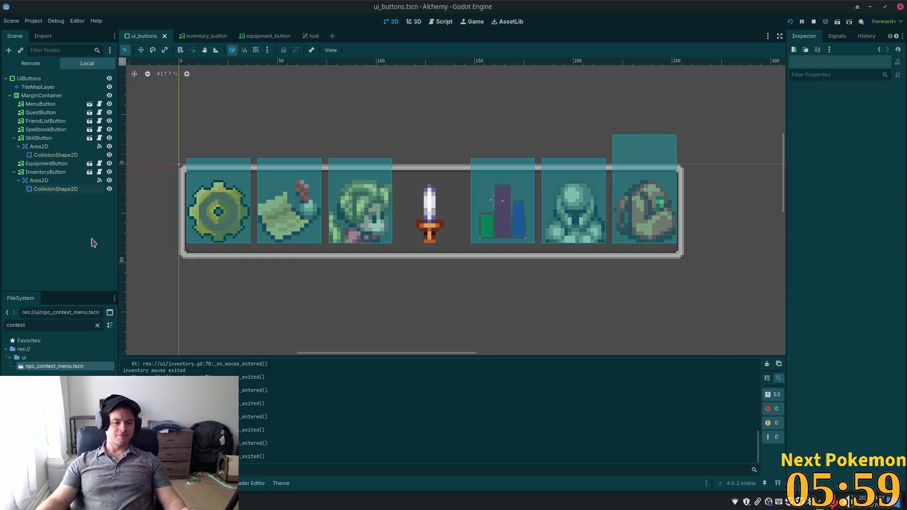
Drag InventoryButton's CollisionShape2D top edge down to match the other buttons' height.
{"action": "left_click", "coordinate": [46, 172]}
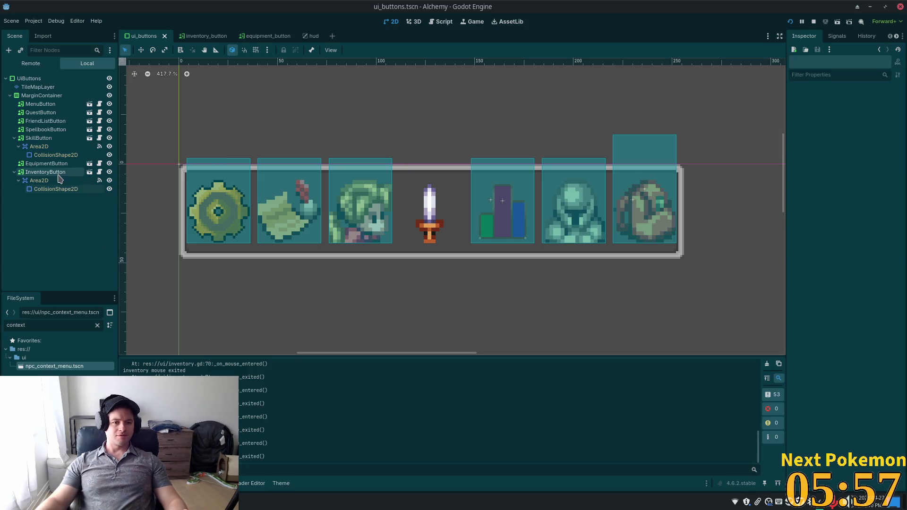
{"action": "left_click", "coordinate": [53, 181]}
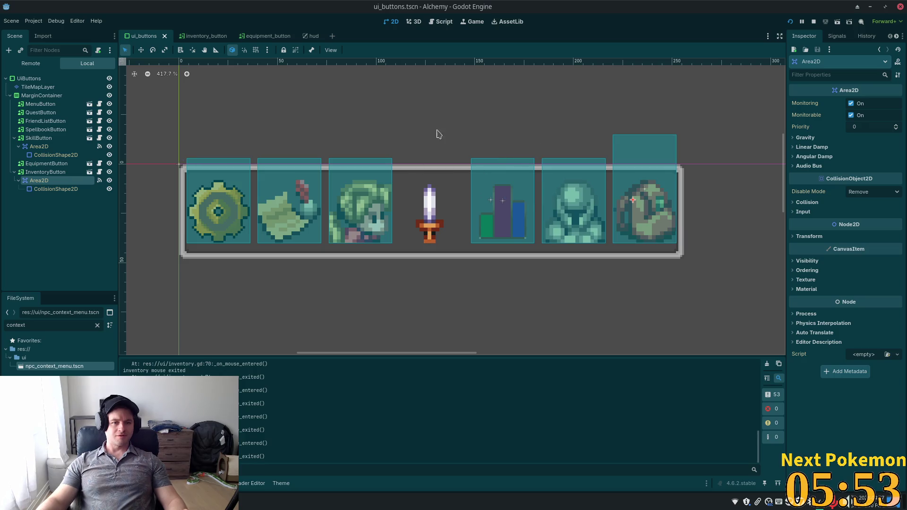
{"action": "scroll", "coordinate": [633, 156], "scroll_direction": "up", "scroll_amount": 5}
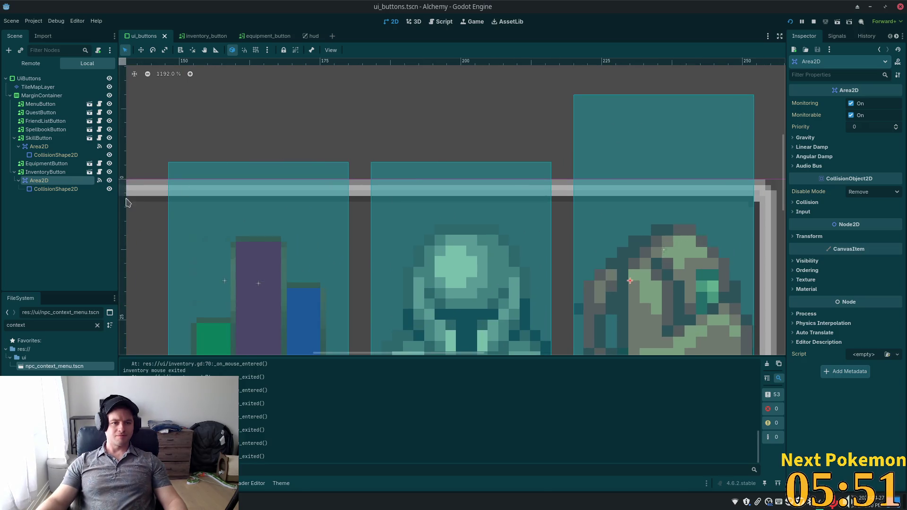
{"action": "left_click", "coordinate": [72, 189]}
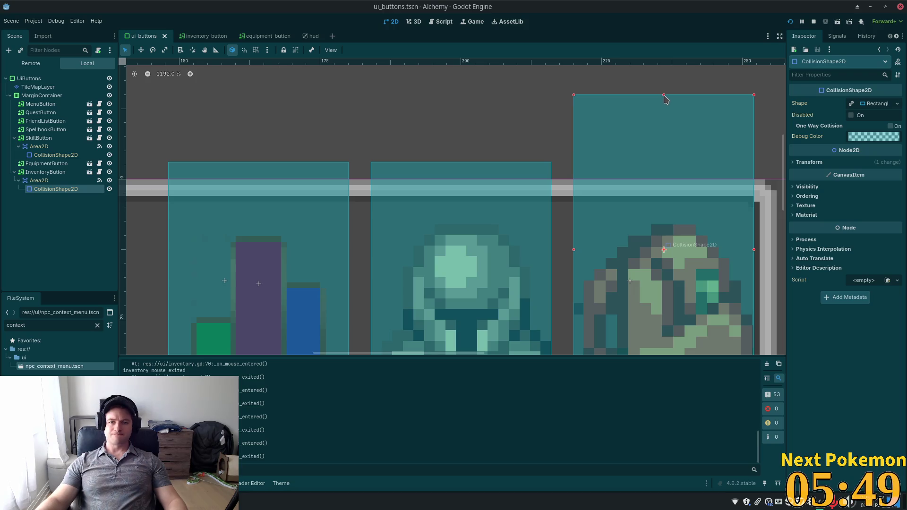
{"action": "left_click_drag", "start_coordinate": [664, 95], "coordinate": [662, 161]}
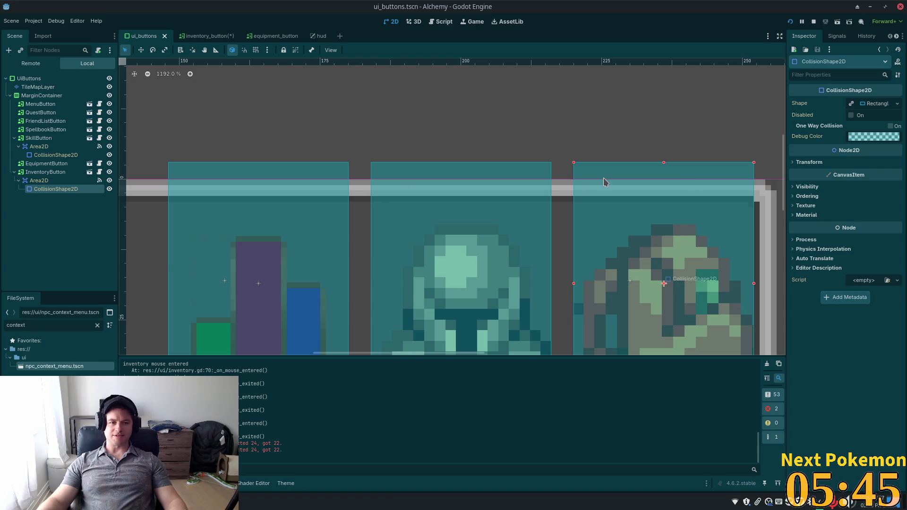
Open the hud's Inventory node as its own inventory.tscn scene.
{"action": "left_click", "coordinate": [319, 37]}
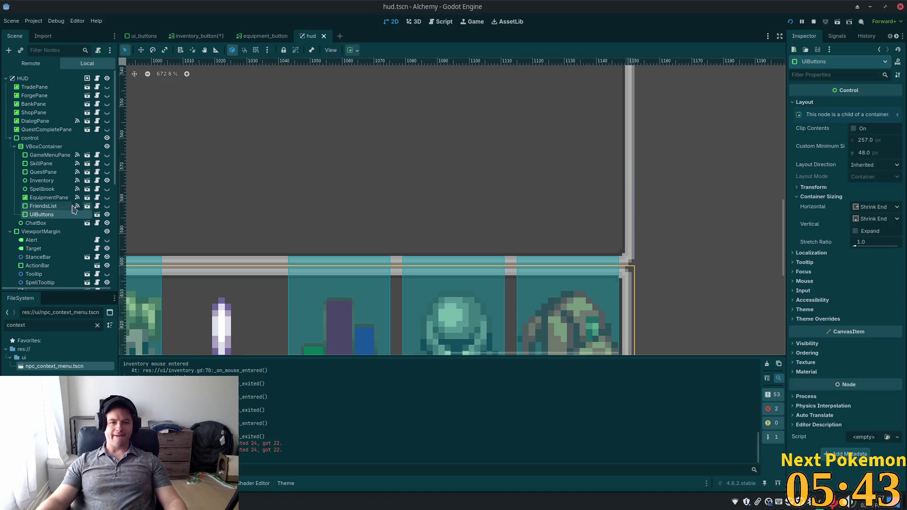
{"action": "left_click", "coordinate": [40, 180]}
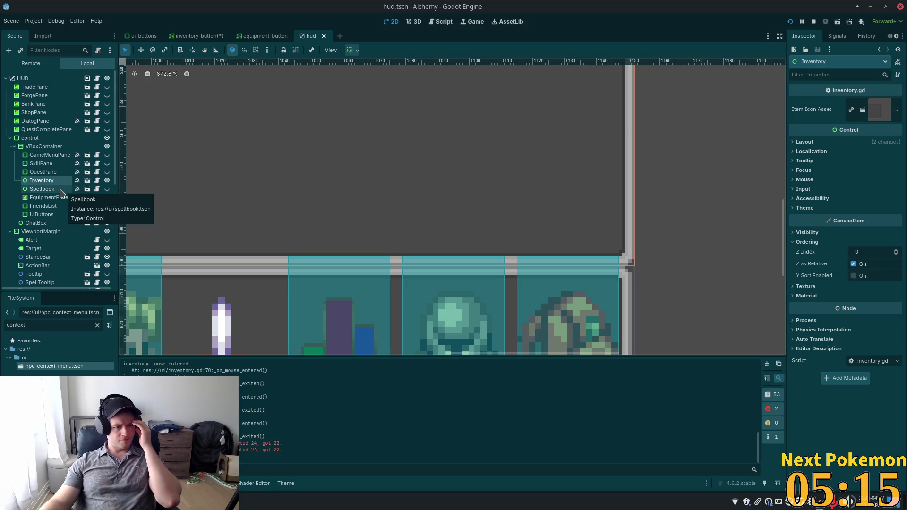
{"action": "left_click", "coordinate": [88, 181]}
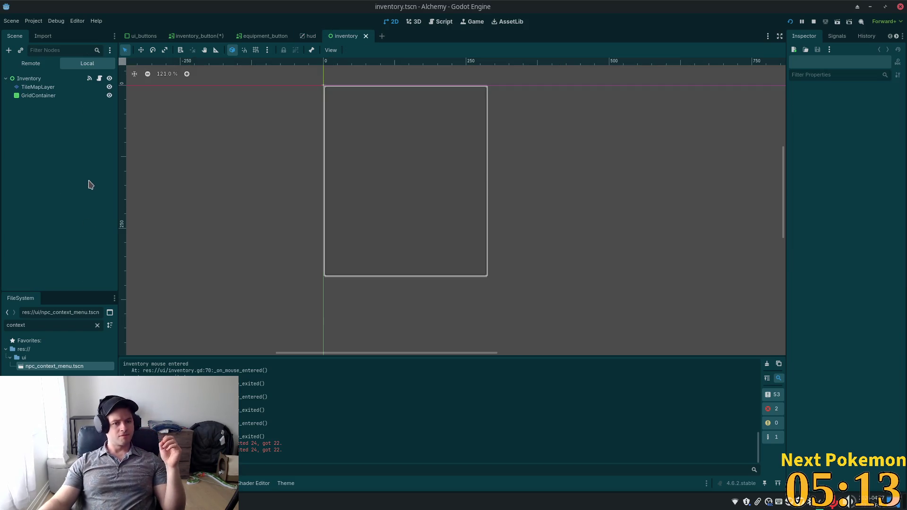
Open inventory.gd and jump to the open_inventory definition in ui_state.gd.
{"action": "left_click", "coordinate": [99, 78]}
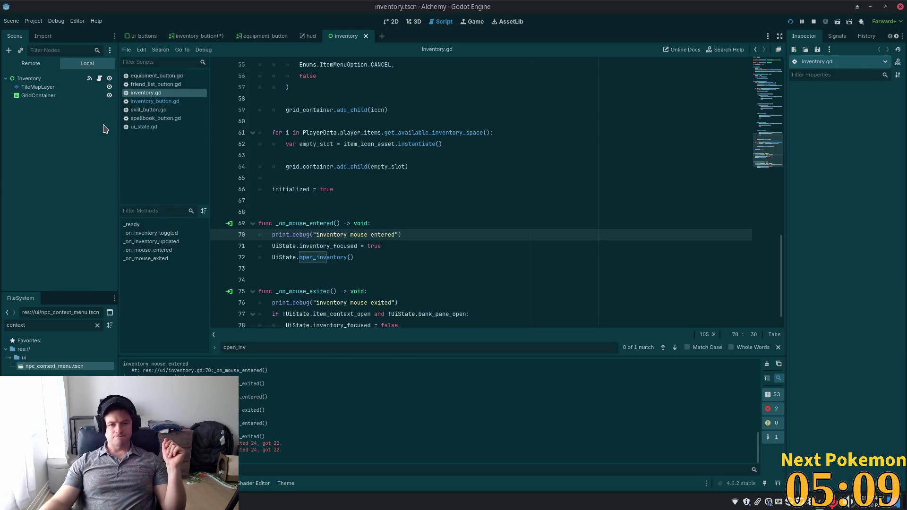
{"action": "scroll", "coordinate": [490, 208], "scroll_direction": "up", "scroll_amount": 5}
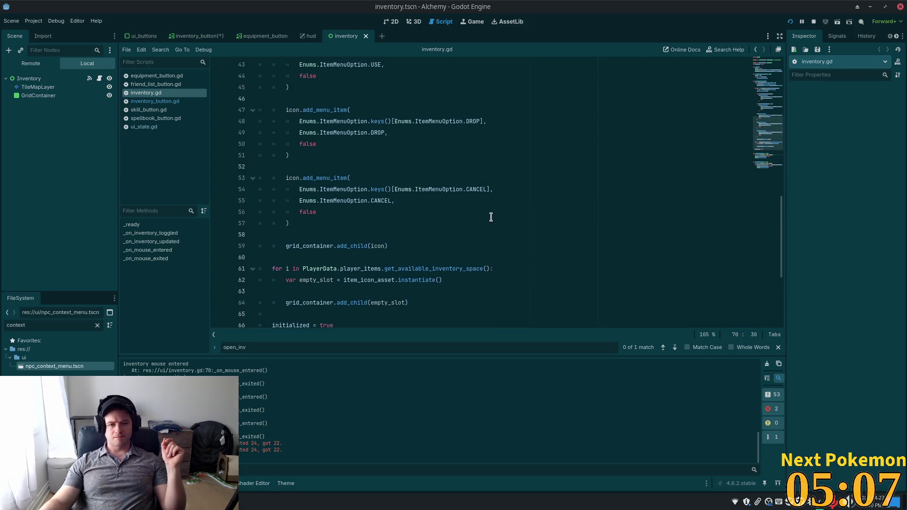
{"action": "scroll", "coordinate": [491, 217], "scroll_direction": "down", "scroll_amount": 5}
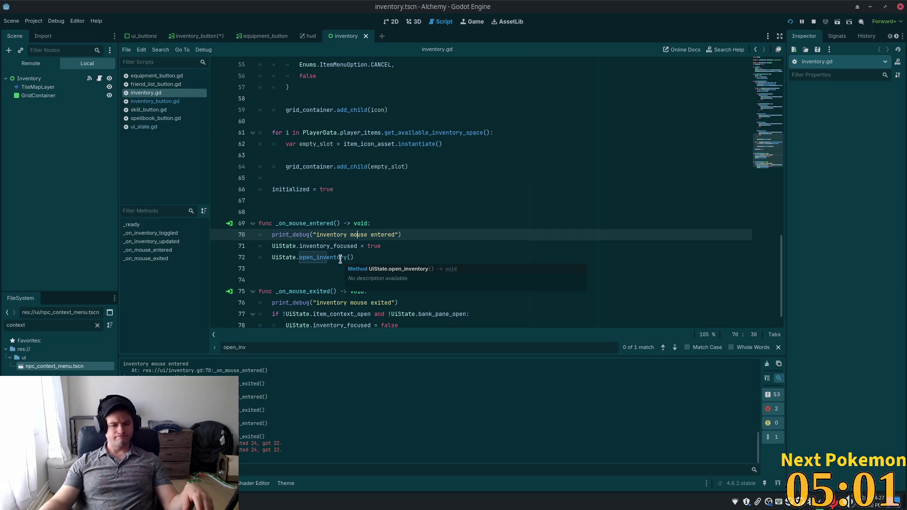
{"action": "left_click", "coordinate": [325, 258], "text": "ctrl"}
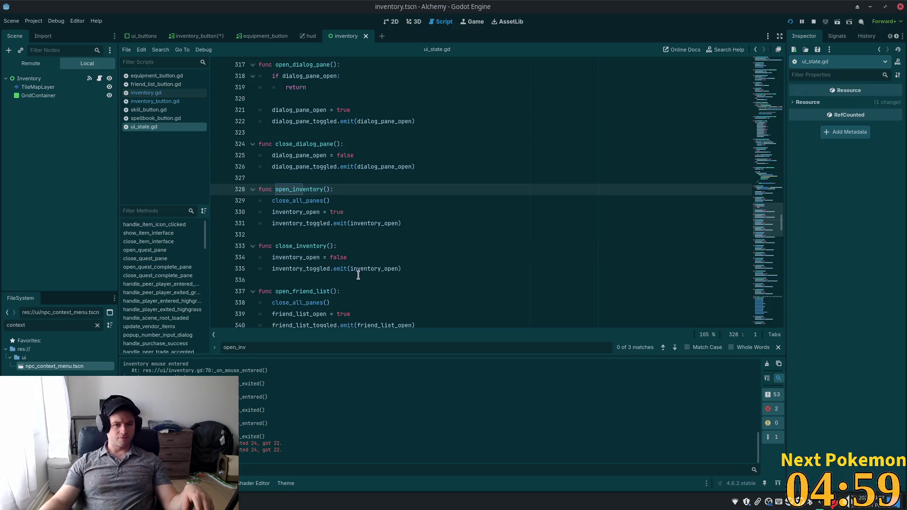
{"action": "left_click", "coordinate": [340, 201]}
Follow close_all_panes and close_inventory to their definitions in ui_state.gd.
{"action": "left_click", "coordinate": [278, 194], "text": "shift"}
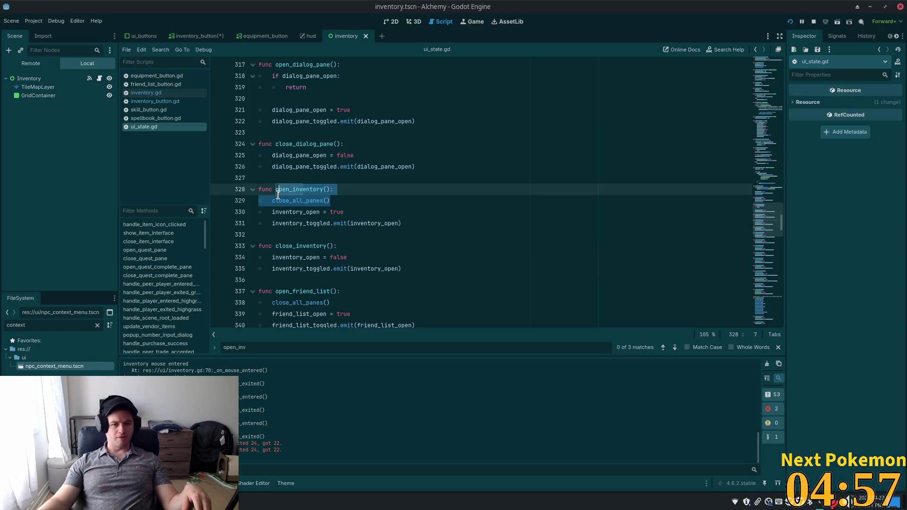
{"action": "left_click", "coordinate": [281, 201], "text": "ctrl"}
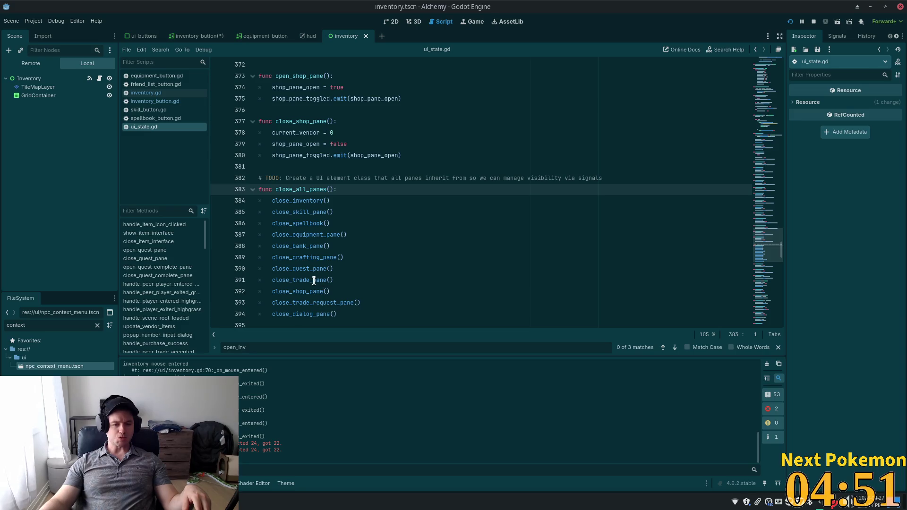
{"action": "left_click", "coordinate": [317, 302]}
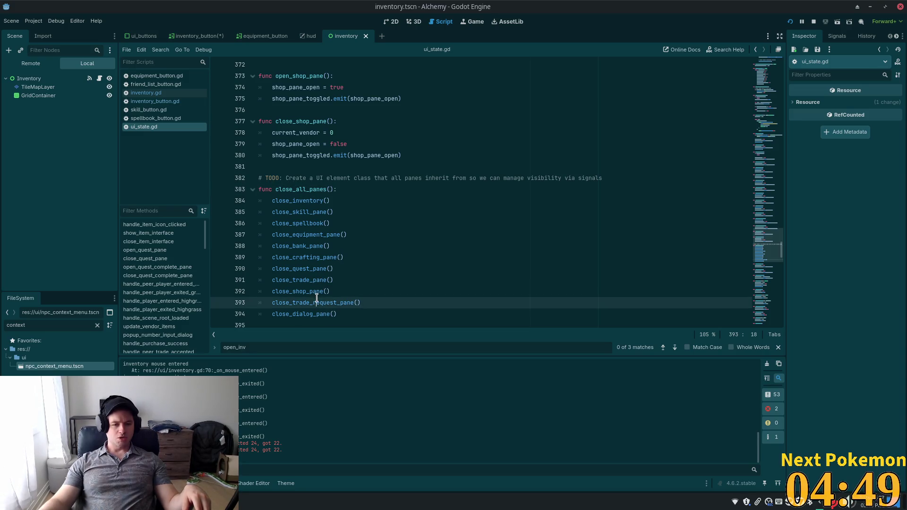
{"action": "left_click", "coordinate": [310, 204]}
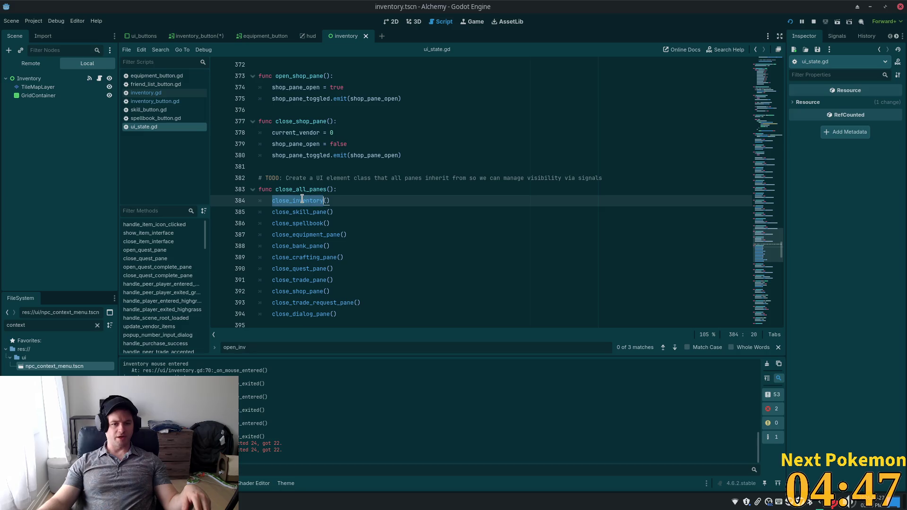
{"action": "left_click", "coordinate": [309, 205], "text": "ctrl"}
{"action": "left_click", "coordinate": [325, 202]}
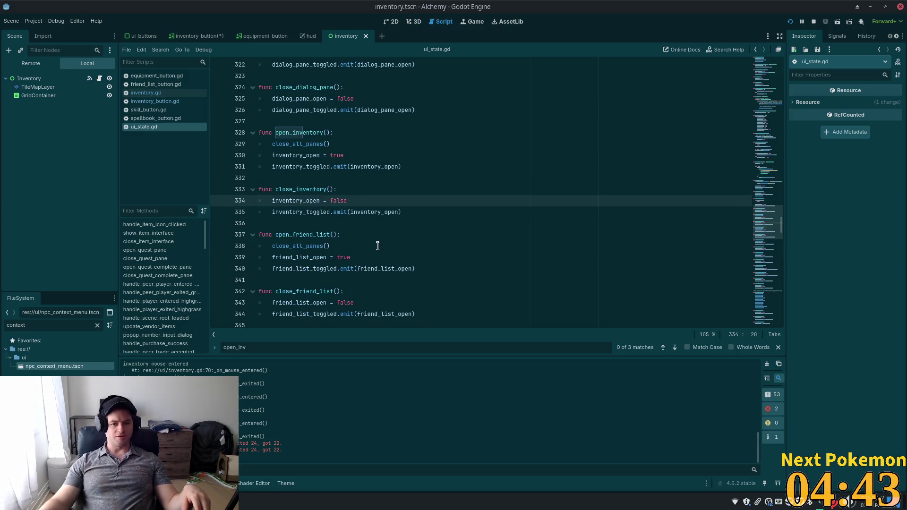
Select the inventory_toggled signal emitted in close_inventory.
{"action": "key", "text": "Down"}
{"action": "key", "text": "Down"}
{"action": "double_click", "coordinate": [292, 213]}
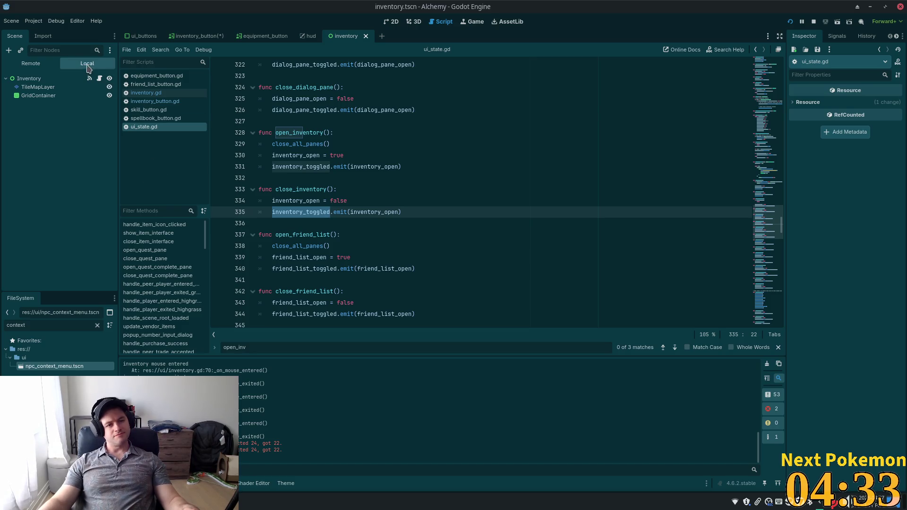
{"action": "key", "text": "alt+Tab"}
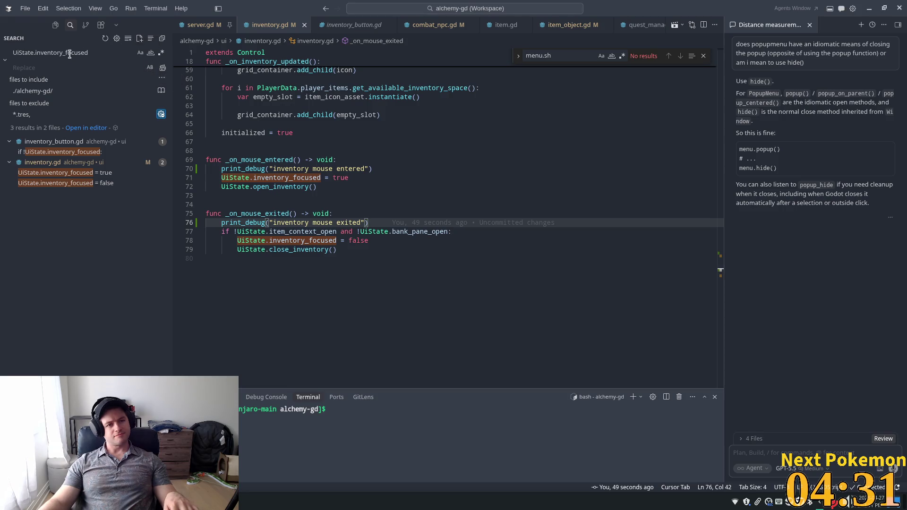
Search the workspace for inventory_toggled and open its connect line in inventory.gd.
{"action": "triple_click", "coordinate": [70, 52]}
{"action": "type", "text": "inventory_toggled."}
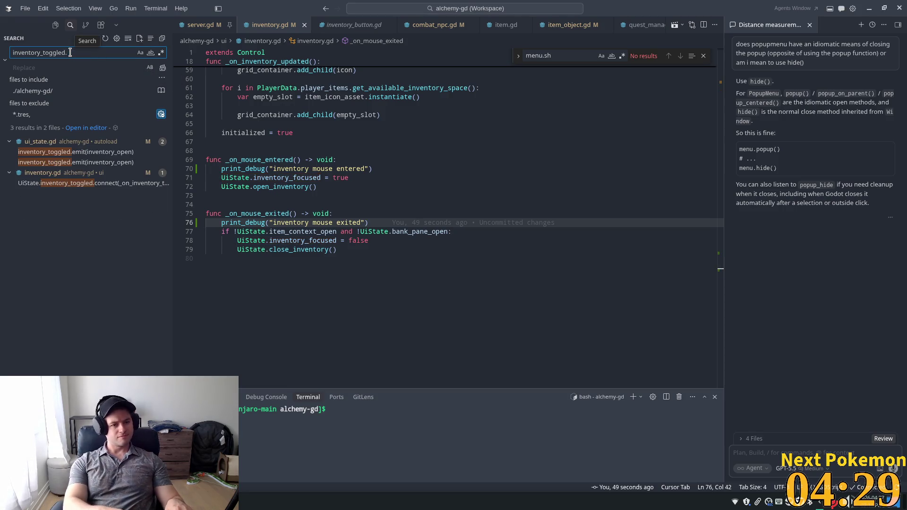
{"action": "left_click", "coordinate": [82, 185]}
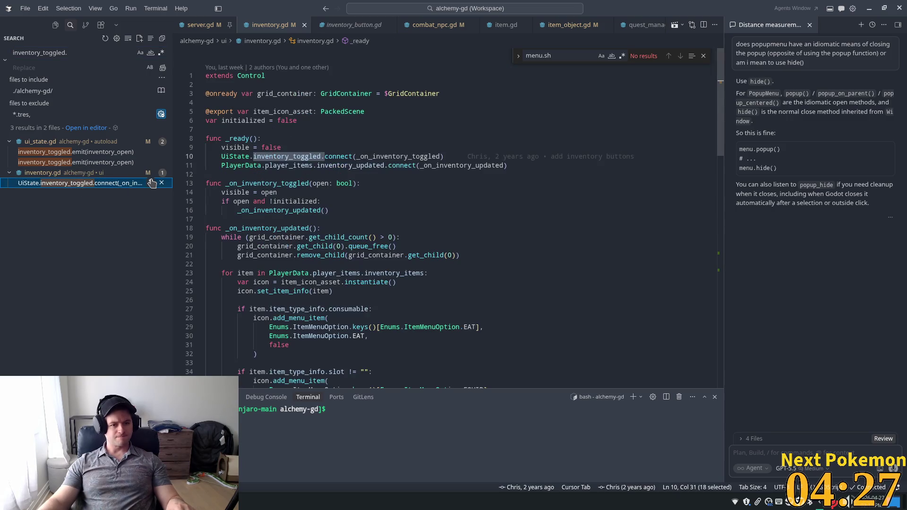
Review the _on_inventory_toggled handler's visibility assignment and _on_inventory_updated call, then scroll through inventory.gd.
{"action": "left_click", "coordinate": [420, 156], "text": "ctrl"}
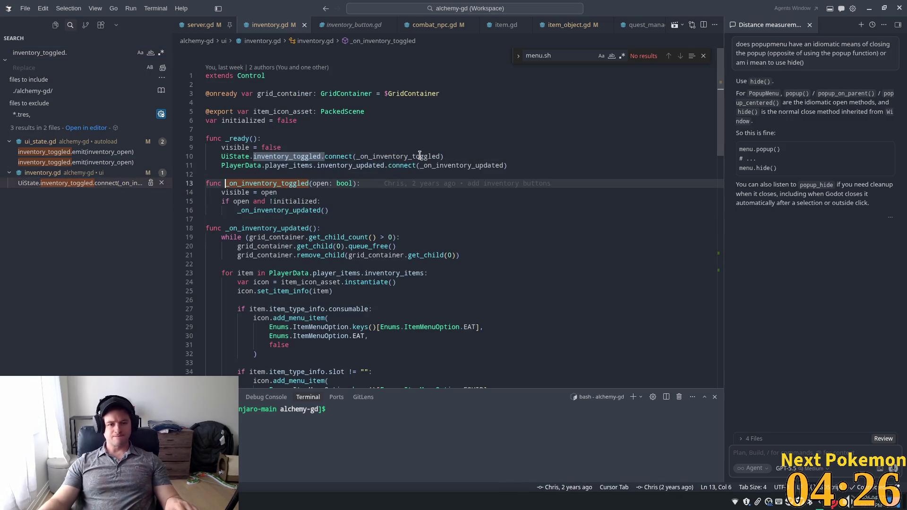
{"action": "left_click", "coordinate": [228, 193]}
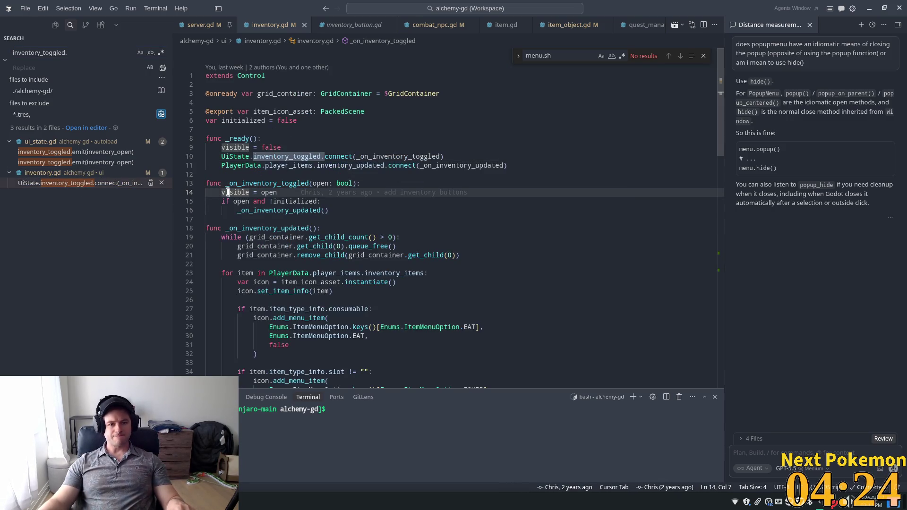
{"action": "left_click", "coordinate": [269, 210]}
{"action": "left_click_drag", "start_coordinate": [237, 192], "coordinate": [291, 192]}
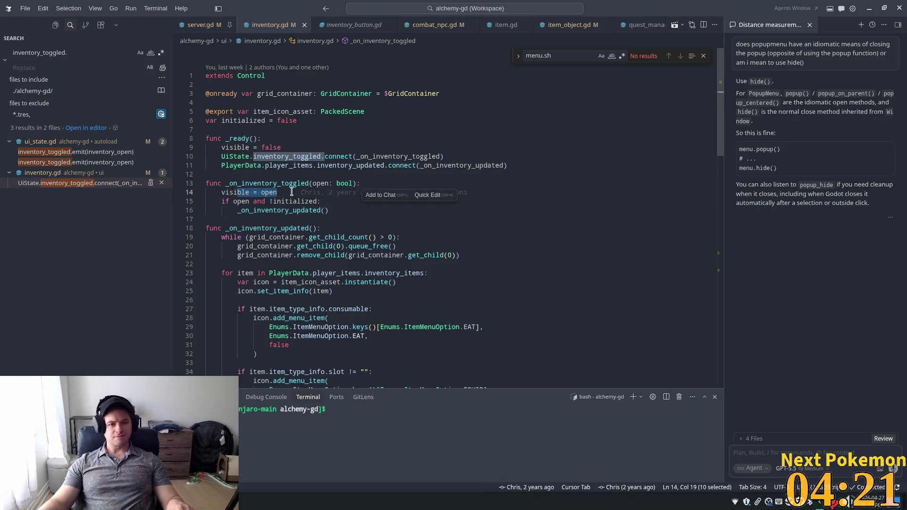
{"action": "left_click", "coordinate": [265, 202]}
{"action": "double_click", "coordinate": [302, 211]}
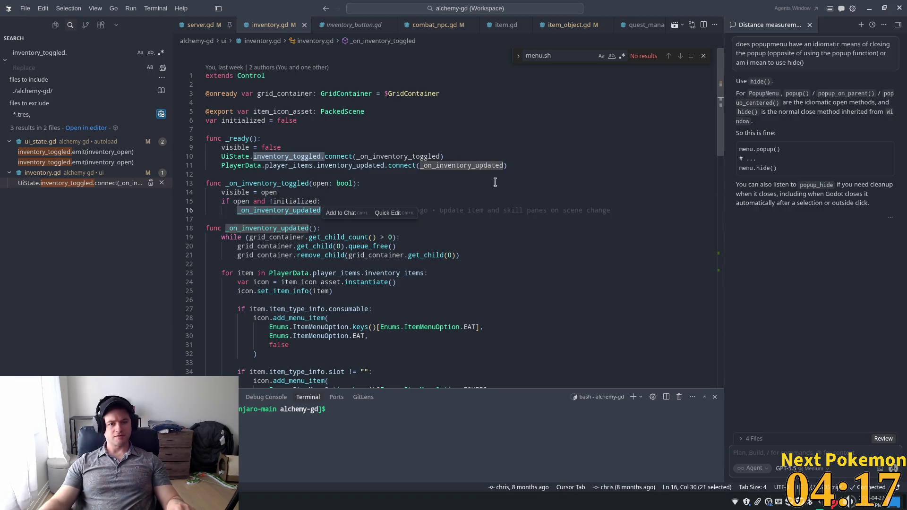
{"action": "scroll", "coordinate": [486, 178], "scroll_direction": "down", "scroll_amount": 1}
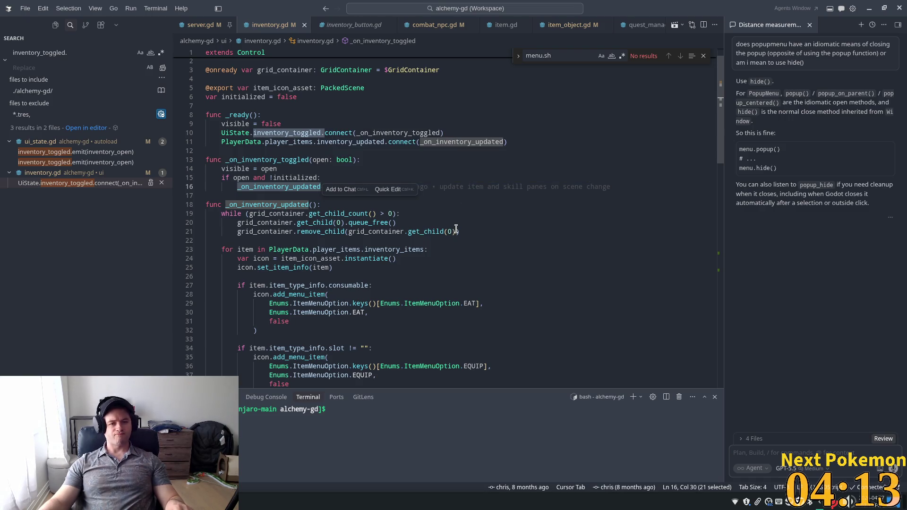
{"action": "scroll", "coordinate": [456, 227], "scroll_direction": "down", "scroll_amount": 5}
{"action": "scroll", "coordinate": [456, 229], "scroll_direction": "down", "scroll_amount": 9}
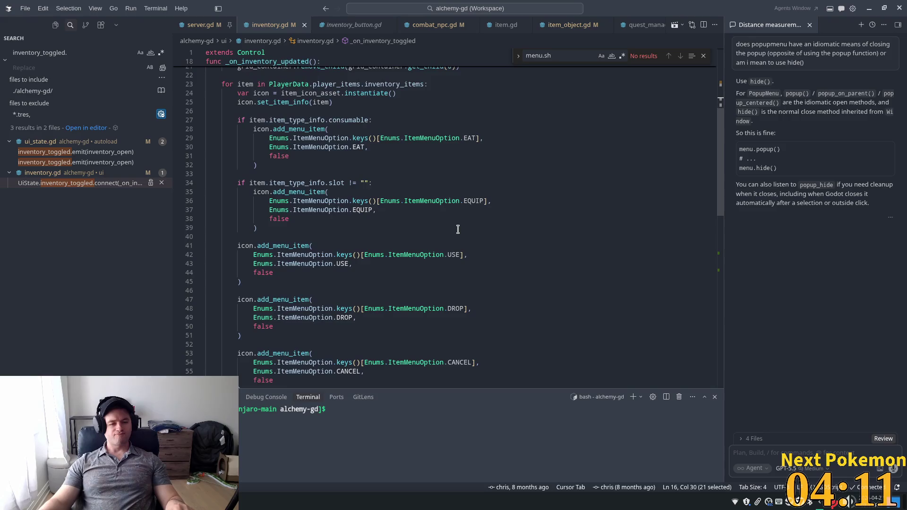
{"action": "scroll", "coordinate": [458, 231], "scroll_direction": "down", "scroll_amount": 4}
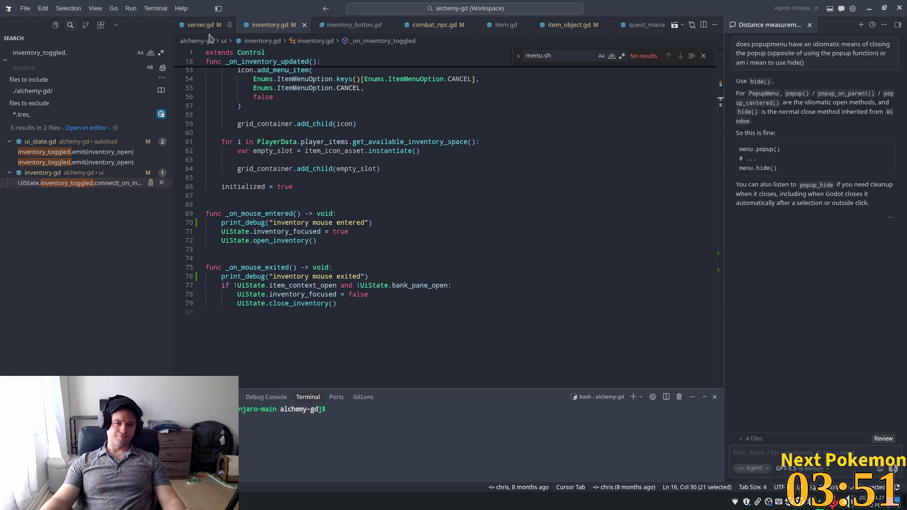
Check InventoryButton's Mouse settings in the ui_buttons scene.
{"action": "key", "text": "alt+Tab"}
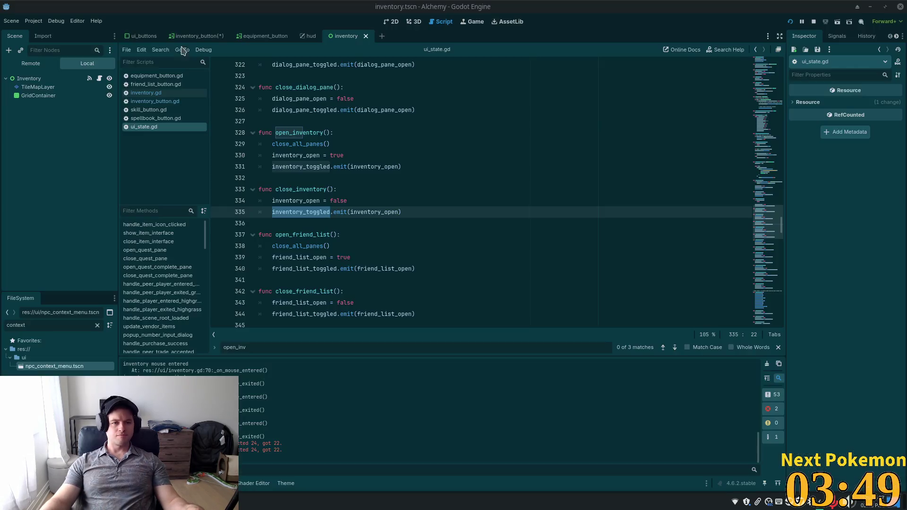
{"action": "left_click", "coordinate": [144, 36]}
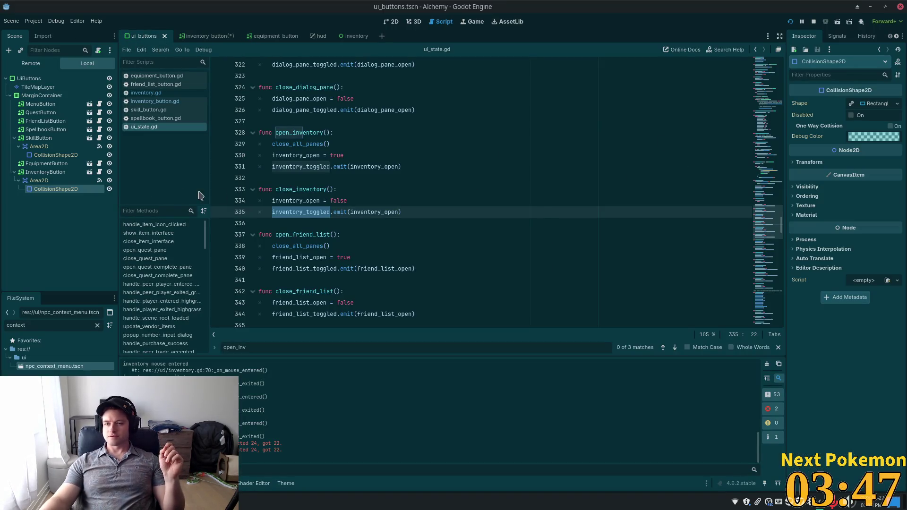
{"action": "left_click", "coordinate": [64, 173]}
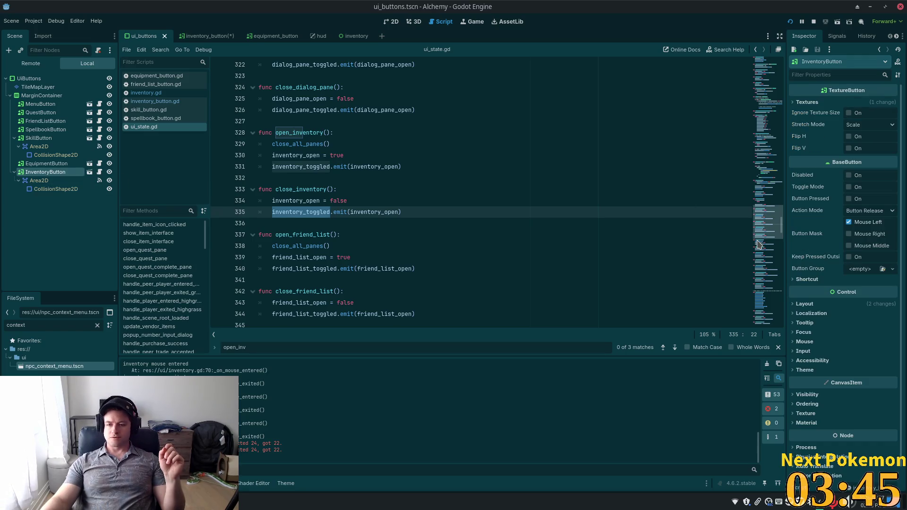
{"action": "left_click", "coordinate": [804, 341]}
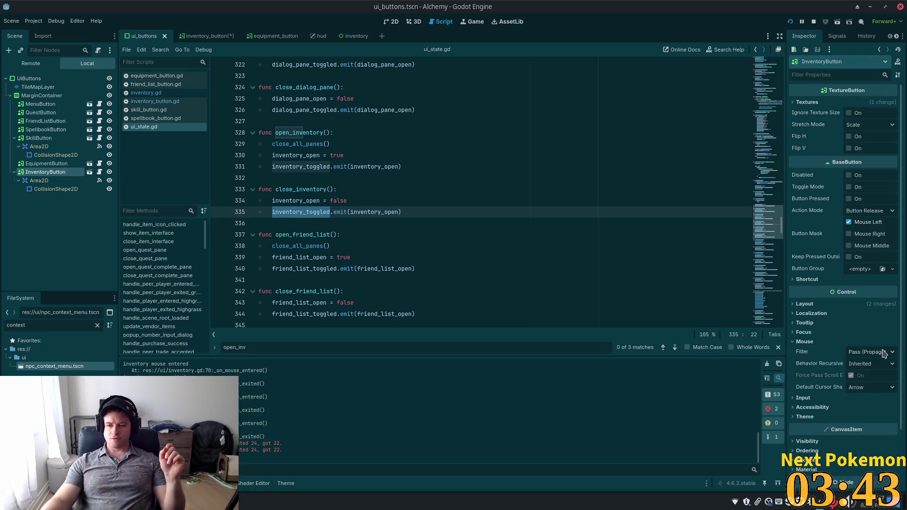
Review the inventory scene root's Mouse settings, with its filter set to Stop.
{"action": "left_click", "coordinate": [347, 36]}
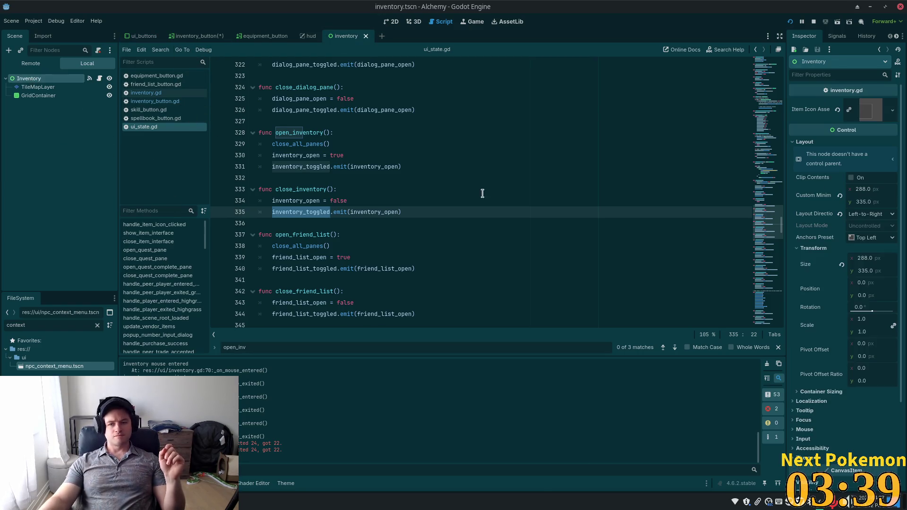
{"action": "scroll", "coordinate": [857, 383], "scroll_direction": "down", "scroll_amount": 4}
{"action": "left_click", "coordinate": [802, 331]}
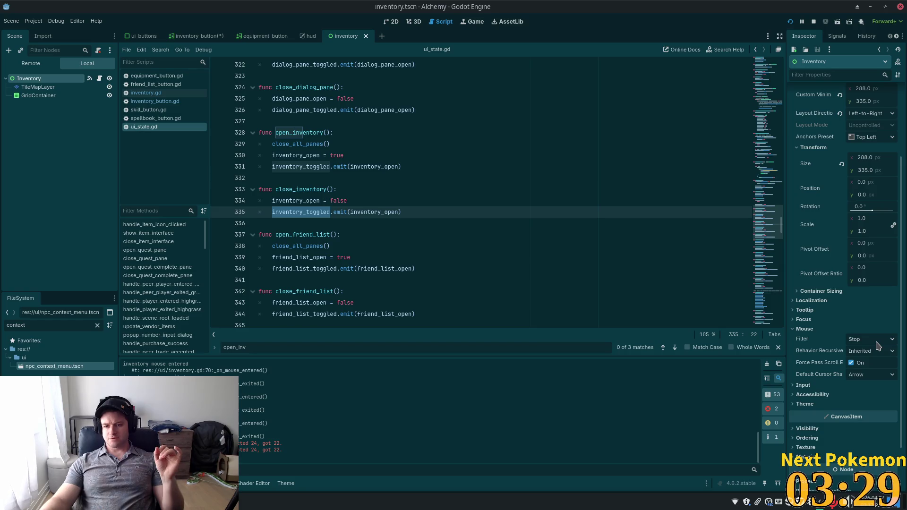
{"action": "left_click", "coordinate": [814, 386]}
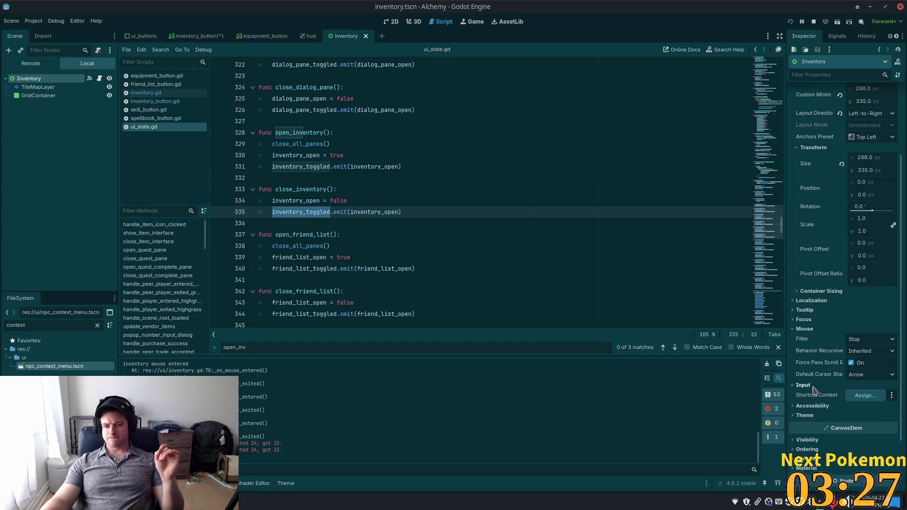
{"action": "left_click", "coordinate": [814, 386]}
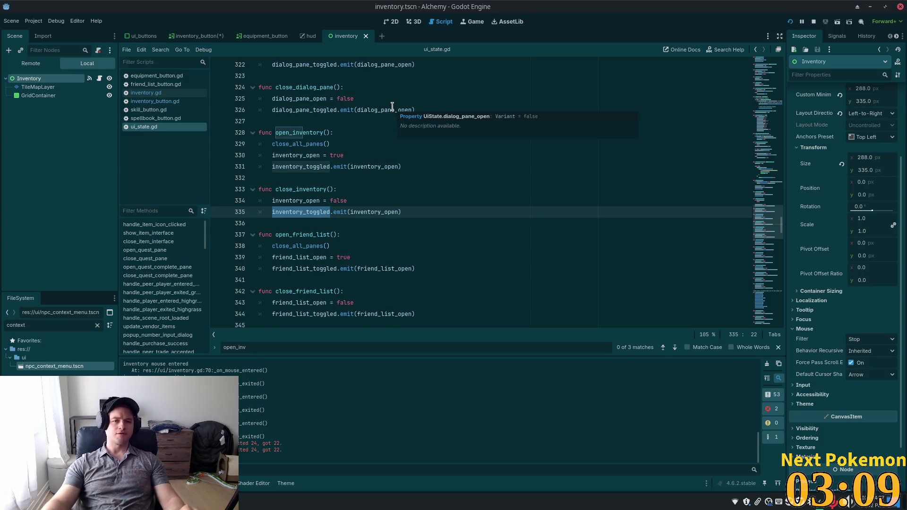
Switch to Thunar to view the 22.05a Farming Crops #2 2.0 asset folder.
{"action": "key", "text": "alt+Tab"}
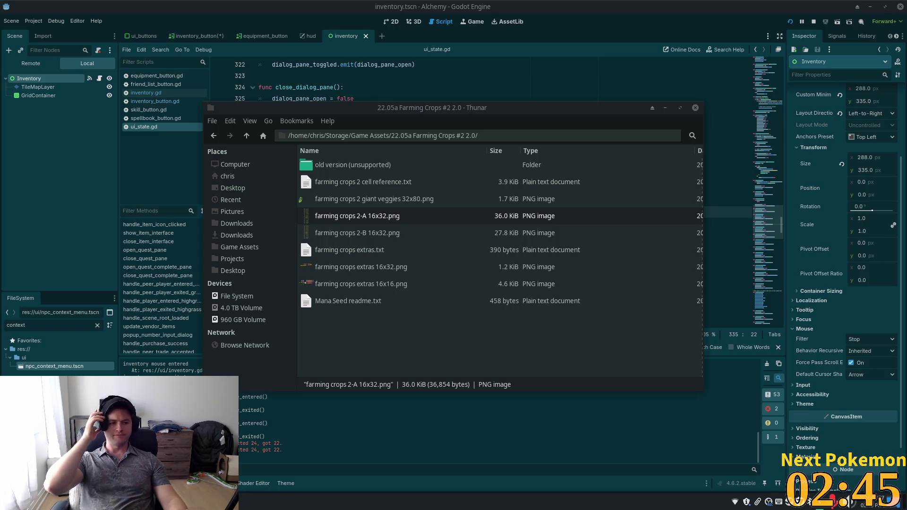
In VS Code, review the inventory_toggled matches in ui_state.gd and inventory.gd, then return to Godot.
{"action": "key", "text": "alt+Tab"}
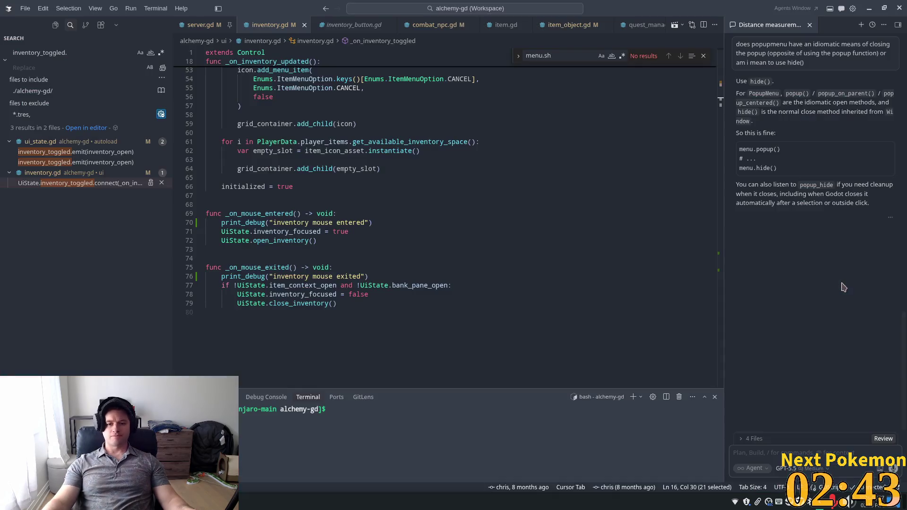
{"action": "left_click", "coordinate": [378, 240]}
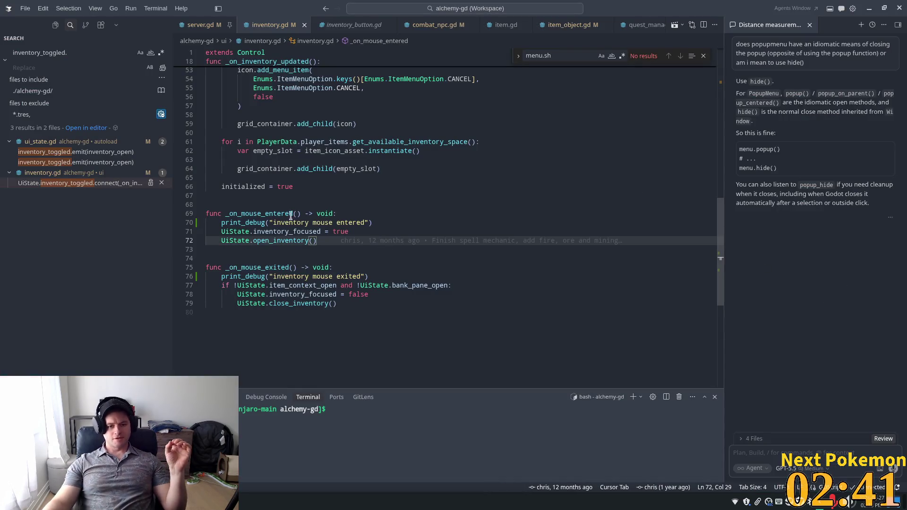
{"action": "scroll", "coordinate": [296, 203], "scroll_direction": "up", "scroll_amount": 5}
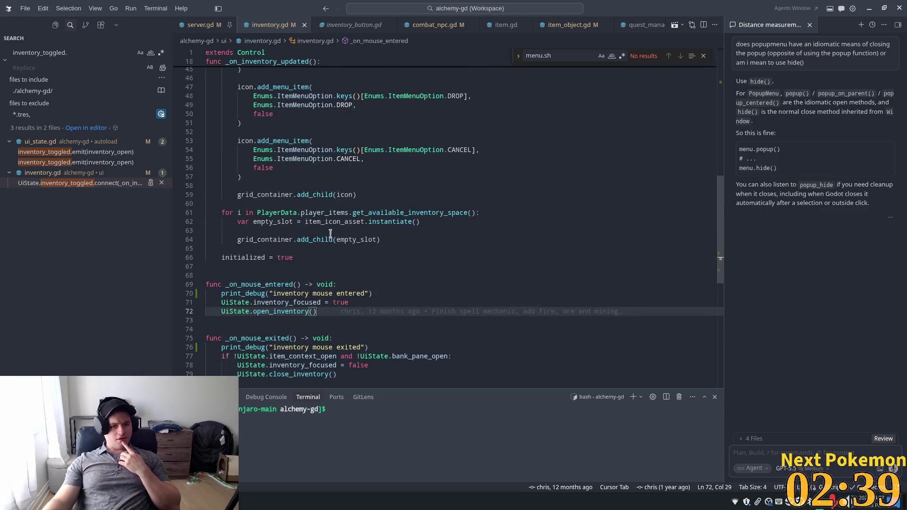
{"action": "scroll", "coordinate": [296, 204], "scroll_direction": "up", "scroll_amount": 10}
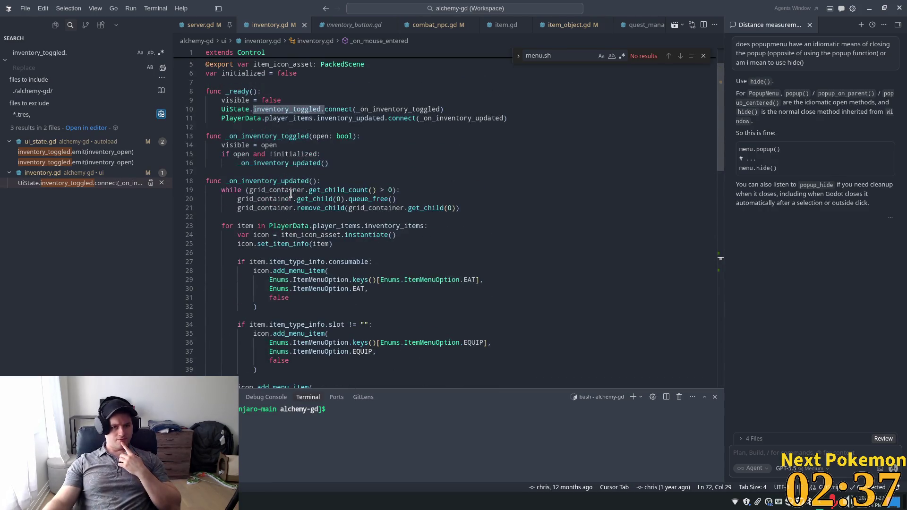
{"action": "scroll", "coordinate": [294, 197], "scroll_direction": "up", "scroll_amount": 2}
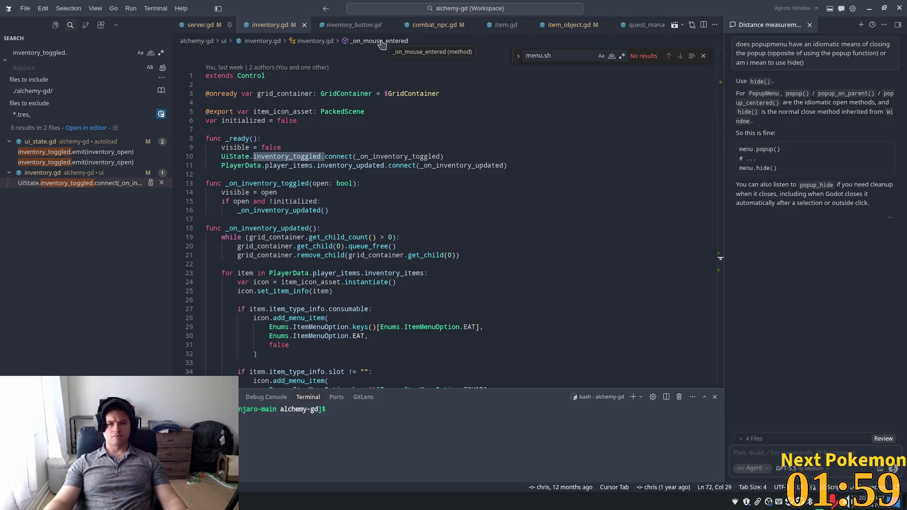
{"action": "scroll", "coordinate": [413, 118], "scroll_direction": "down", "scroll_amount": 8}
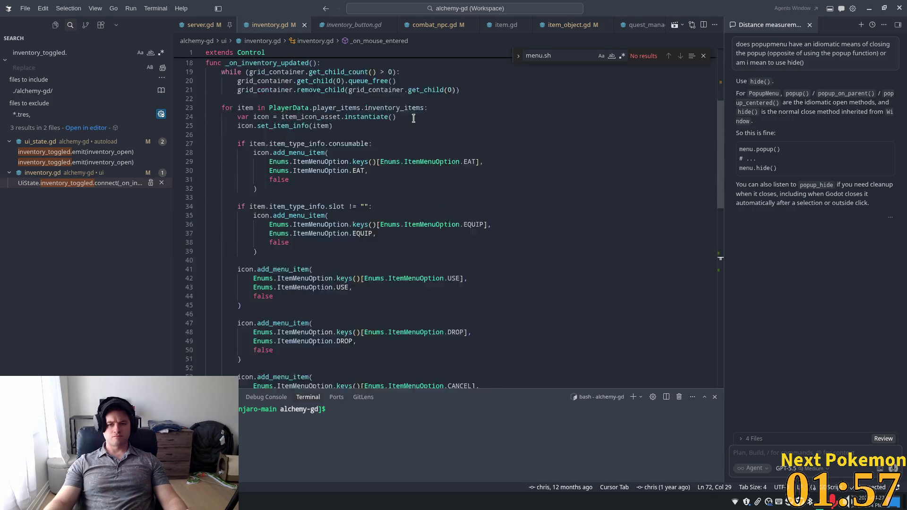
{"action": "scroll", "coordinate": [413, 119], "scroll_direction": "down", "scroll_amount": 3}
{"action": "key", "text": "alt+Tab"}
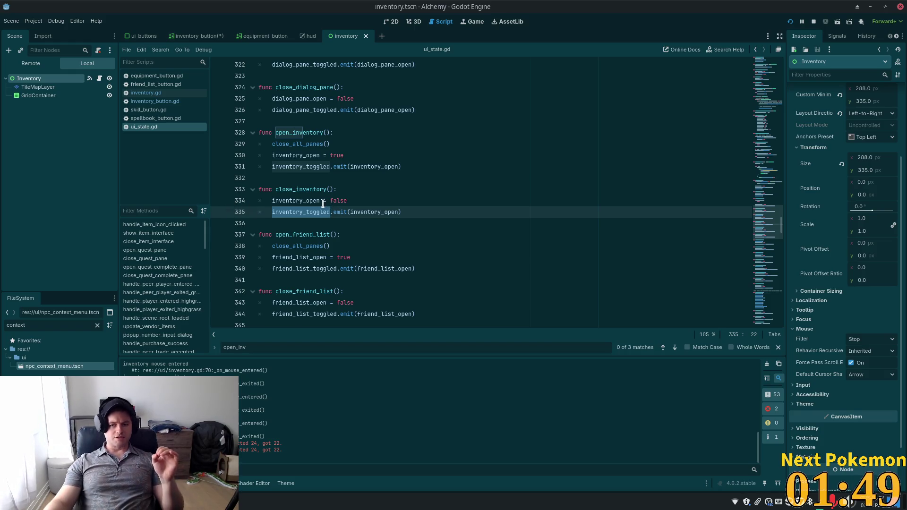
Delete the close_all_panes() calls from open_friend_list and open_inventory in ui_state.gd.
{"action": "scroll", "coordinate": [369, 192], "scroll_direction": "up", "scroll_amount": 3}
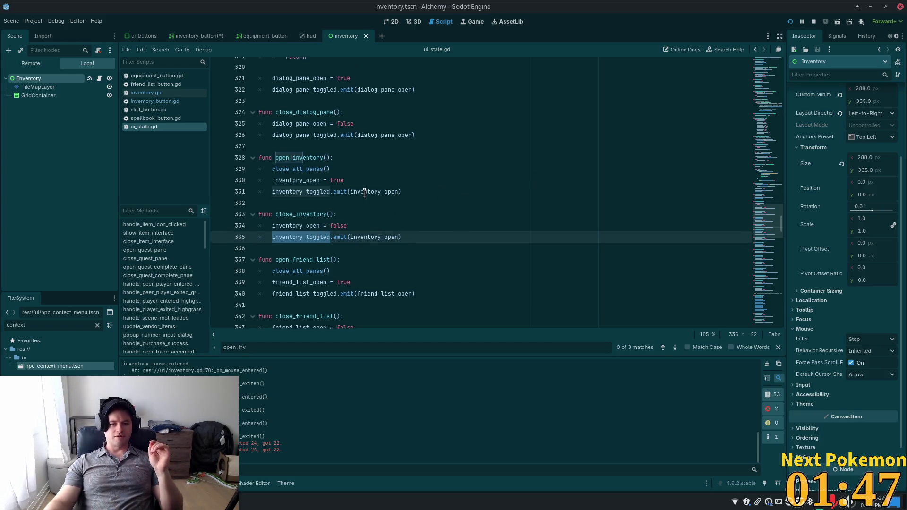
{"action": "double_click", "coordinate": [299, 246]}
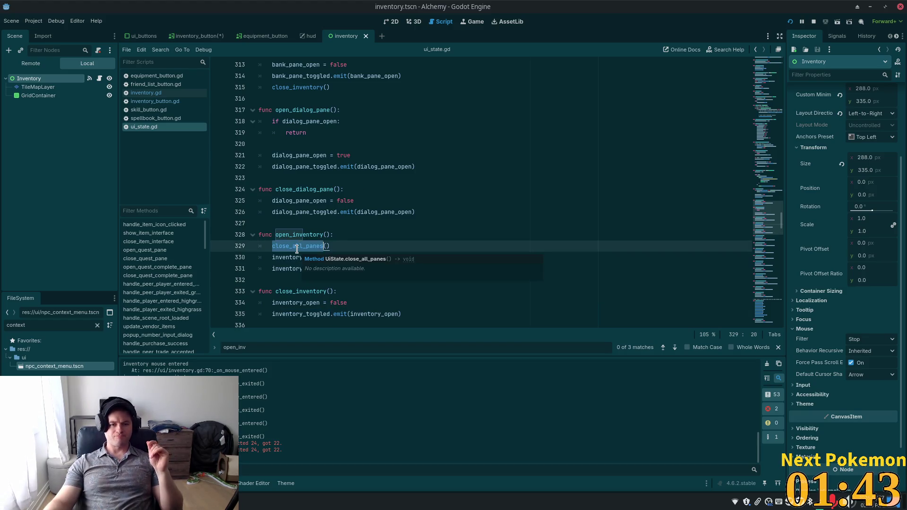
{"action": "left_click", "coordinate": [298, 246]}
{"action": "scroll", "coordinate": [307, 253], "scroll_direction": "down", "scroll_amount": 4}
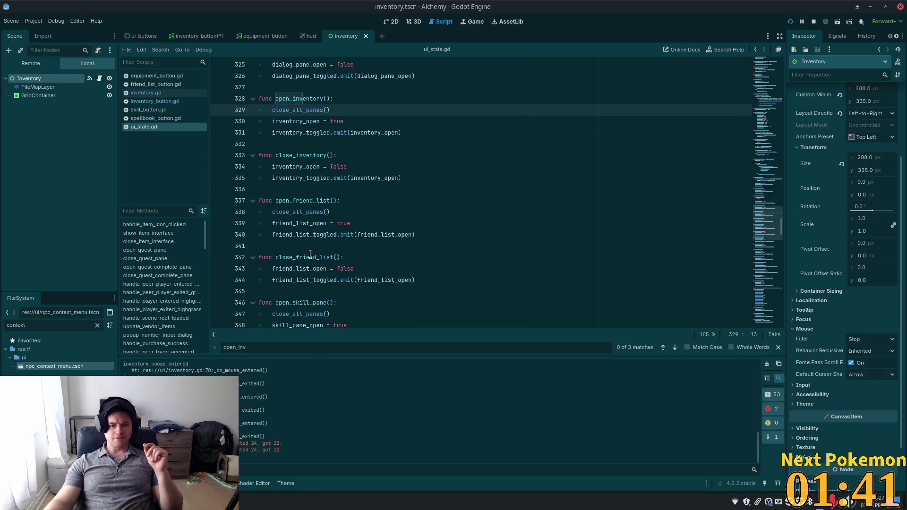
{"action": "left_click_drag", "start_coordinate": [334, 214], "coordinate": [238, 215]}
{"action": "key", "text": "BackSpace"}
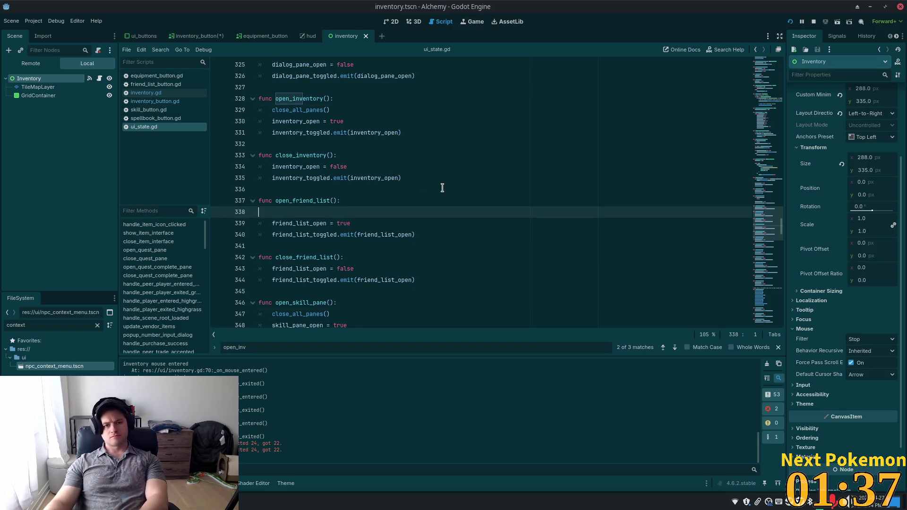
{"action": "key", "text": "BackSpace"}
{"action": "left_click_drag", "start_coordinate": [331, 110], "coordinate": [236, 111]}
{"action": "key", "text": "BackSpace"}
{"action": "key", "text": "BackSpace"}
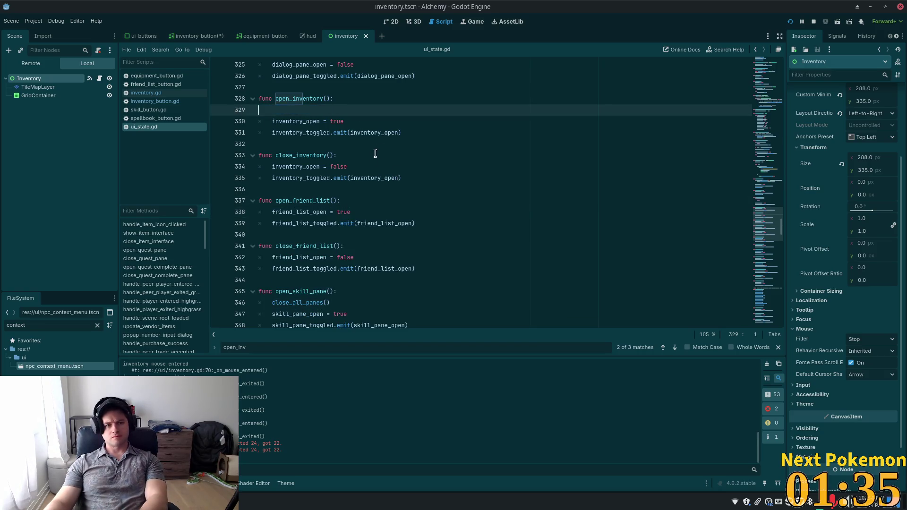
Delete close_all_panes() from open_skill_pane, open_spellbook and open_equipment_pane.
{"action": "scroll", "coordinate": [373, 156], "scroll_direction": "down", "scroll_amount": 3}
{"action": "left_click_drag", "start_coordinate": [330, 189], "coordinate": [235, 190]}
{"action": "key", "text": "BackSpace"}
{"action": "key", "text": "BackSpace"}
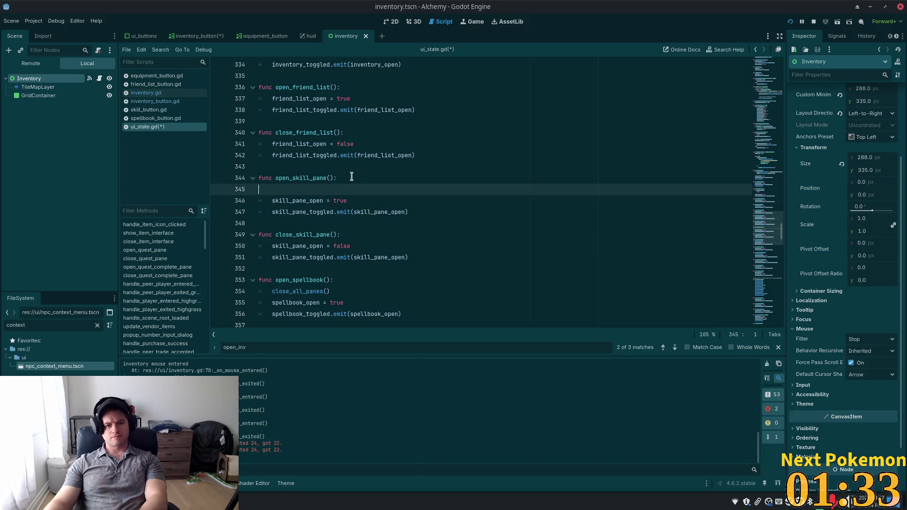
{"action": "scroll", "coordinate": [283, 188], "scroll_direction": "down", "scroll_amount": 3}
{"action": "left_click_drag", "start_coordinate": [331, 178], "coordinate": [220, 178]}
{"action": "key", "text": "BackSpace"}
{"action": "key", "text": "BackSpace"}
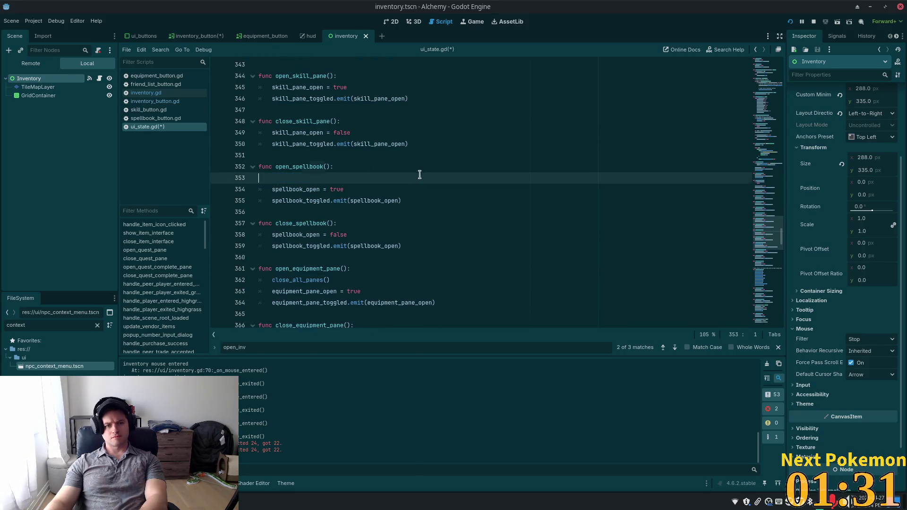
{"action": "scroll", "coordinate": [419, 174], "scroll_direction": "down", "scroll_amount": 4}
{"action": "left_click_drag", "start_coordinate": [331, 133], "coordinate": [241, 133]}
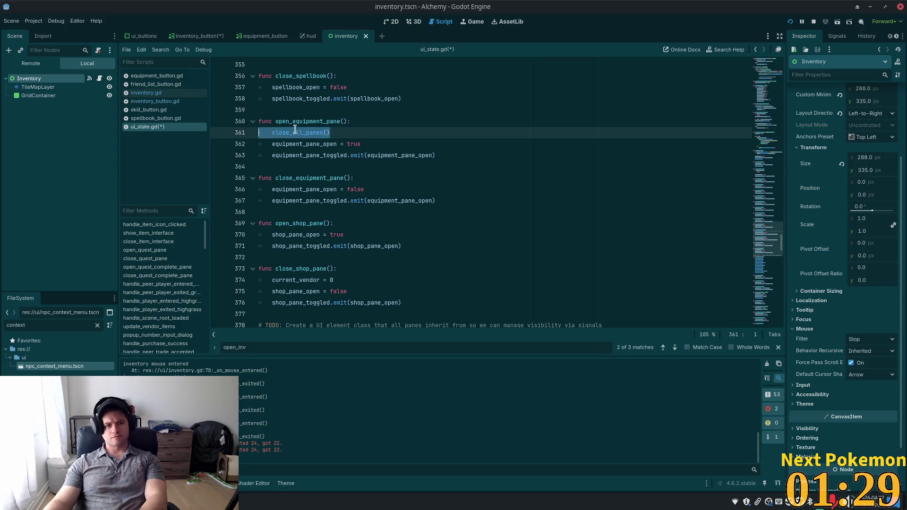
{"action": "key", "text": "BackSpace"}
{"action": "key", "text": "BackSpace"}
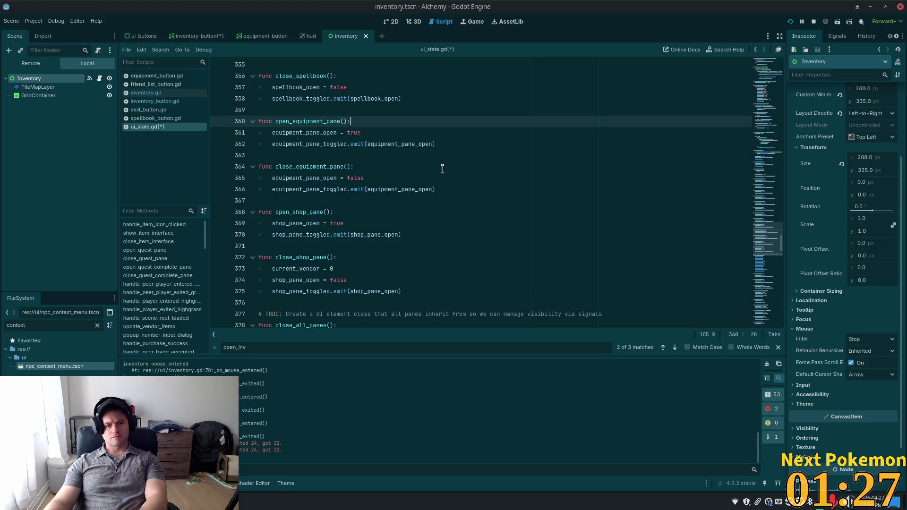
{"action": "scroll", "coordinate": [441, 166], "scroll_direction": "down", "scroll_amount": 4}
{"action": "scroll", "coordinate": [425, 172], "scroll_direction": "up", "scroll_amount": 4}
{"action": "scroll", "coordinate": [416, 175], "scroll_direction": "up", "scroll_amount": 14}
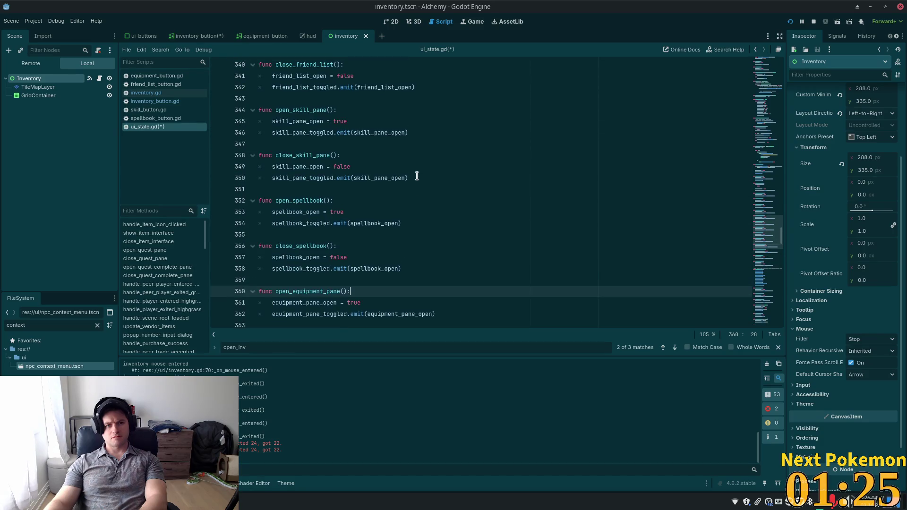
{"action": "scroll", "coordinate": [417, 176], "scroll_direction": "up", "scroll_amount": 2}
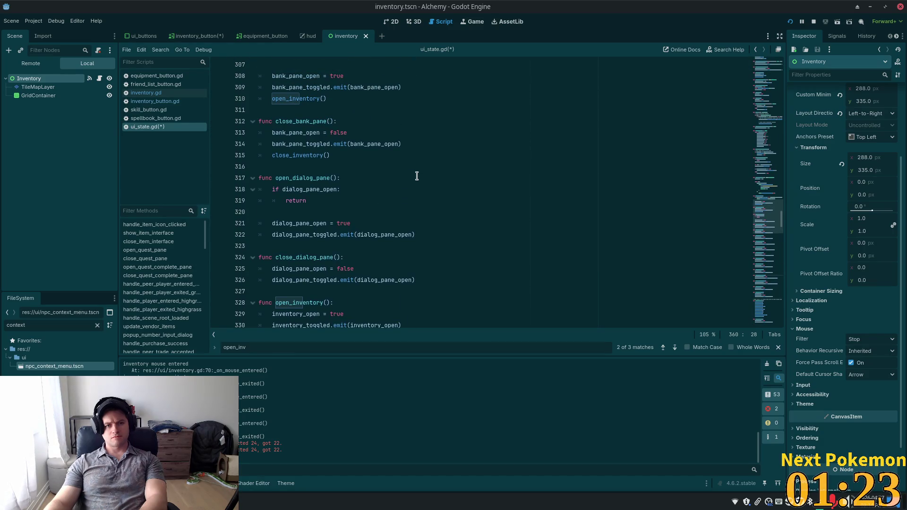
{"action": "scroll", "coordinate": [354, 155], "scroll_direction": "up", "scroll_amount": 4}
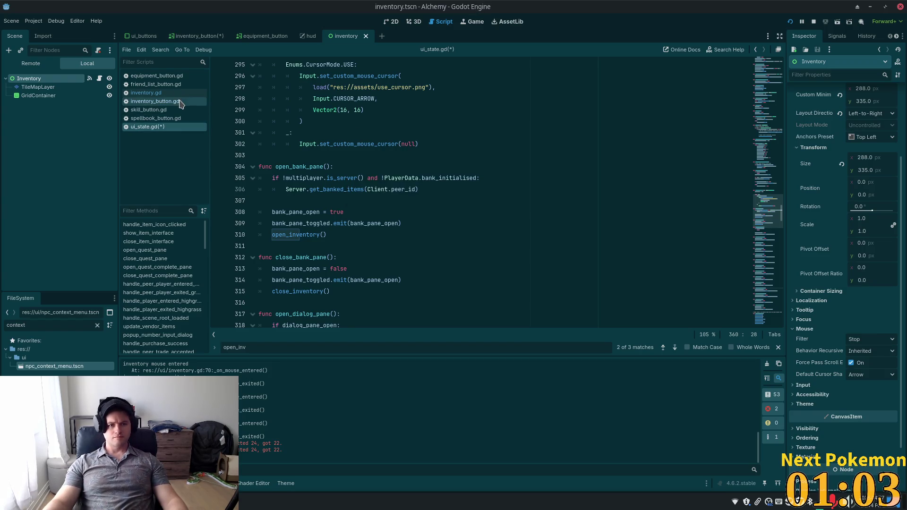
Save the inventory_button scene and view it in the 2D workspace.
{"action": "left_click", "coordinate": [195, 38]}
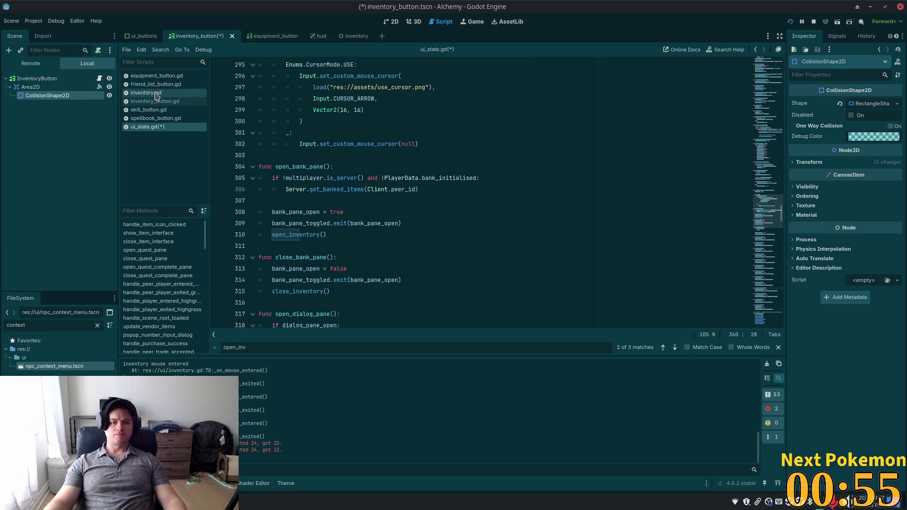
{"action": "key", "text": "ctrl+s"}
{"action": "left_click", "coordinate": [392, 22]}
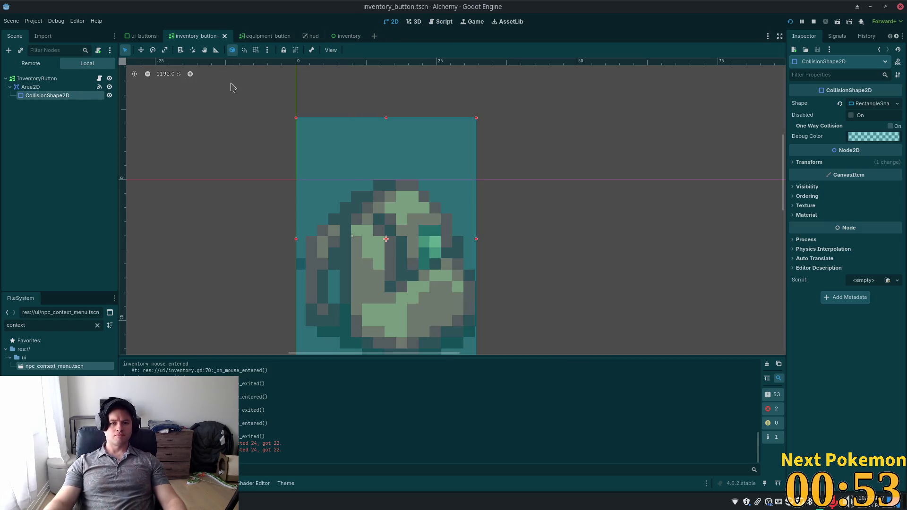
Switch to the ui_buttons scene and zoom out to show all seven icon buttons.
{"action": "left_click", "coordinate": [141, 36]}
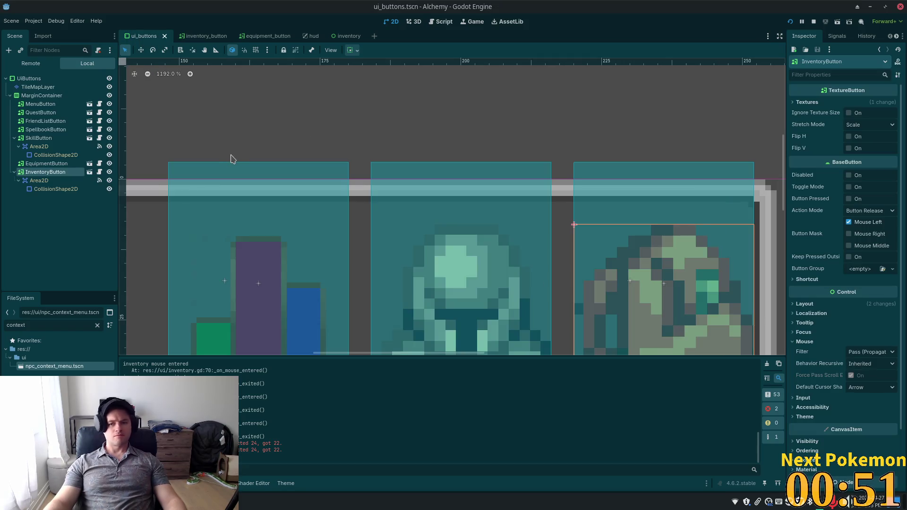
{"action": "scroll", "coordinate": [272, 130], "scroll_direction": "down", "scroll_amount": 4}
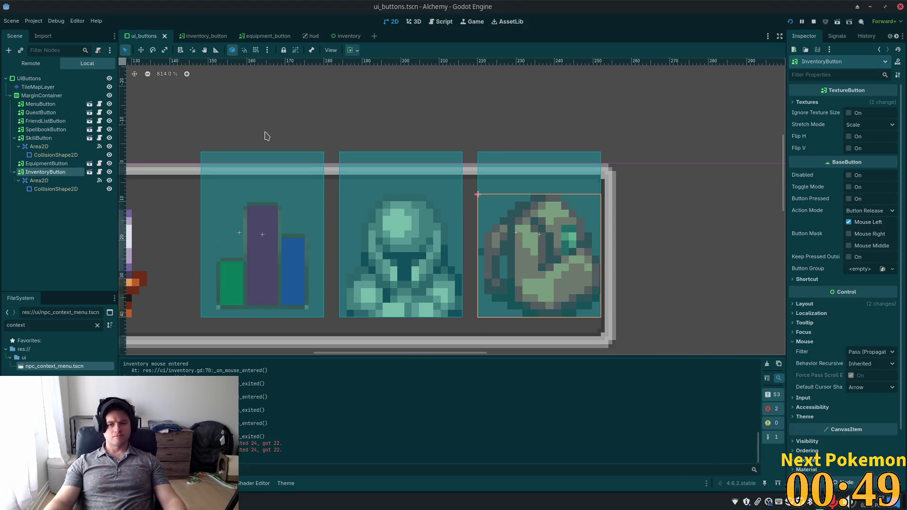
{"action": "scroll", "coordinate": [458, 154], "scroll_direction": "down", "scroll_amount": 1}
{"action": "scroll", "coordinate": [682, 186], "scroll_direction": "down", "scroll_amount": 1}
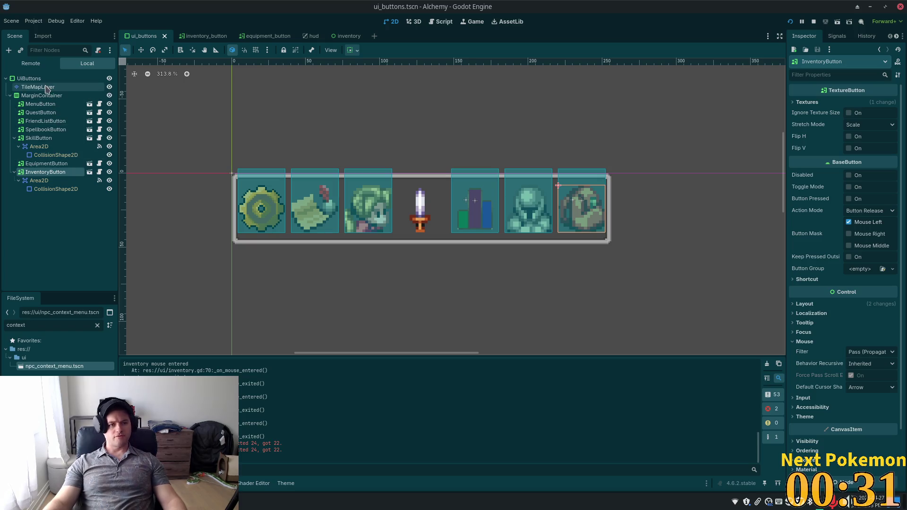
Select SpellbookButton in the ui_buttons tree and open its spellbook_button scene in its own tab.
{"action": "left_click", "coordinate": [90, 79]}
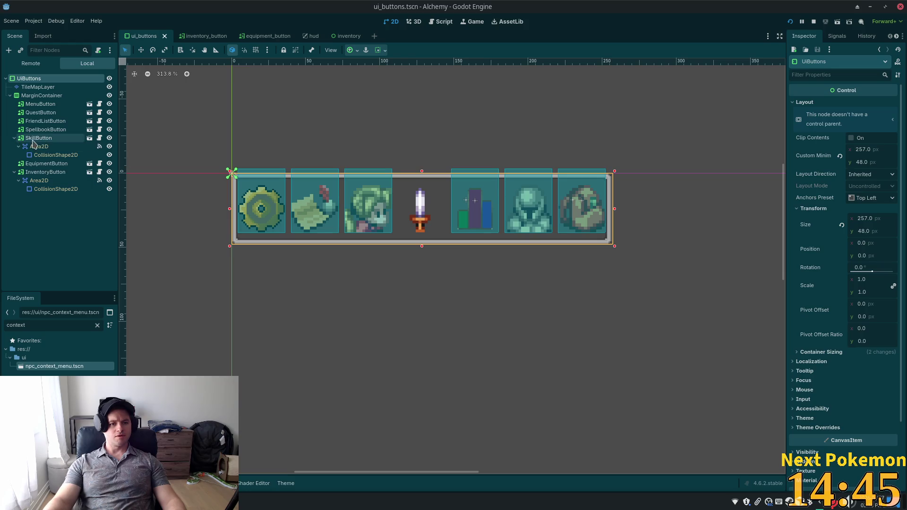
{"action": "left_click", "coordinate": [14, 138]}
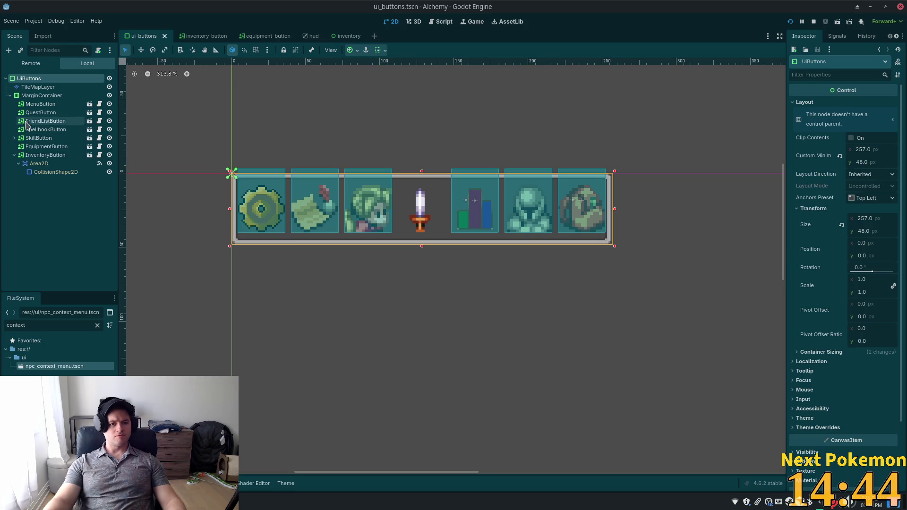
{"action": "left_click", "coordinate": [50, 129]}
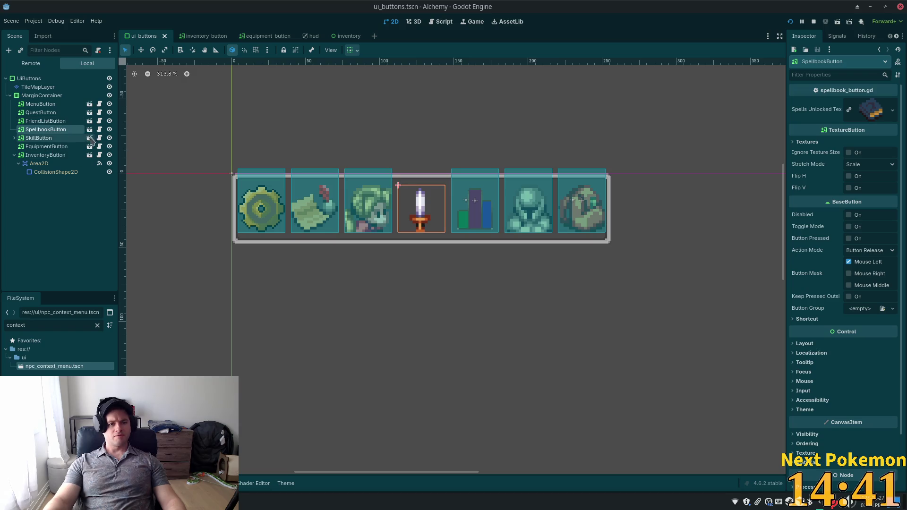
{"action": "left_click", "coordinate": [89, 129]}
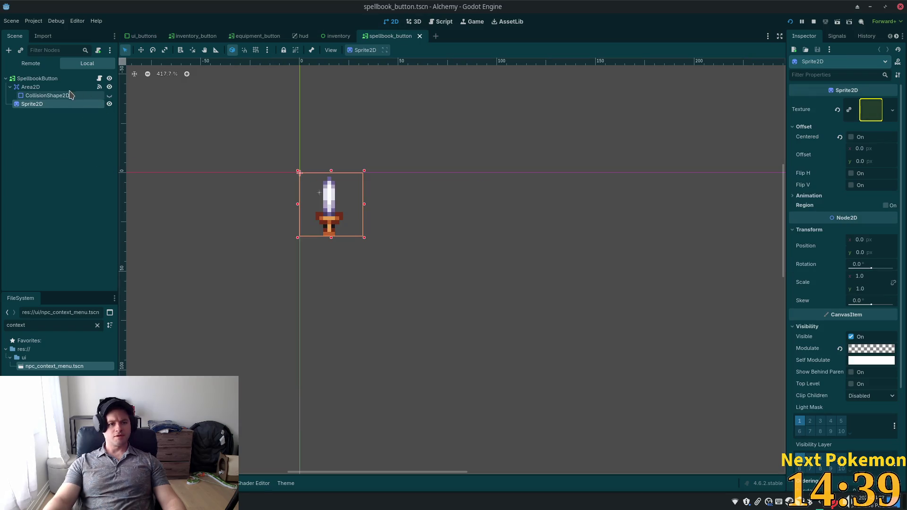
Make SpellbookButton's CollisionShape2D visible, save the scene, and return to ui_buttons.
{"action": "left_click", "coordinate": [110, 95]}
{"action": "key", "text": "ctrl+s"}
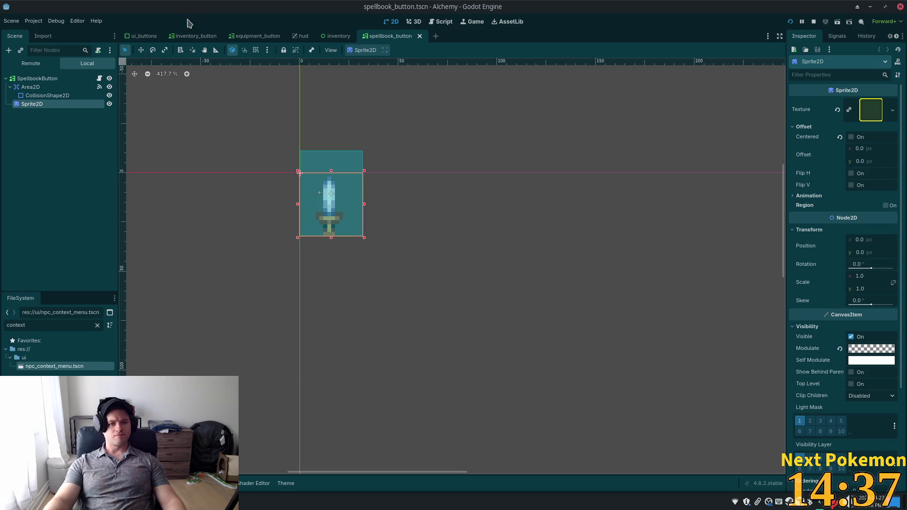
{"action": "left_click", "coordinate": [141, 36]}
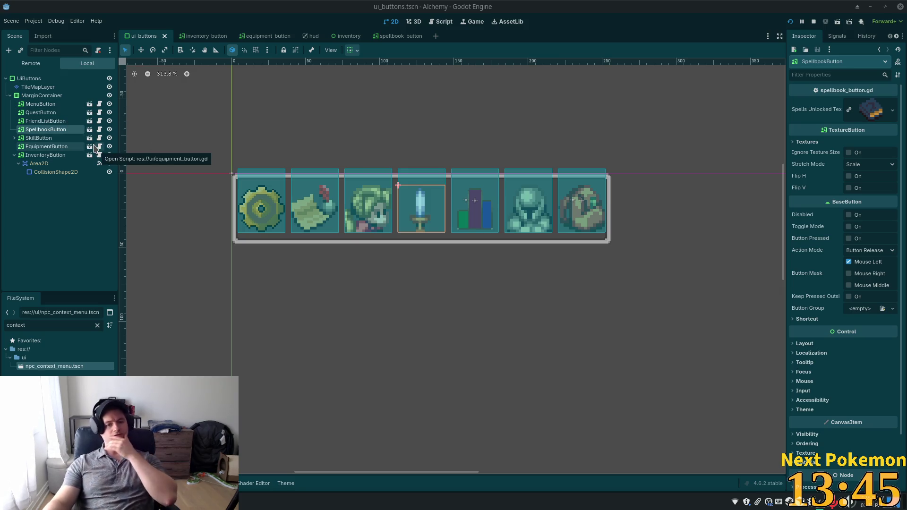
Select the UiButtons root node, whose Control size is 257 × 48.
{"action": "left_click", "coordinate": [47, 79]}
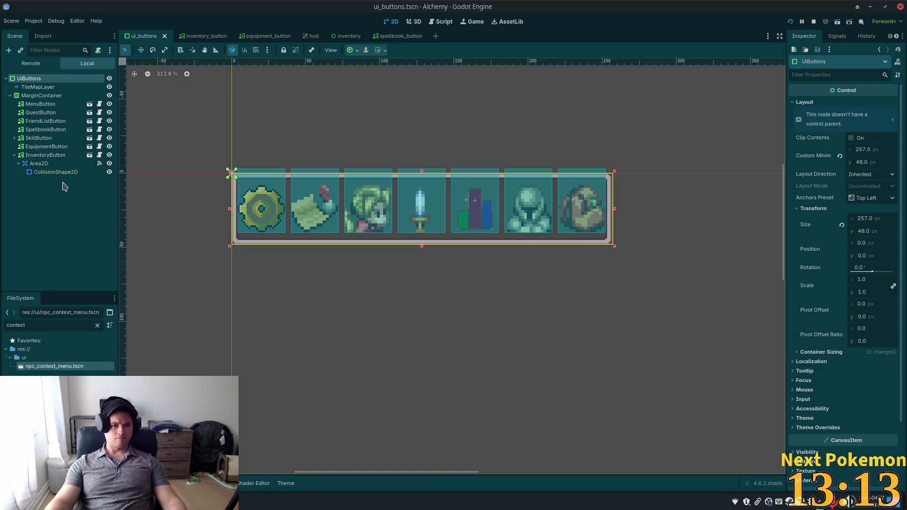
Attach a new MarginContainer GDScript to UiButtons at path res://ui/ui_bottons.gd.
{"action": "left_click", "coordinate": [98, 51]}
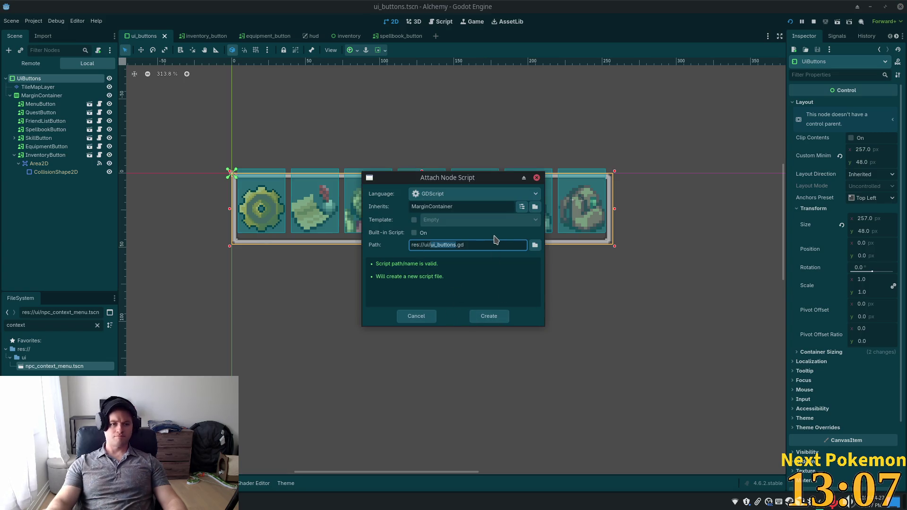
{"action": "type", "text": "pane_button"}
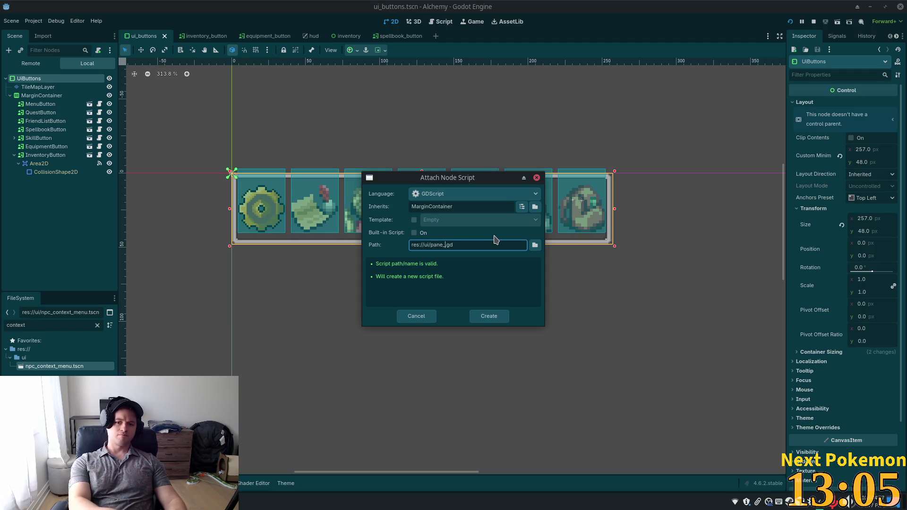
{"action": "type", "text": "s"}
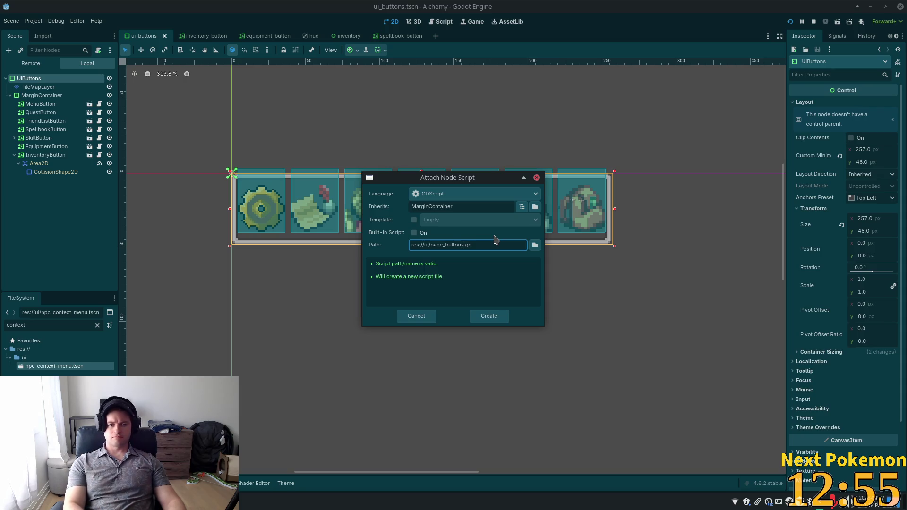
{"action": "key", "text": "BackSpace"}
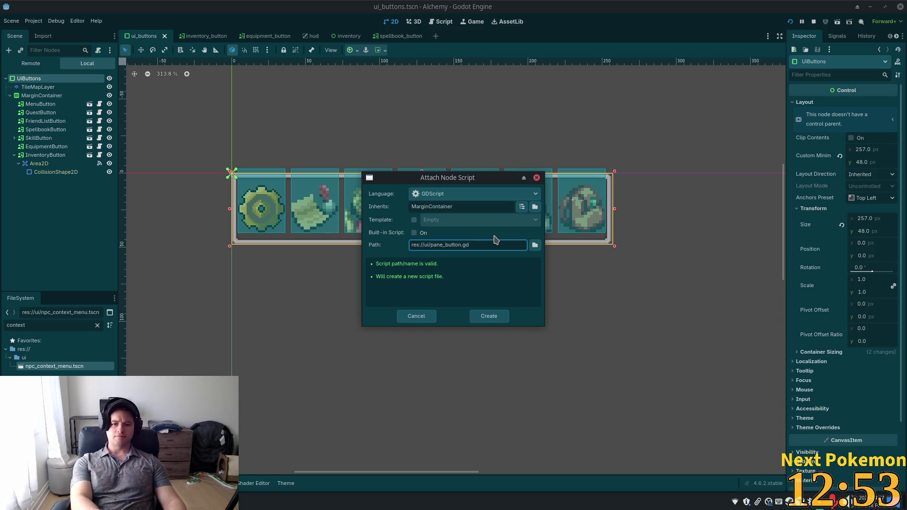
{"action": "key", "text": "BackSpace"}
{"action": "key", "text": "BackSpace"}
{"action": "key", "text": "BackSpace"}
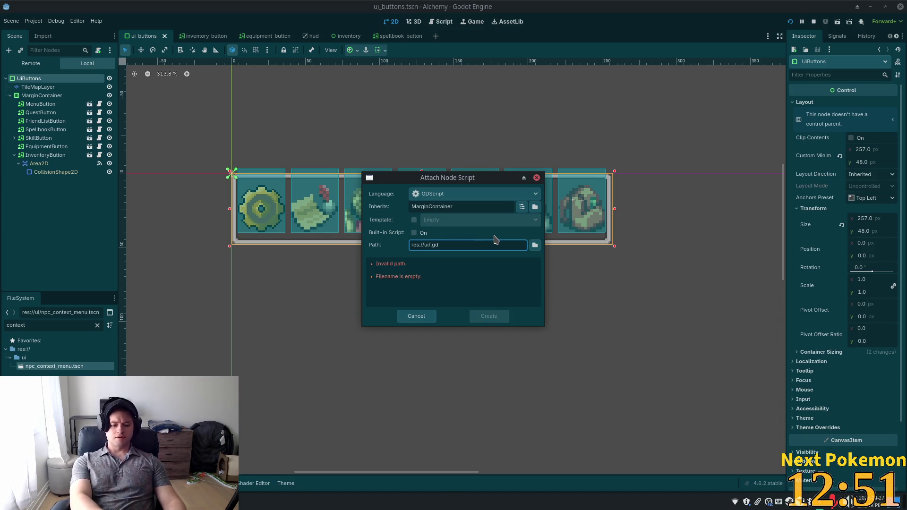
{"action": "type", "text": "ui_"}
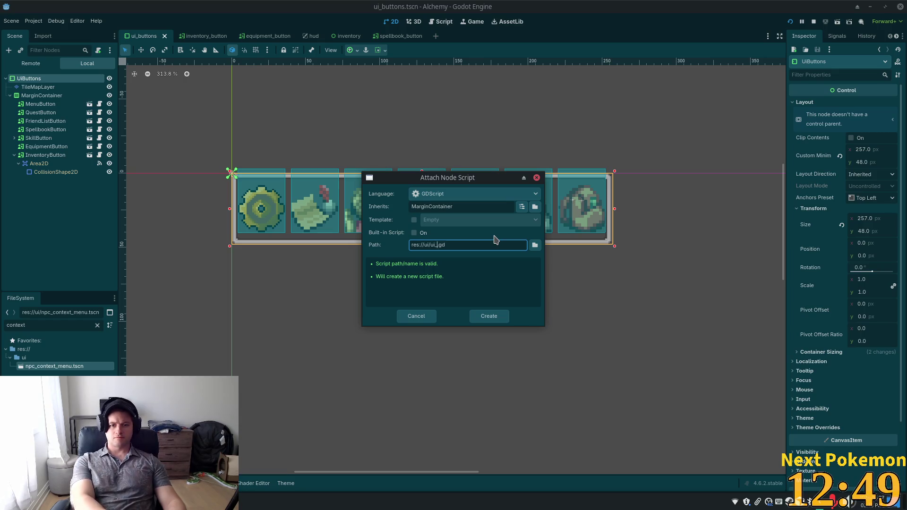
{"action": "type", "text": "pane"}
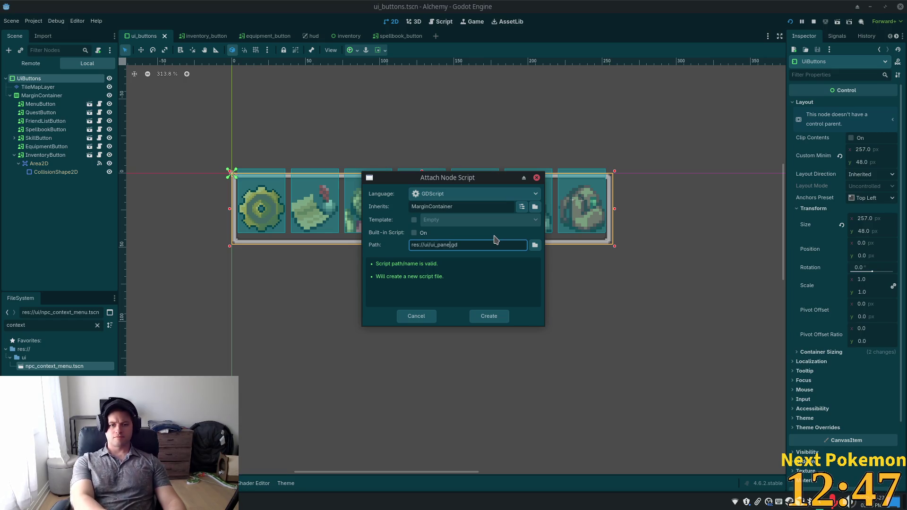
{"action": "key", "text": "BackSpace"}
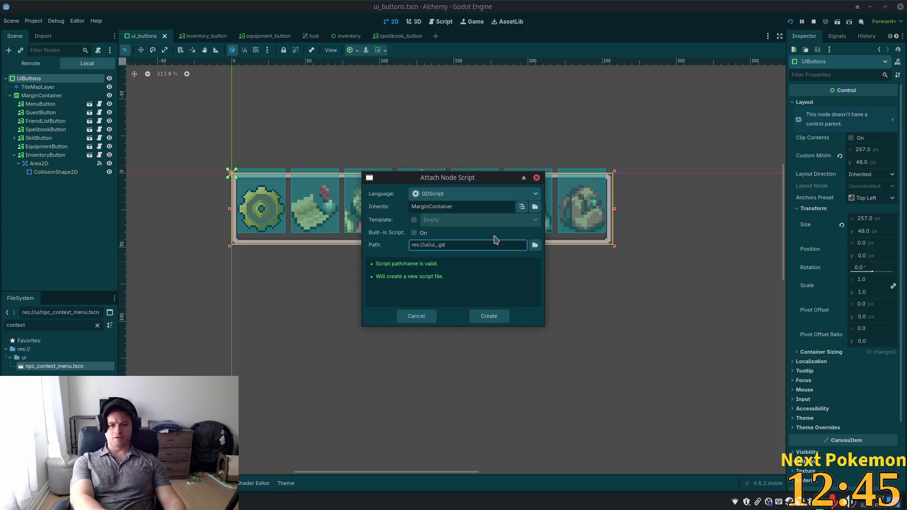
{"action": "type", "text": "botton"}
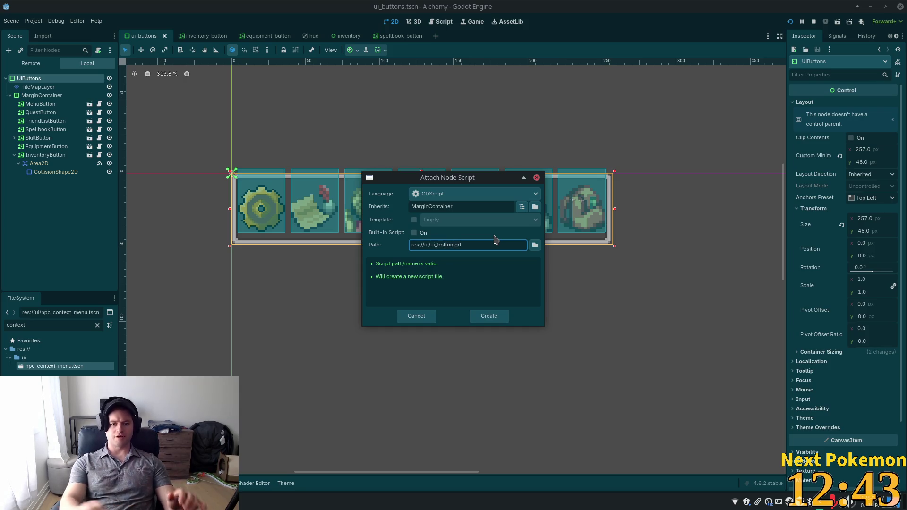
{"action": "type", "text": "a"}
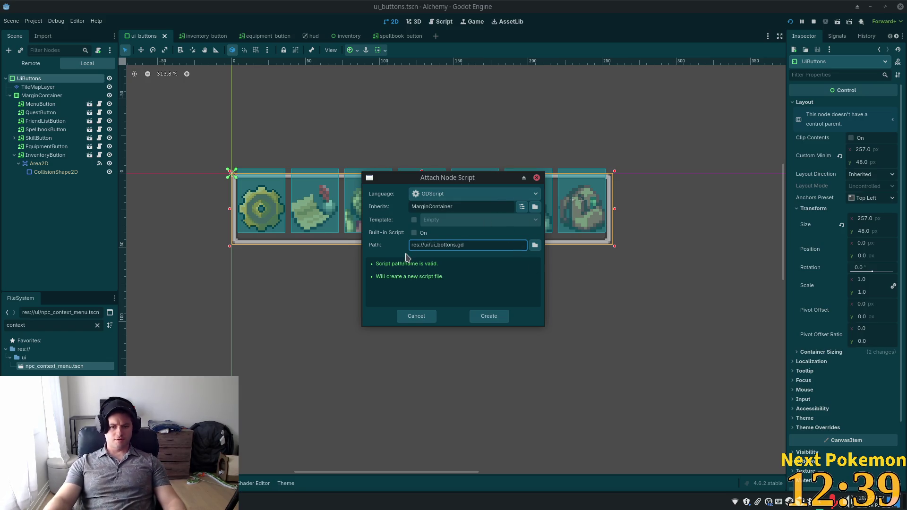
{"action": "left_click", "coordinate": [495, 317]}
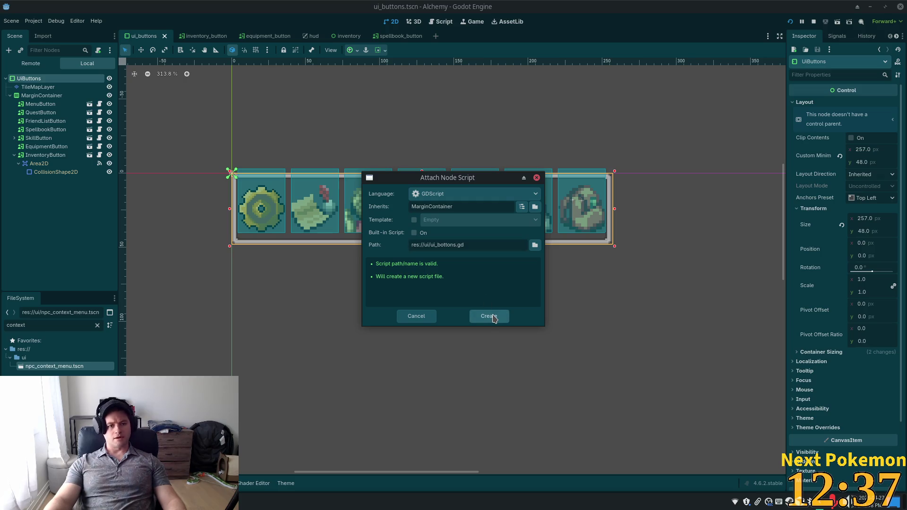
{"action": "left_click", "coordinate": [64, 106]}
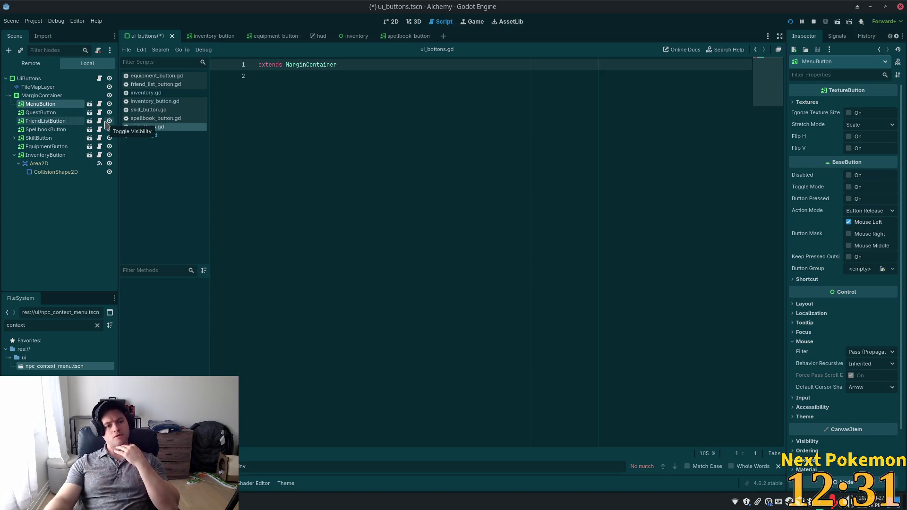
{"action": "left_click", "coordinate": [324, 137]}
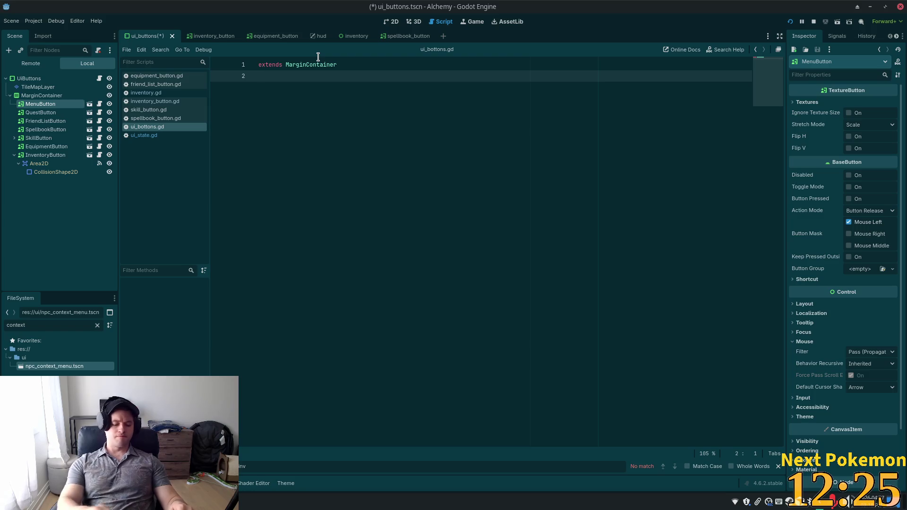
{"action": "key", "text": "Return"}
{"action": "type", "text": "v"}
{"action": "key", "text": "BackSpace"}
{"action": "type", "text": "@expo"}
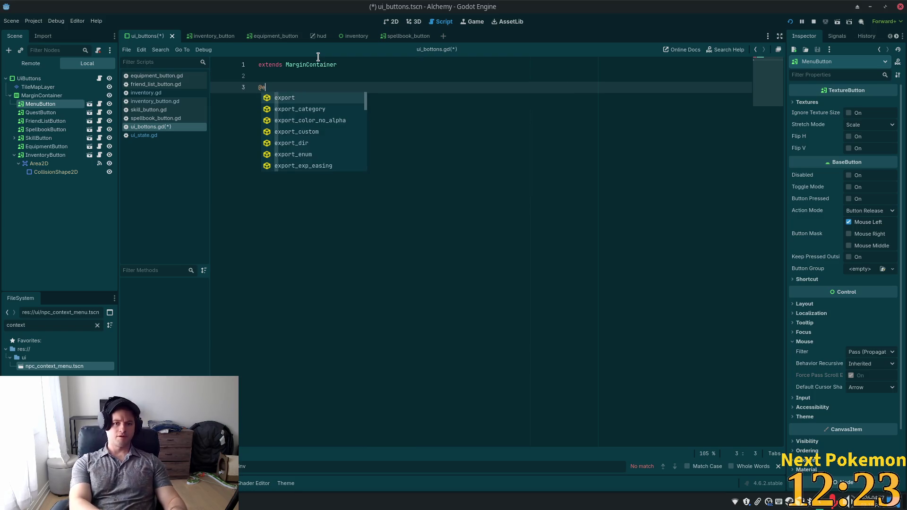
{"action": "type", "text": "rt var"}
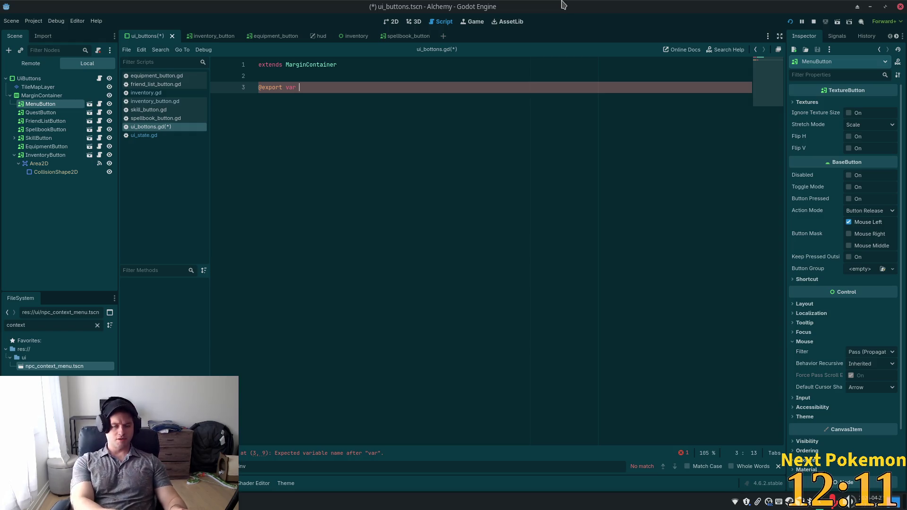
{"action": "type", "text": "ttons"}
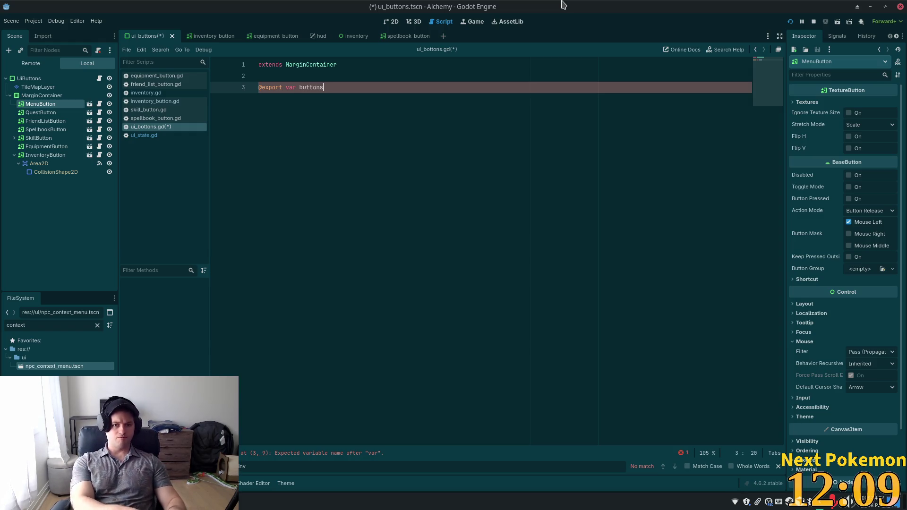
{"action": "type", "text": ": Array"}
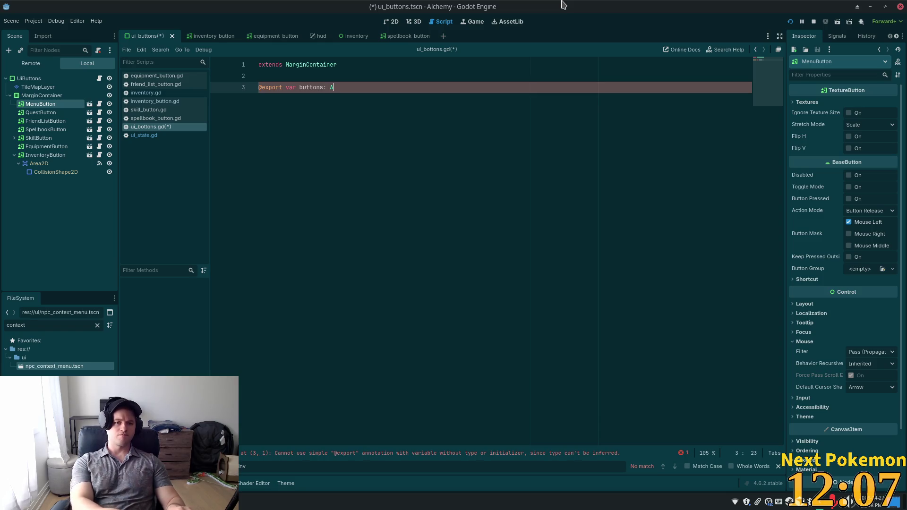
{"action": "type", "text": "[Buttons"}
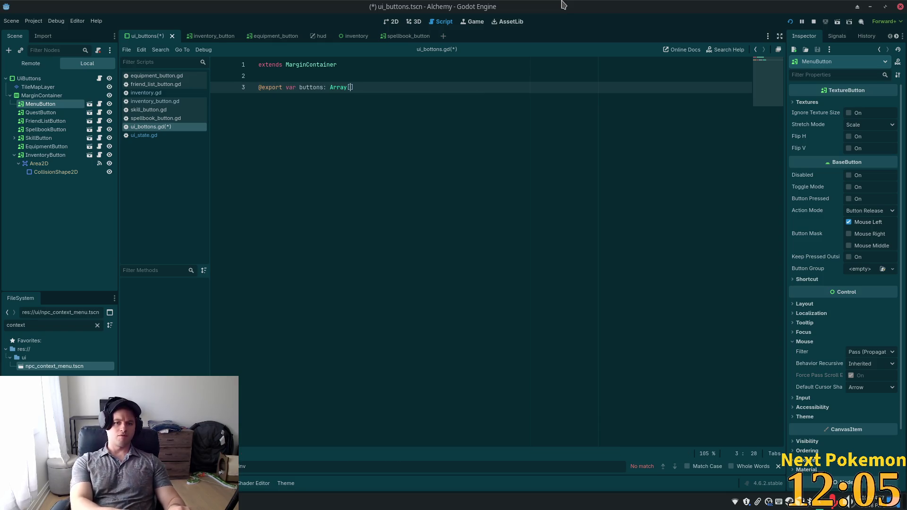
{"action": "type", "text": "] = "}
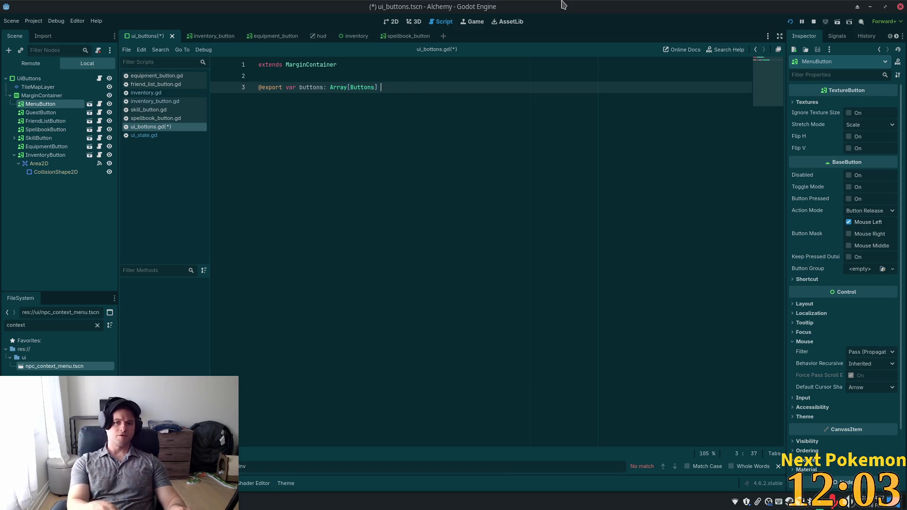
{"action": "type", "text": "["}
{"action": "key", "text": "Escape"}
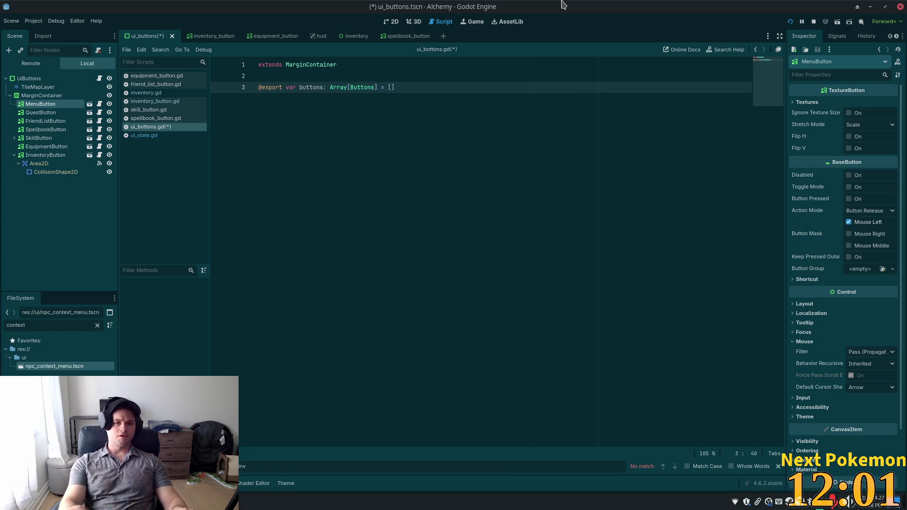
{"action": "type", "text": "]"}
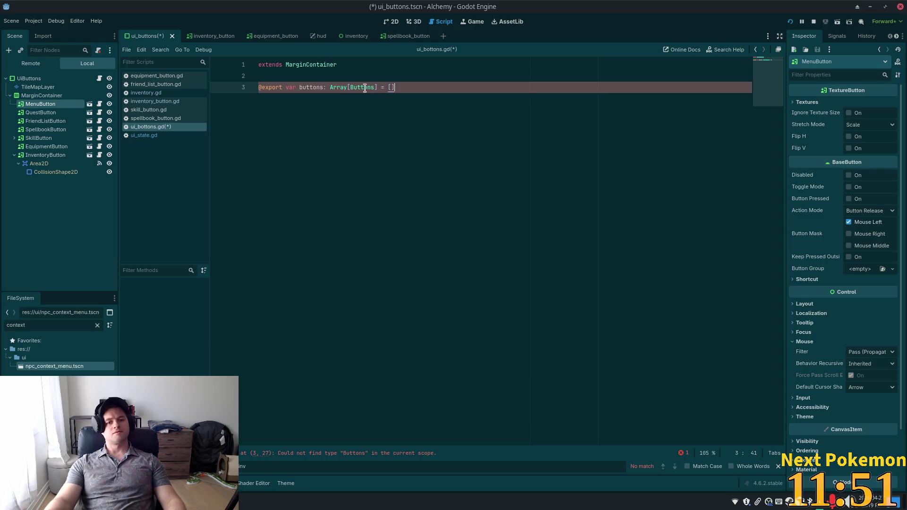
Fix the type typo so the declaration reads Array[Button].
{"action": "double_click", "coordinate": [350, 87]}
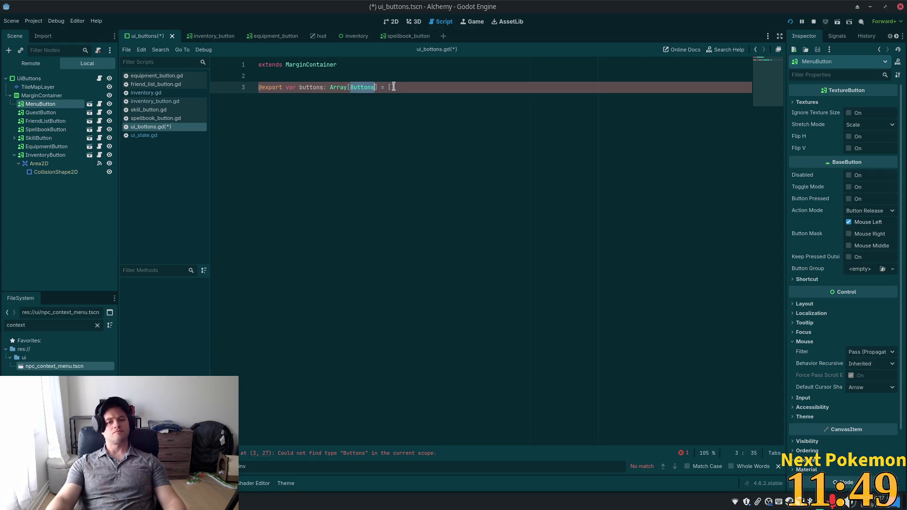
{"action": "key", "text": "Right"}
{"action": "key", "text": "BackSpace"}
{"action": "key", "text": "End"}
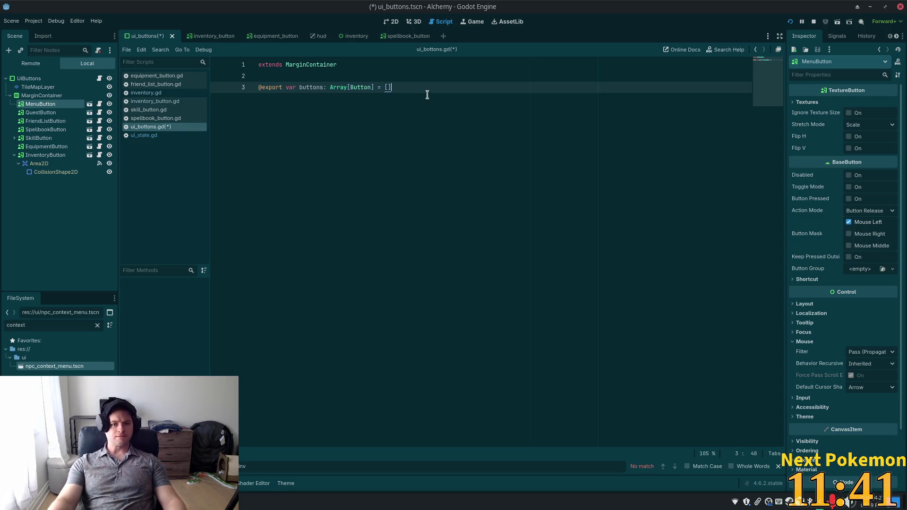
Add an empty _on_button_mouse_entered() function with a pass body and save the script.
{"action": "key", "text": "Return"}
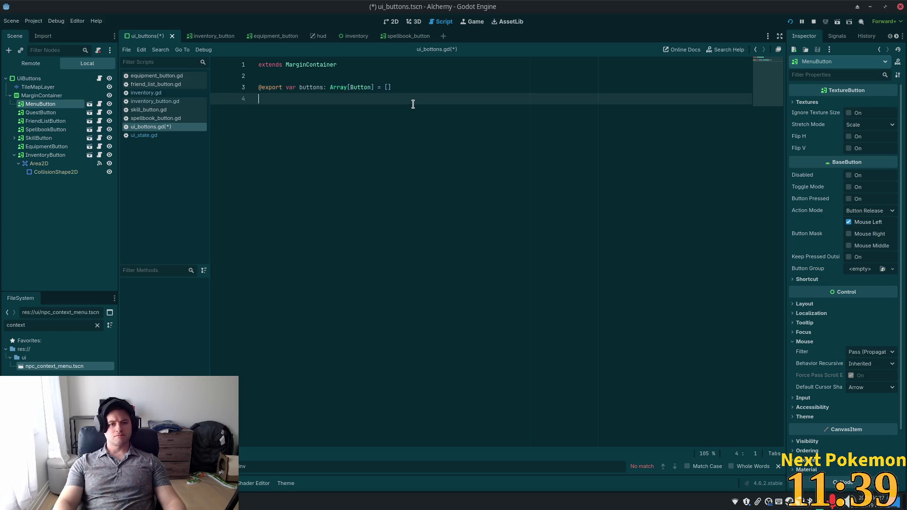
{"action": "key", "text": "Return"}
{"action": "type", "text": "func _"}
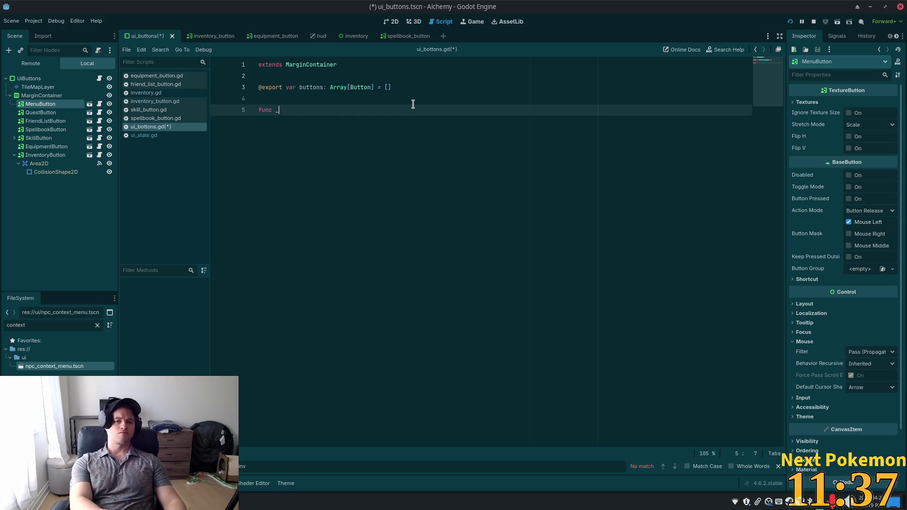
{"action": "type", "text": "on_button_m"}
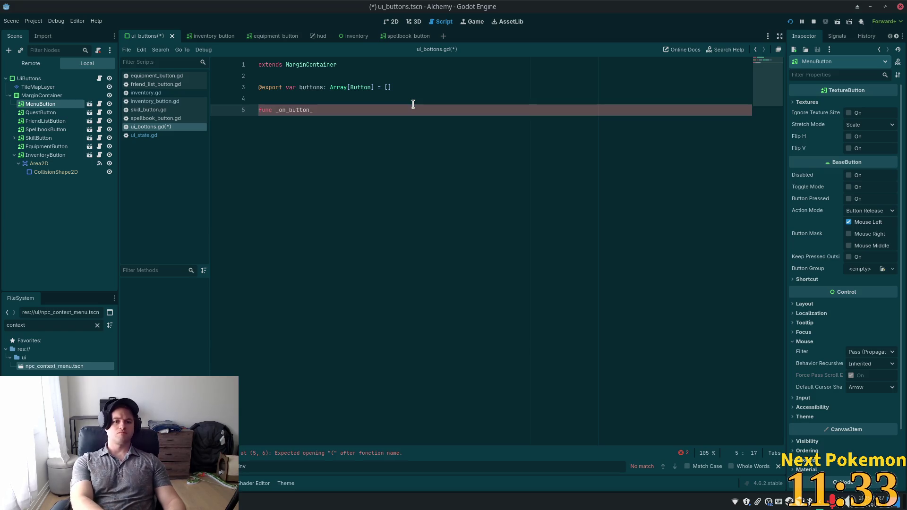
{"action": "type", "text": "ouse_e"}
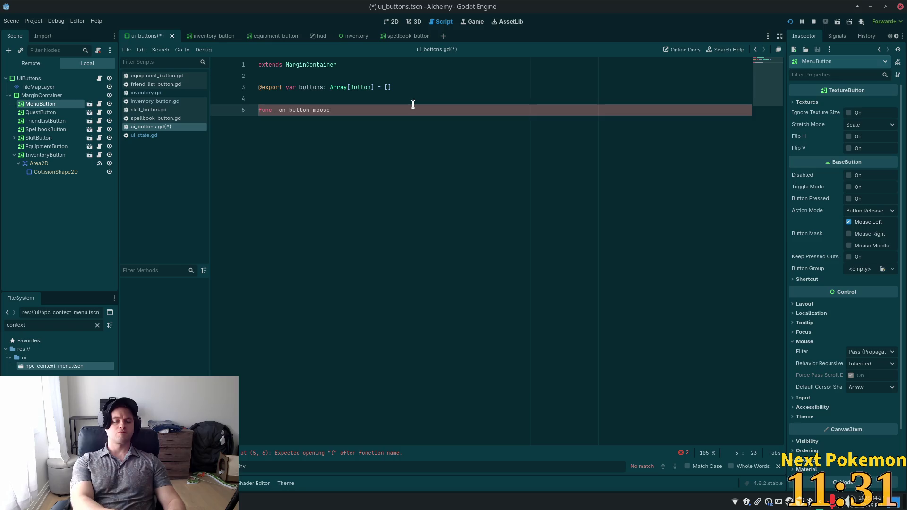
{"action": "type", "text": "ntered"}
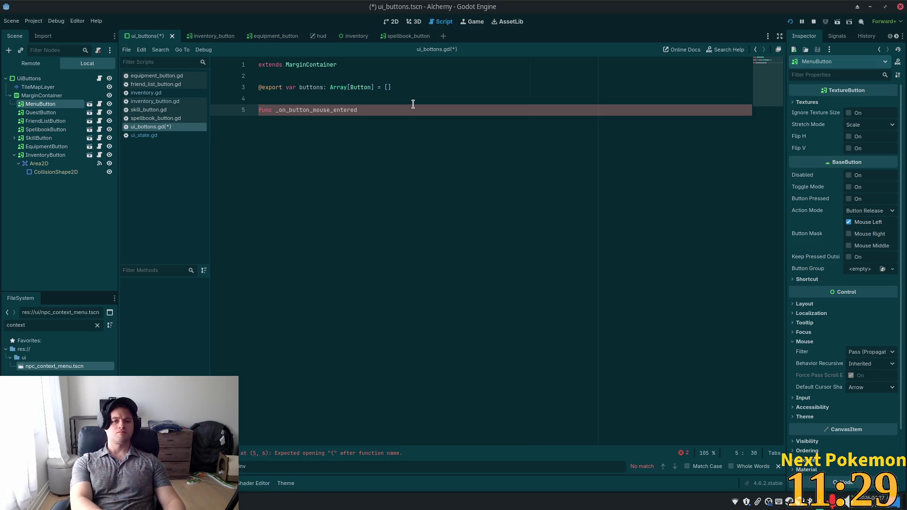
{"action": "type", "text": "():"}
{"action": "key", "text": "Return"}
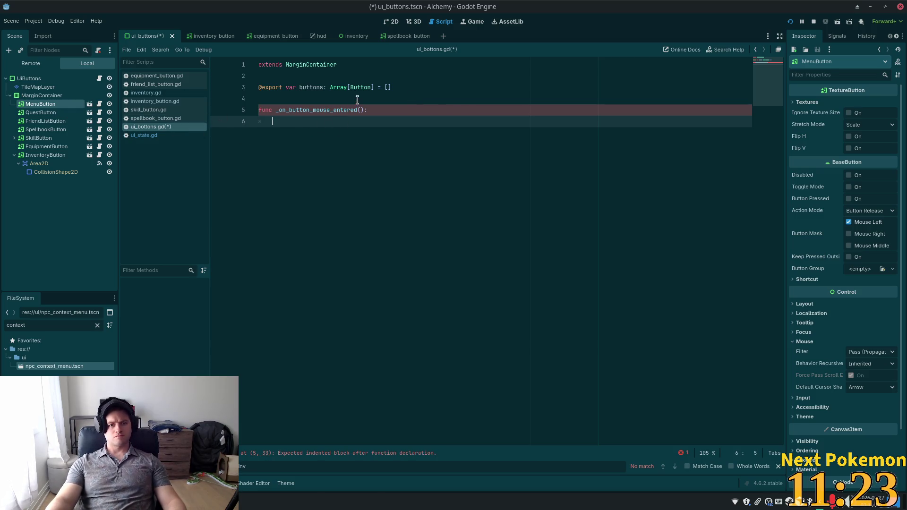
{"action": "type", "text": "pass"}
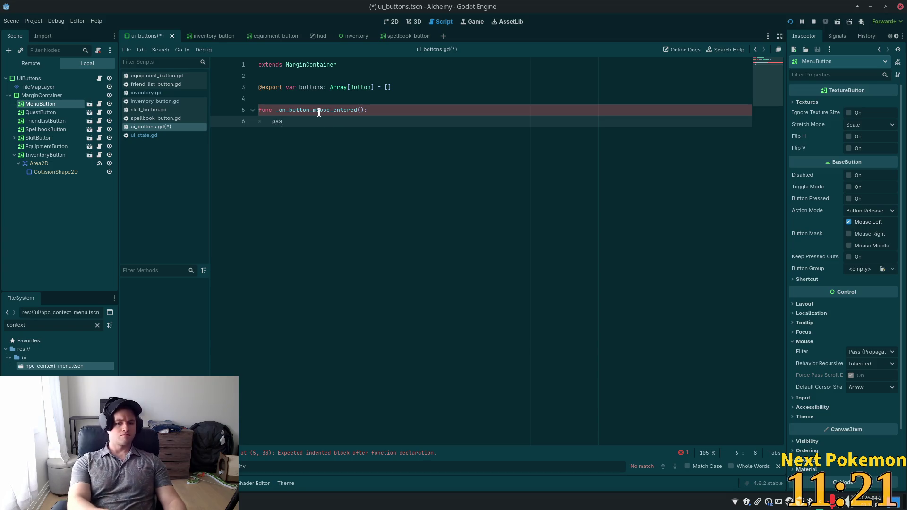
{"action": "key", "text": "ctrl+s"}
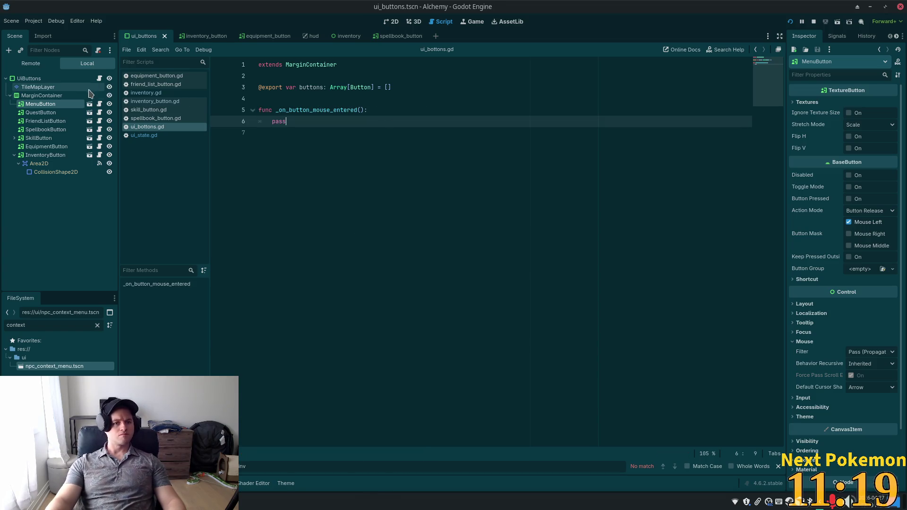
Select MenuButton and show its available signals in the Node dock.
{"action": "left_click", "coordinate": [49, 115]}
{"action": "left_click", "coordinate": [46, 104]}
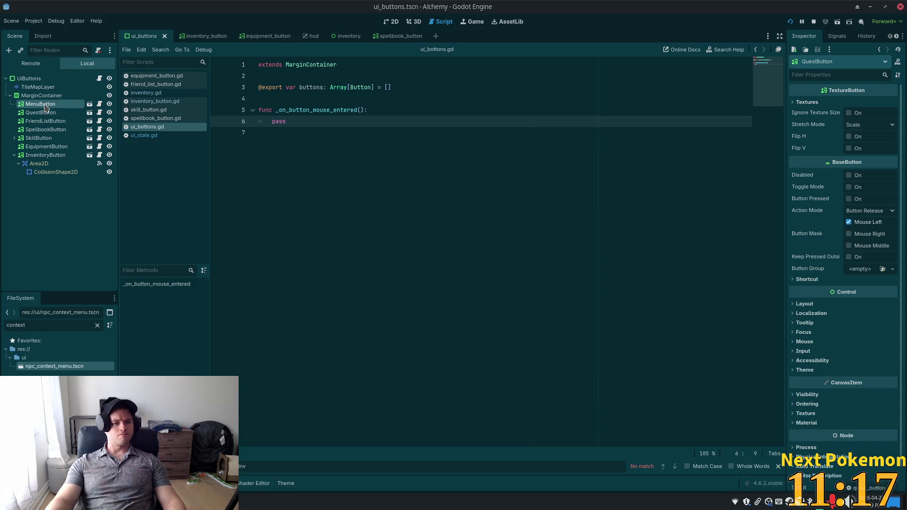
{"action": "double_click", "coordinate": [299, 110]}
{"action": "key", "text": "ctrl+c"}
{"action": "left_click", "coordinate": [836, 36]}
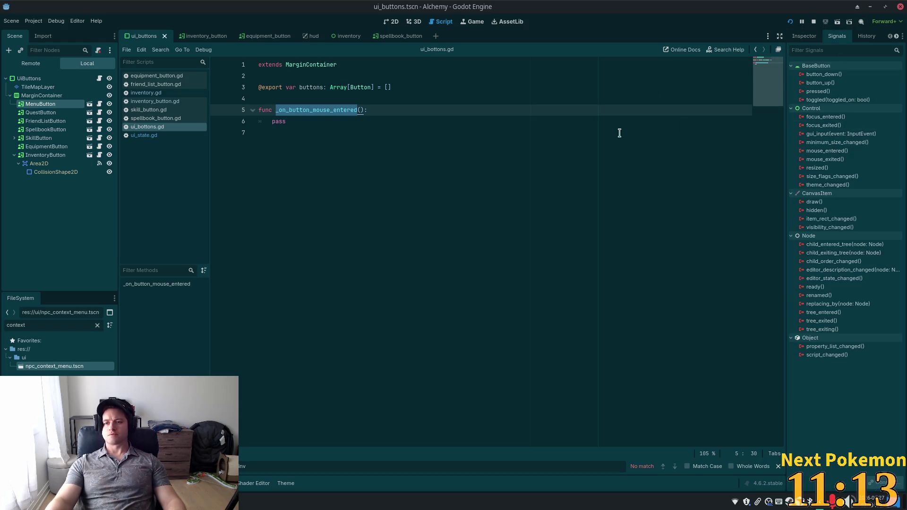
Connect MenuButton's mouse_entered signal with the receiver method renamed to _on_button_mouse_entered.
{"action": "left_click", "coordinate": [52, 113]}
{"action": "left_click", "coordinate": [44, 105]}
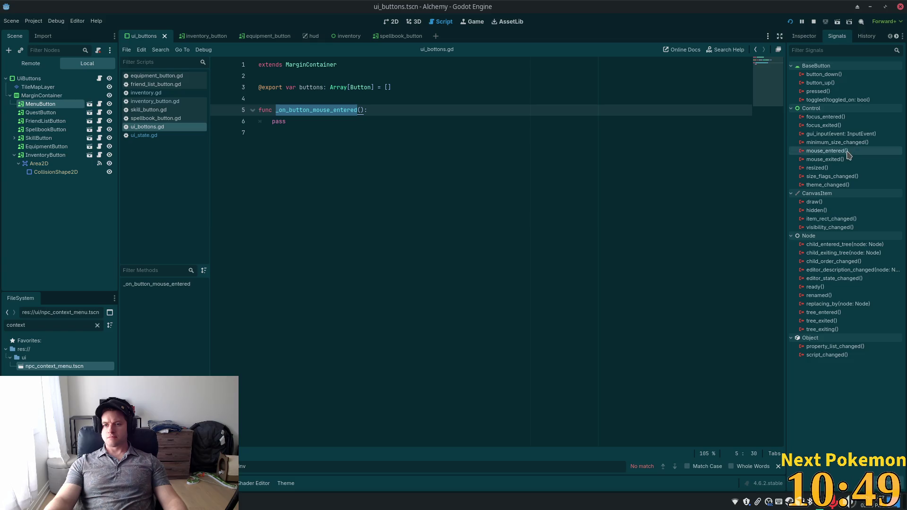
{"action": "double_click", "coordinate": [803, 150]}
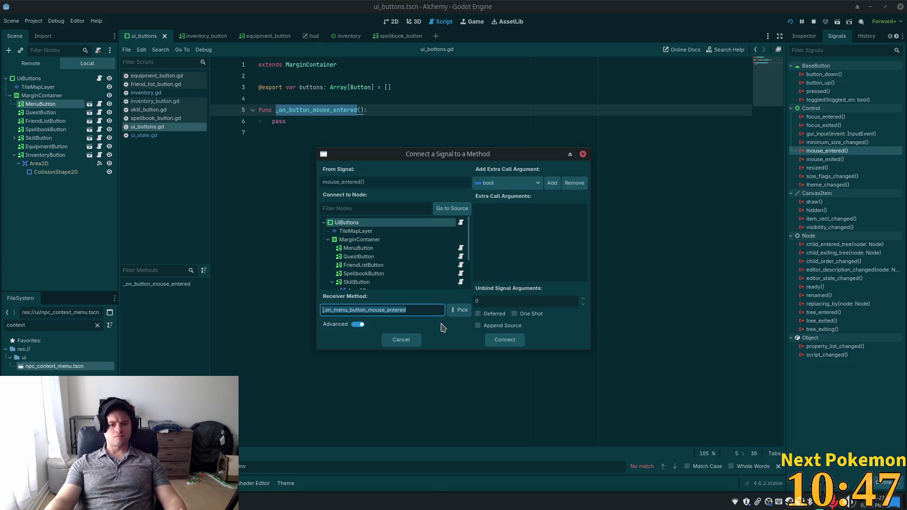
{"action": "key", "text": "ctrl+v"}
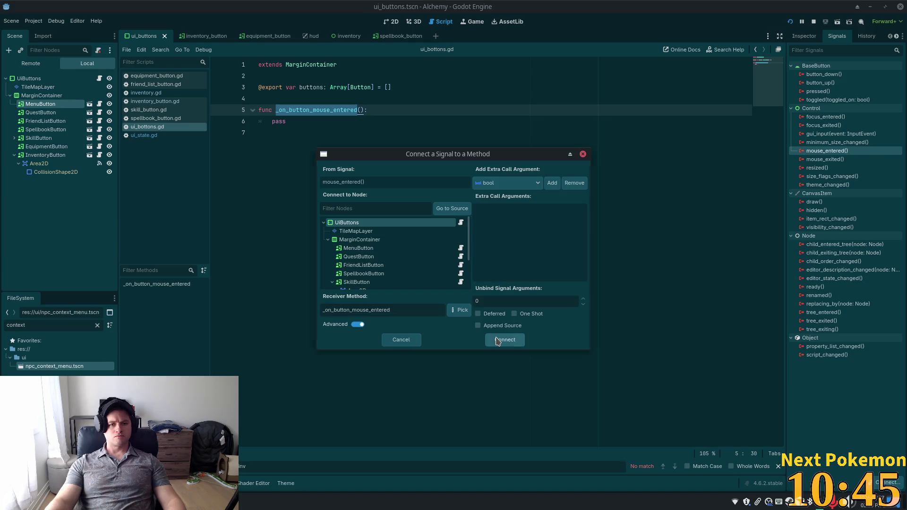
{"action": "left_click", "coordinate": [493, 340]}
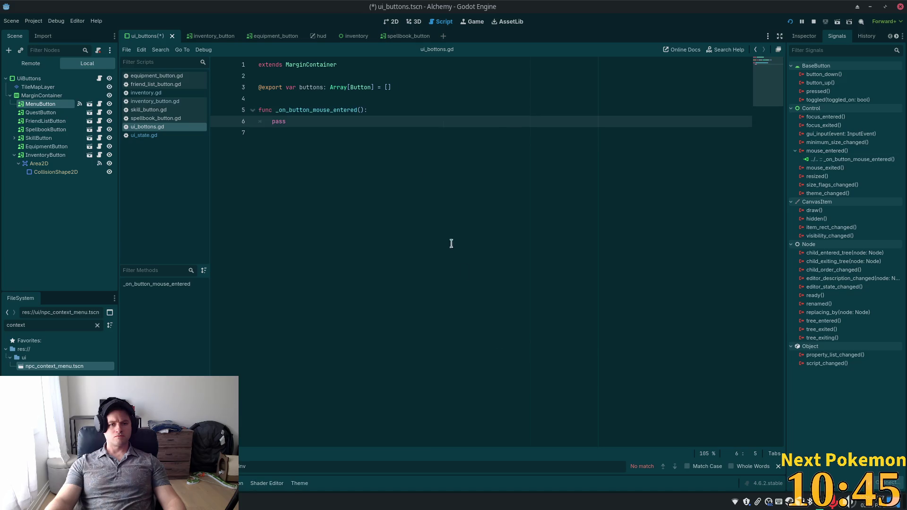
{"action": "left_click", "coordinate": [391, 112]}
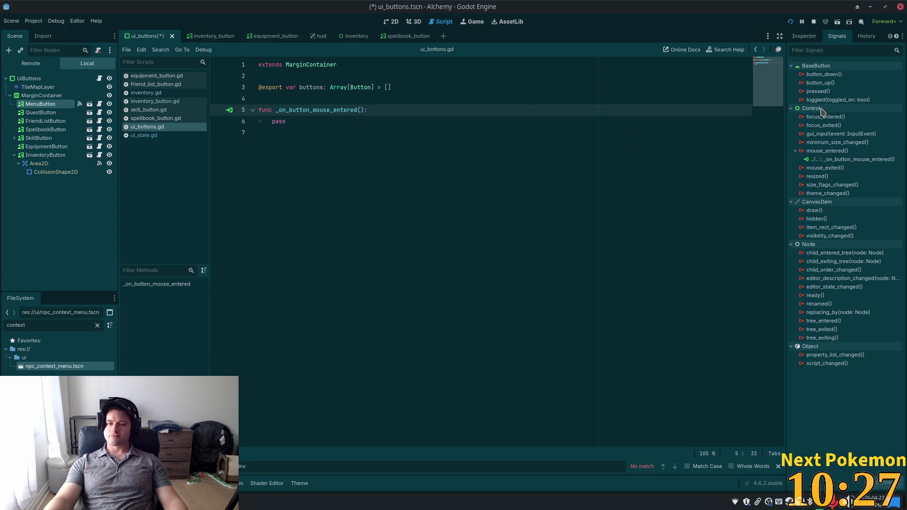
{"action": "mouse_move", "coordinate": [822, 111]}
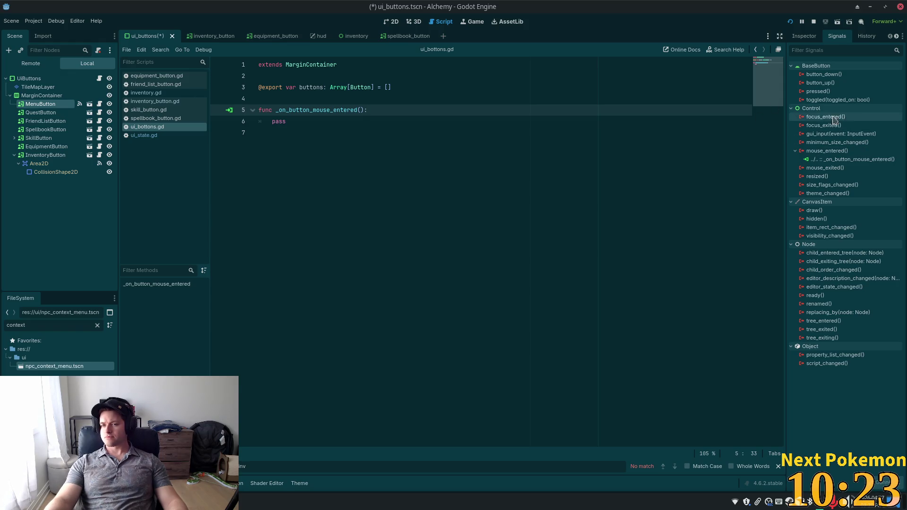
Change the line-3 Array[Button] type to Dictionary with braces, starting a 0: entry.
{"action": "left_click", "coordinate": [387, 86]}
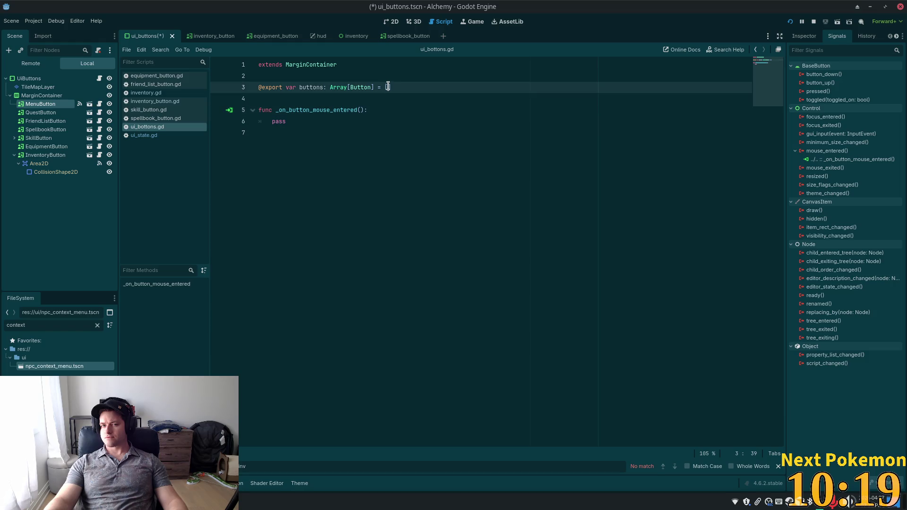
{"action": "key", "text": "Left"}
{"action": "key", "text": "Left"}
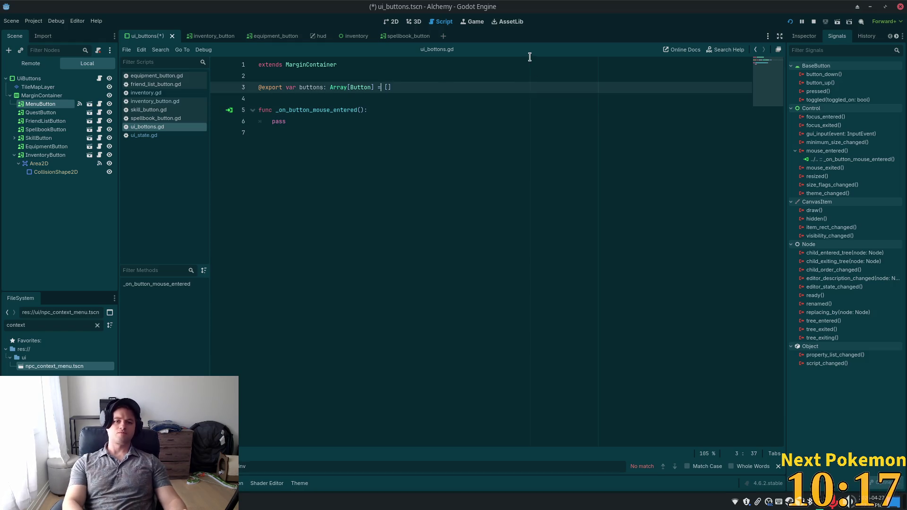
{"action": "key", "text": "ctrl+shift+Left"}
{"action": "key", "text": "ctrl+shift+Left"}
{"action": "key", "text": "ctrl+shift+Left"}
{"action": "type", "text": "Dictionar"}
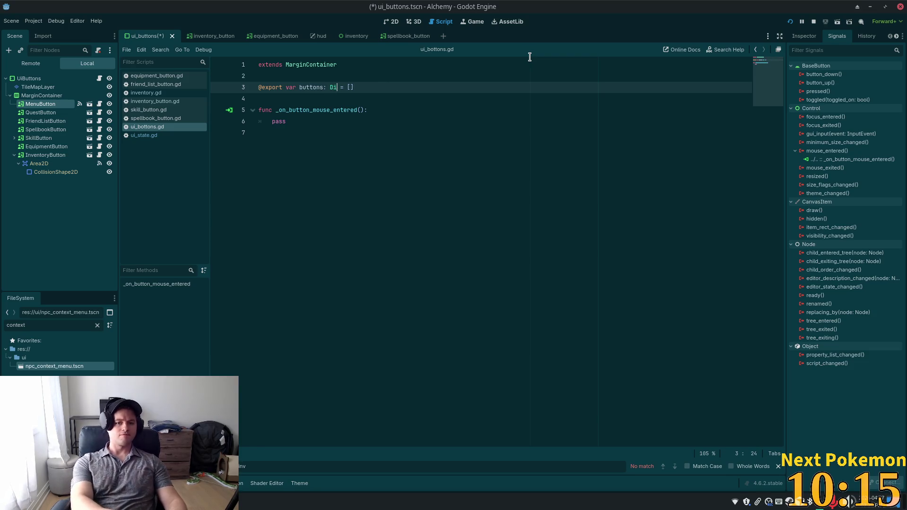
{"action": "key", "text": "Return"}
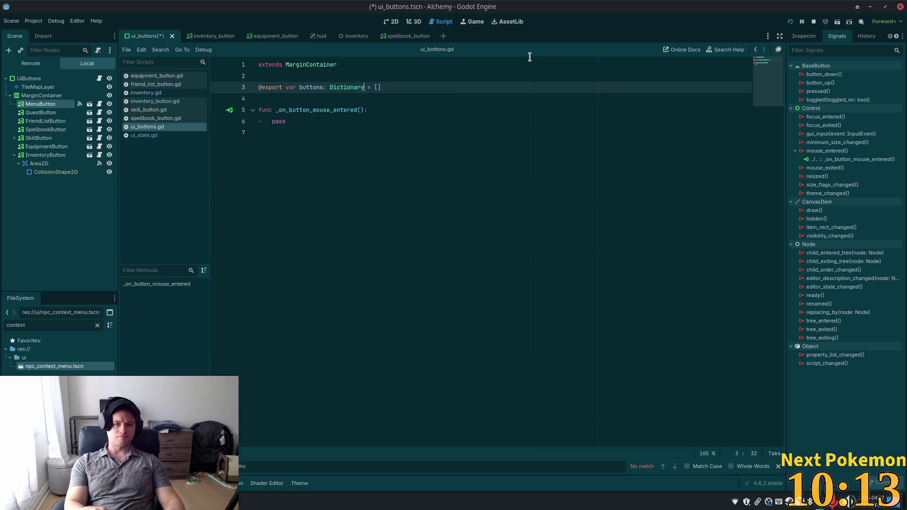
{"action": "key", "text": "End"}
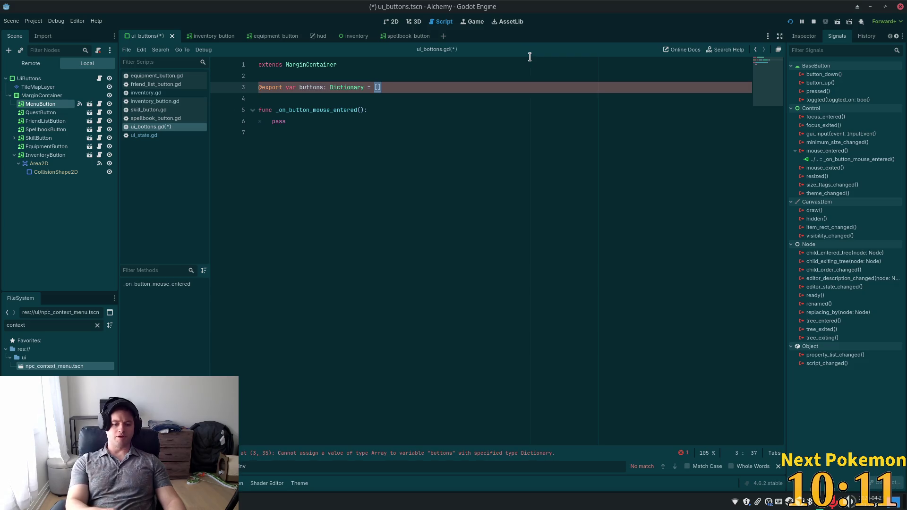
{"action": "key", "text": "BackSpace"}
{"action": "key", "text": "BackSpace"}
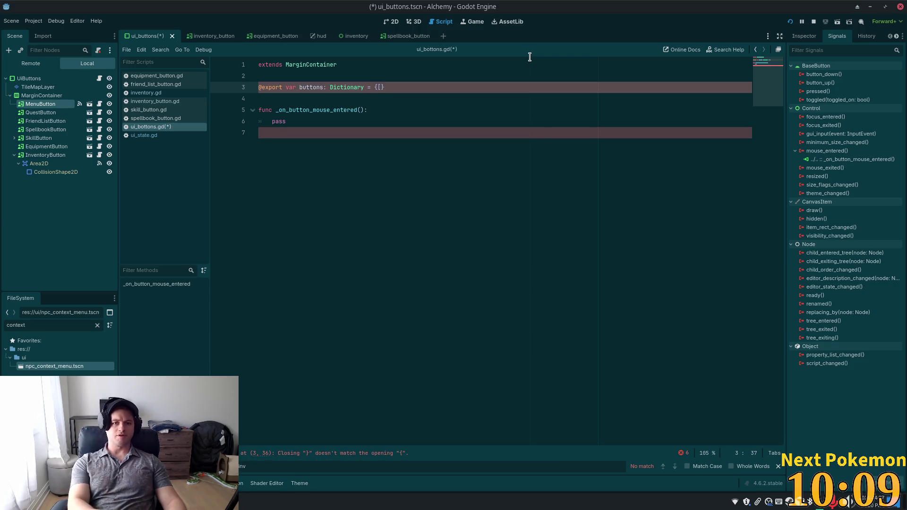
{"action": "type", "text": "{"}
{"action": "key", "text": "Return"}
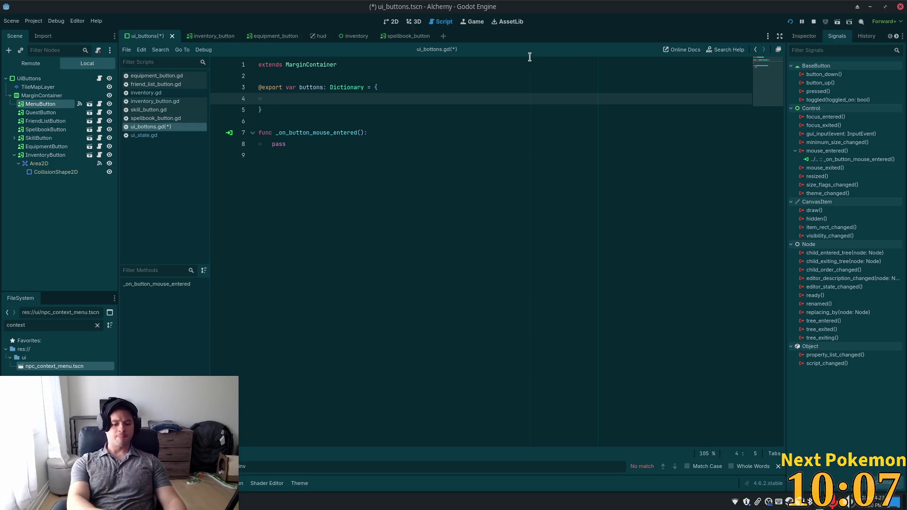
{"action": "type", "text": "0:"}
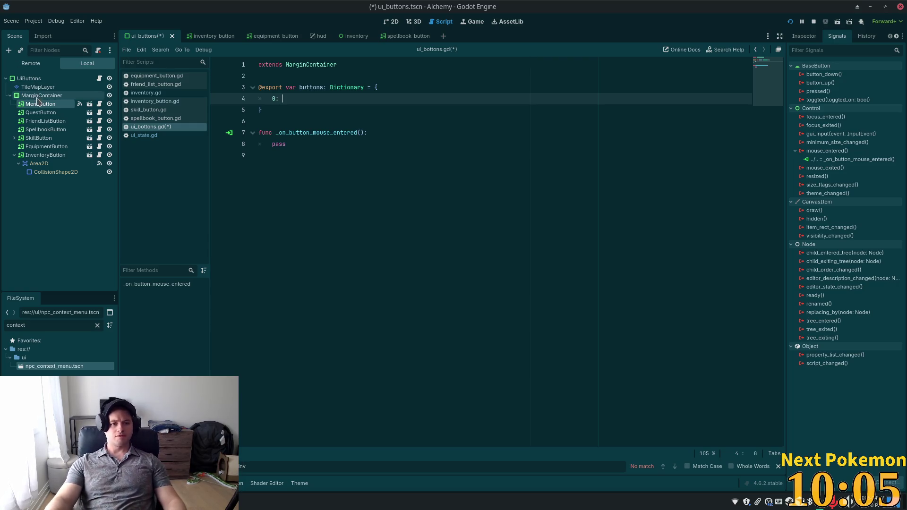
{"action": "mouse_move", "coordinate": [40, 104]}
{"action": "left_mouse_down"}
{"action": "mouse_move", "coordinate": [219, 95]}
{"action": "mouse_move", "coordinate": [258, 112]}
{"action": "left_mouse_up"}
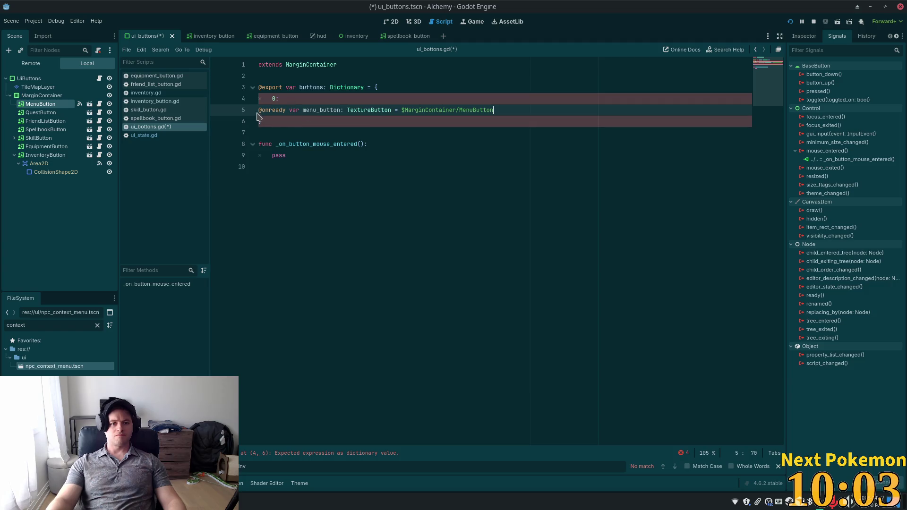
{"action": "key", "text": "BackSpace"}
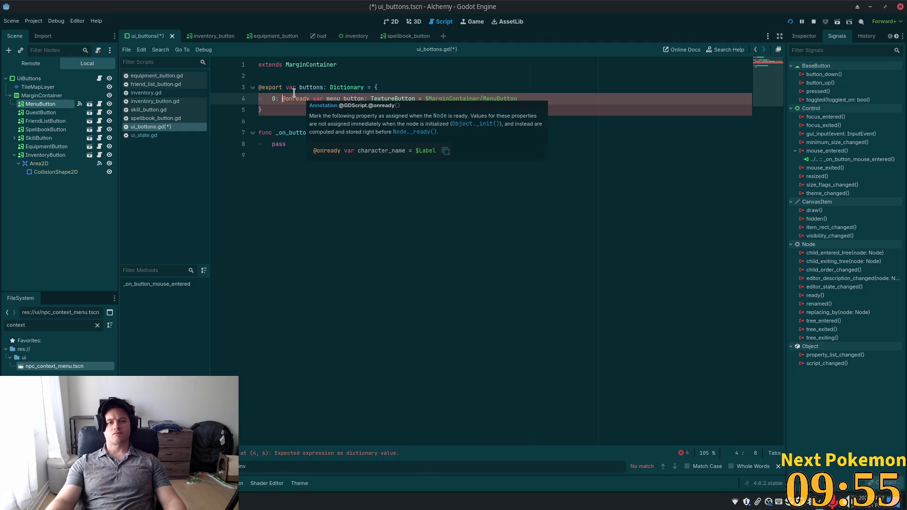
{"action": "left_click", "coordinate": [281, 77]}
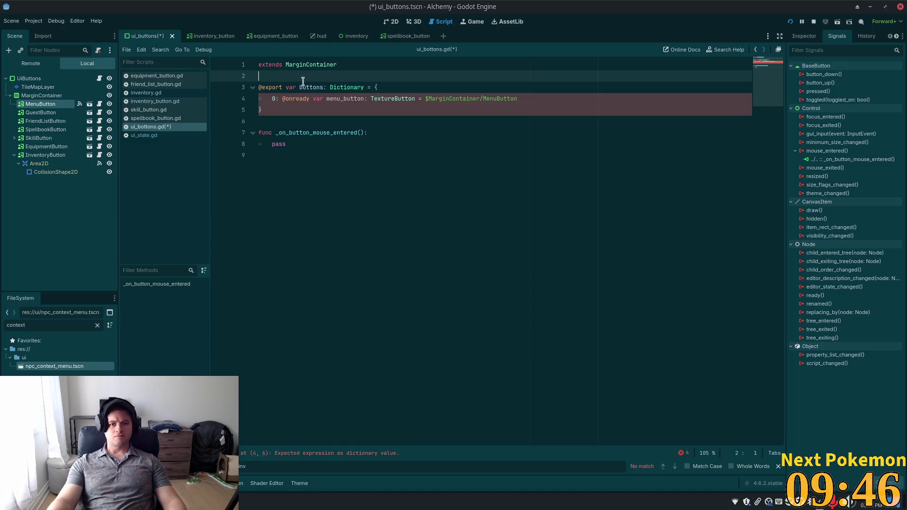
{"action": "left_click", "coordinate": [355, 89]}
{"action": "left_click", "coordinate": [300, 99]}
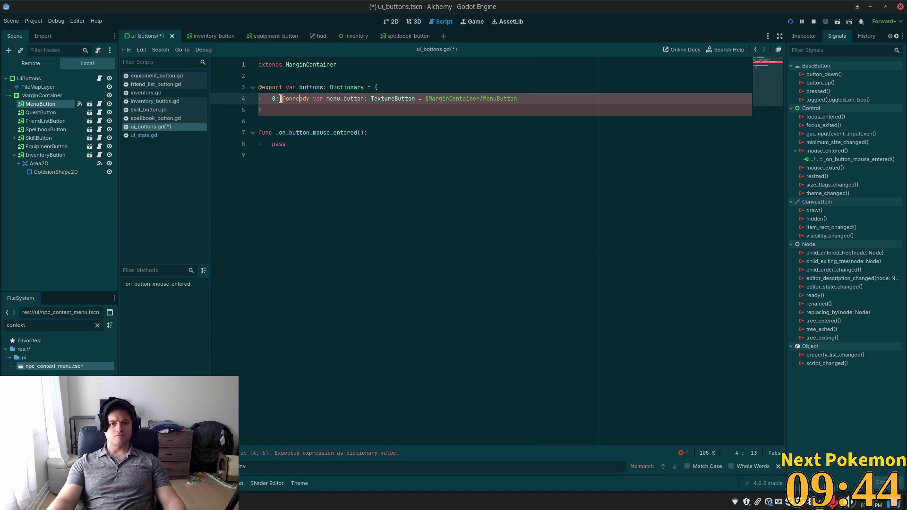
{"action": "left_click_drag", "start_coordinate": [282, 99], "coordinate": [532, 99]}
{"action": "key", "text": "ctrl+c"}
{"action": "key", "text": "BackSpace"}
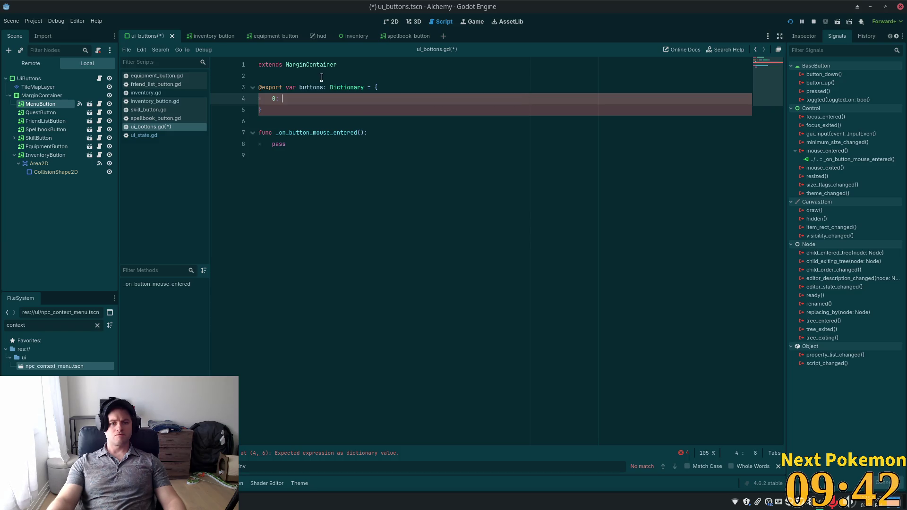
Paste the menu_button declaration near the top, above the dictionary, and tidy spacing.
{"action": "left_click", "coordinate": [321, 77]}
{"action": "key", "text": "Return"}
{"action": "key", "text": "Up"}
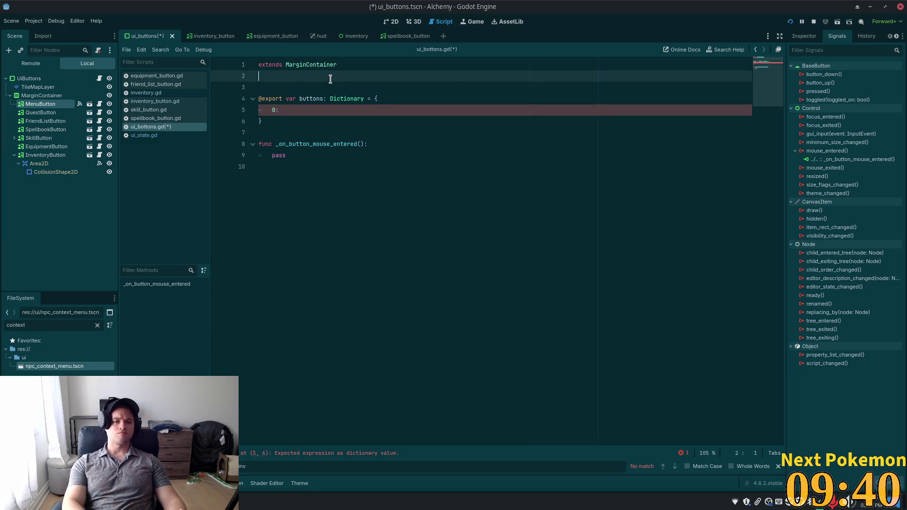
{"action": "key", "text": "ctrl+v"}
{"action": "key", "text": "Up"}
{"action": "key", "text": "Return"}
Map dictionary key 0 to menu_button and add a '1:' entry line.
{"action": "double_click", "coordinate": [315, 87]}
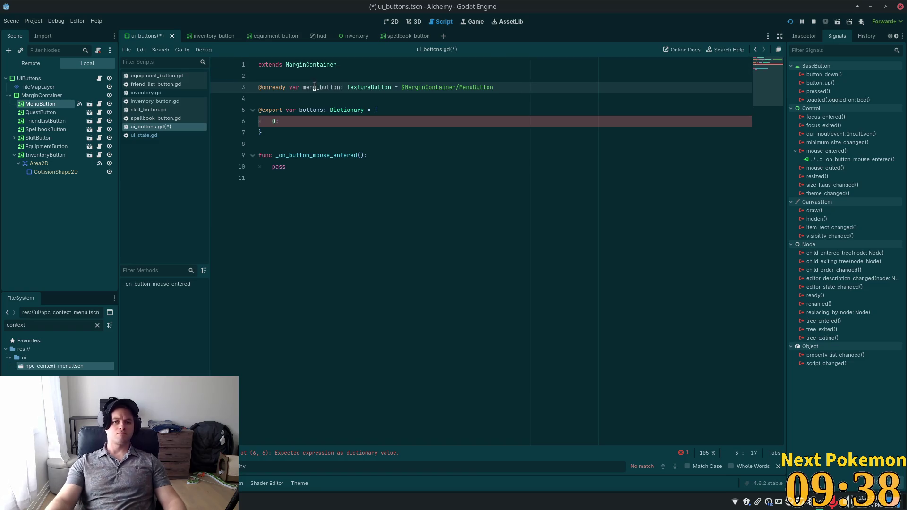
{"action": "key", "text": "ctrl+c"}
{"action": "left_click", "coordinate": [304, 121]}
{"action": "key", "text": "ctrl+v"}
{"action": "type", "text": ","}
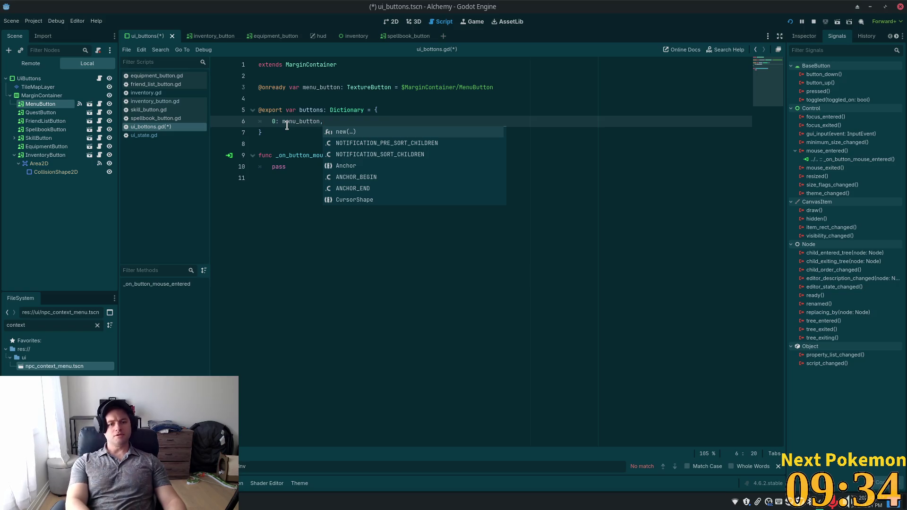
{"action": "key", "text": "Return"}
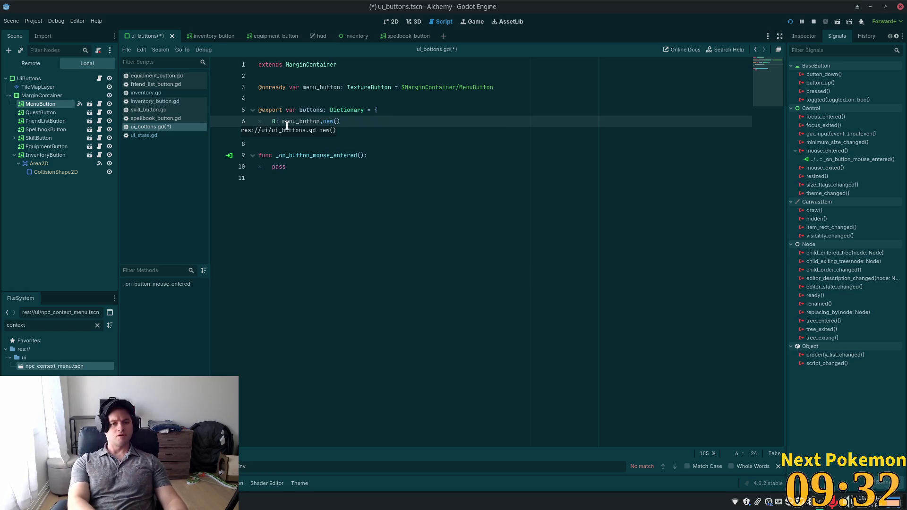
{"action": "key", "text": "ctrl+z"}
{"action": "key", "text": "Return"}
{"action": "type", "text": "1"}
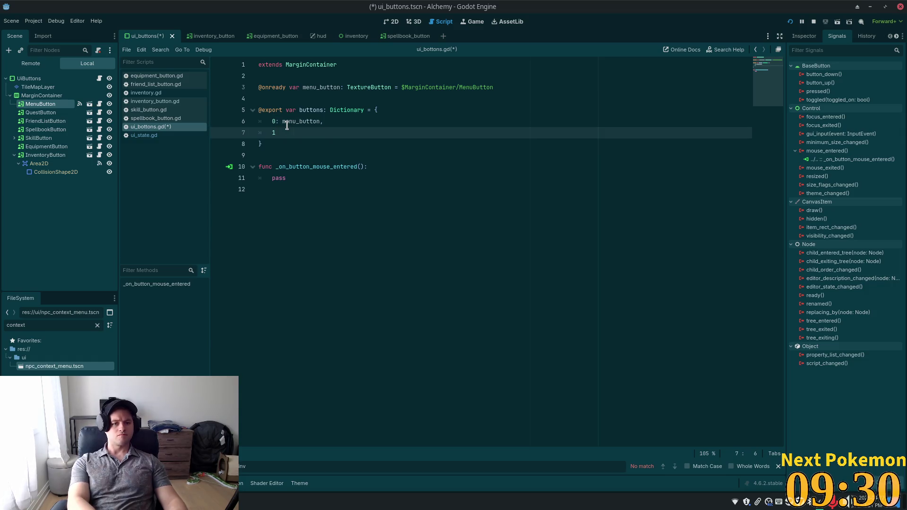
{"action": "type", "text": ": ,"}
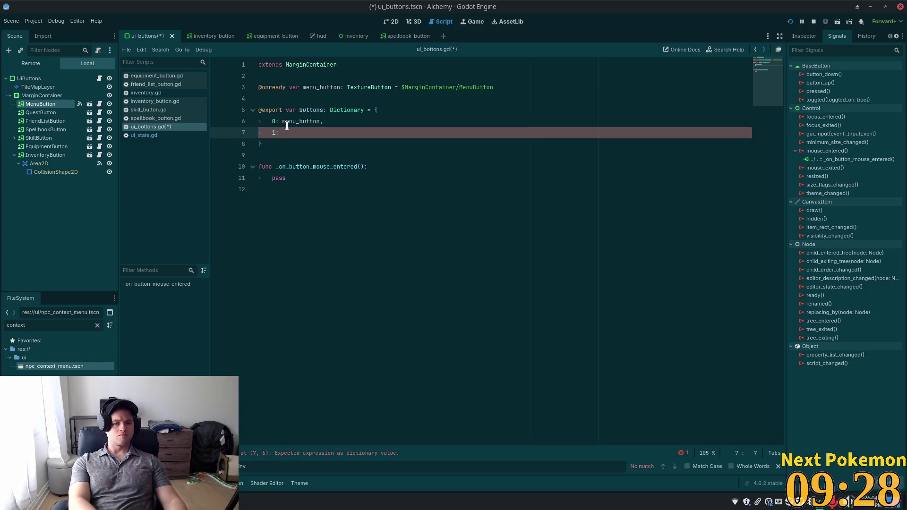
{"action": "key", "text": "Return"}
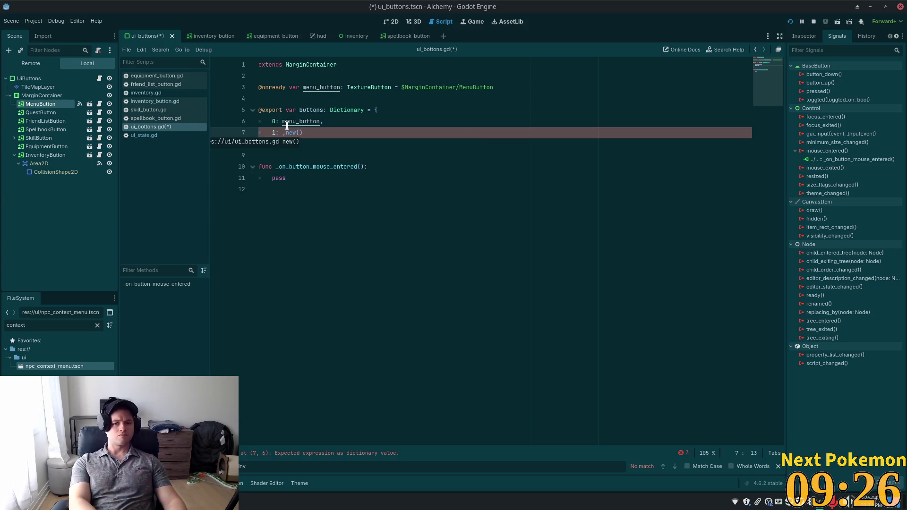
{"action": "key", "text": "ctrl+z"}
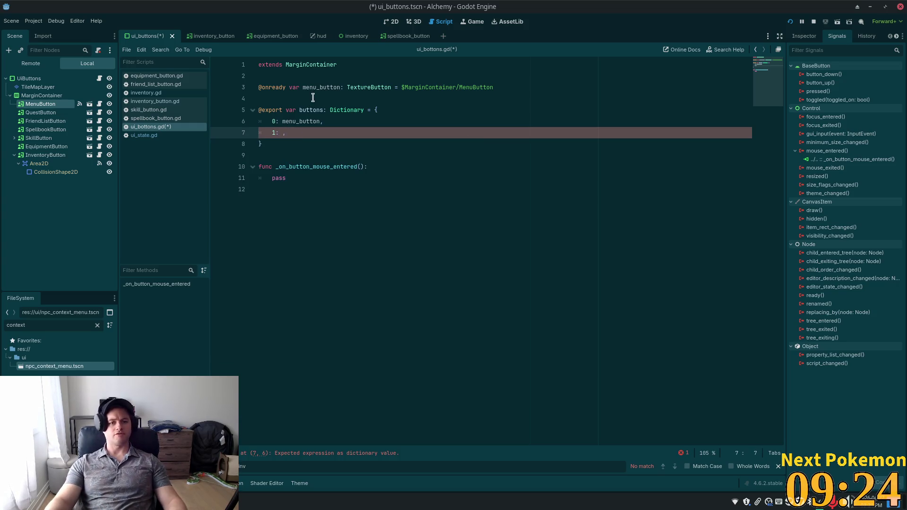
{"action": "left_click", "coordinate": [313, 98]}
{"action": "left_click_drag", "start_coordinate": [40, 113], "coordinate": [281, 100]}
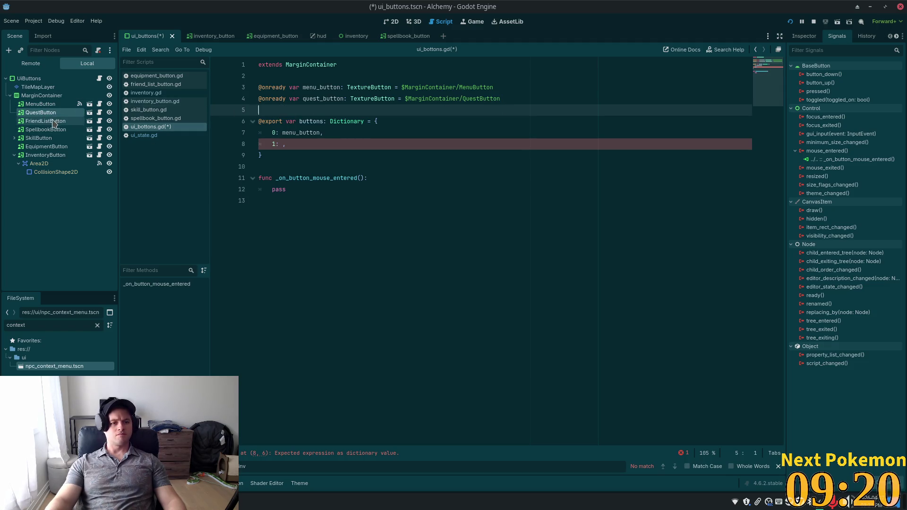
{"action": "mouse_move", "coordinate": [53, 123]}
{"action": "left_mouse_down"}
{"action": "mouse_move", "coordinate": [255, 111]}
{"action": "mouse_move", "coordinate": [70, 128]}
{"action": "mouse_move", "coordinate": [288, 124]}
{"action": "left_mouse_up"}
{"action": "left_click_drag", "start_coordinate": [39, 138], "coordinate": [265, 132]}
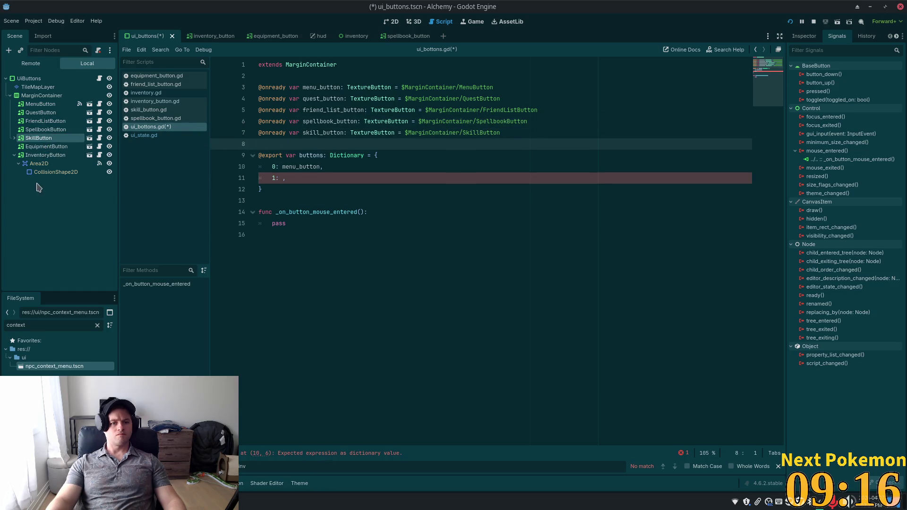
{"action": "mouse_move", "coordinate": [46, 146]}
{"action": "left_mouse_down"}
{"action": "mouse_move", "coordinate": [264, 144]}
{"action": "mouse_move", "coordinate": [258, 154]}
{"action": "left_mouse_up"}
Set dictionary key 1 to quest_button and start a key 2 entry.
{"action": "left_click", "coordinate": [16, 155]}
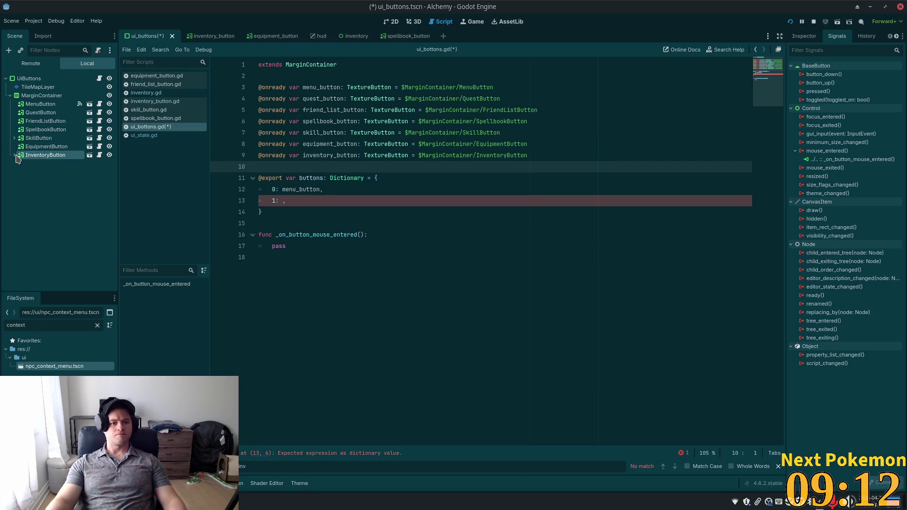
{"action": "left_click", "coordinate": [315, 98]}
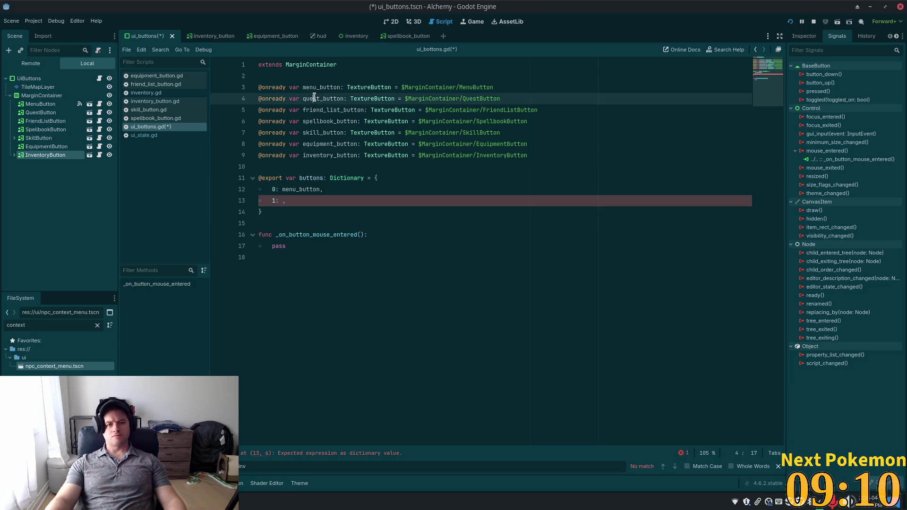
{"action": "double_click", "coordinate": [314, 99]}
{"action": "key", "text": "ctrl+c"}
{"action": "left_click", "coordinate": [282, 200]}
{"action": "key", "text": "ctrl+v"}
{"action": "left_click", "coordinate": [334, 196]}
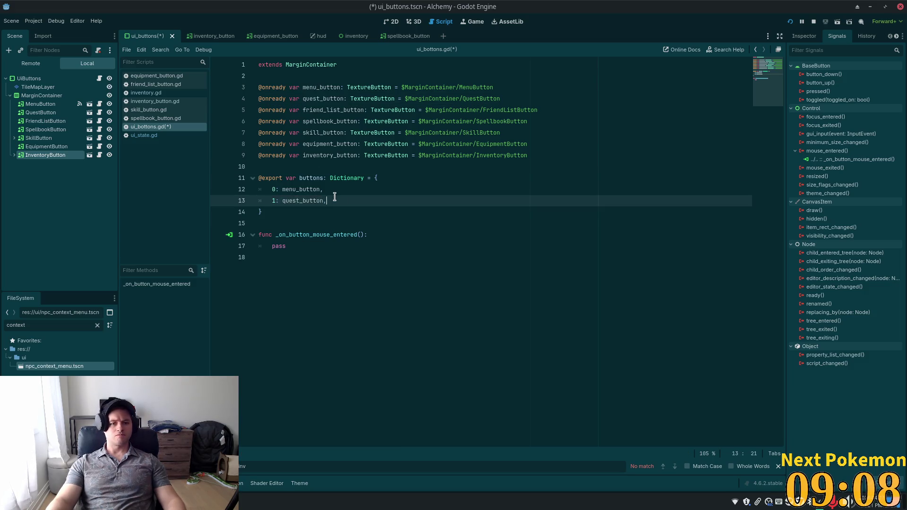
{"action": "key", "text": "Return"}
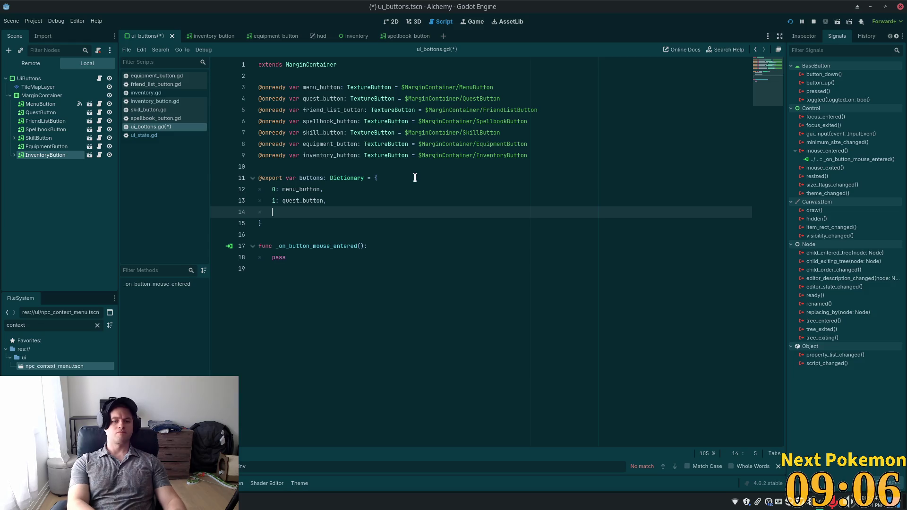
{"action": "type", "text": "2:"}
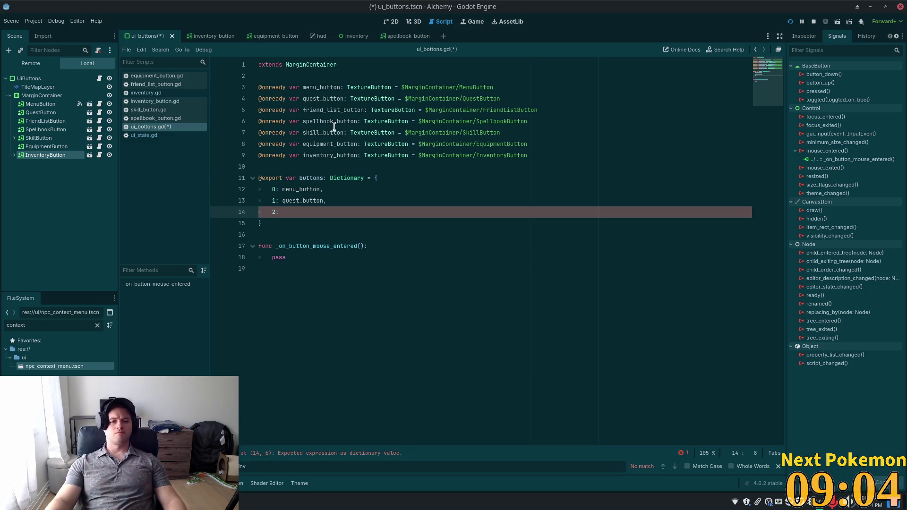
Set key 2 to friend_list_button and add a key 3 line.
{"action": "double_click", "coordinate": [332, 110]}
{"action": "left_click", "coordinate": [291, 212]}
{"action": "key", "text": "ctrl+v"}
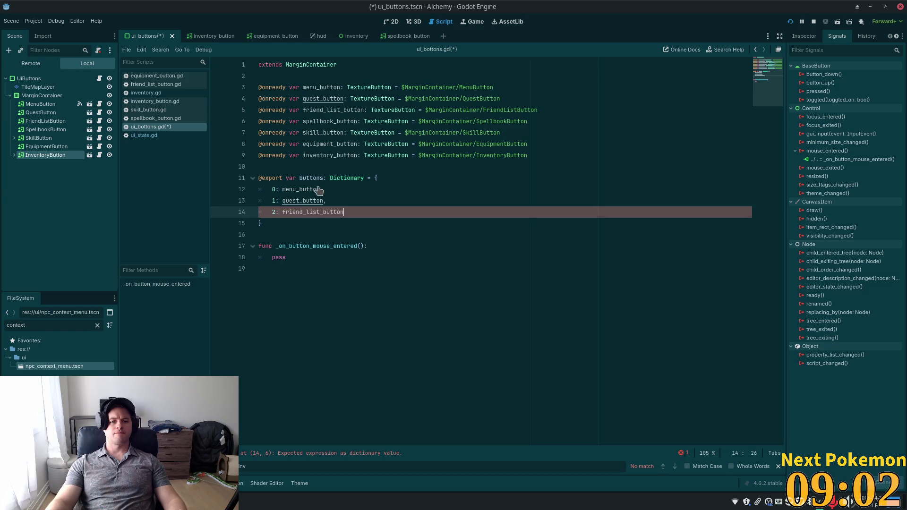
{"action": "type", "text": ","}
{"action": "key", "text": "Return"}
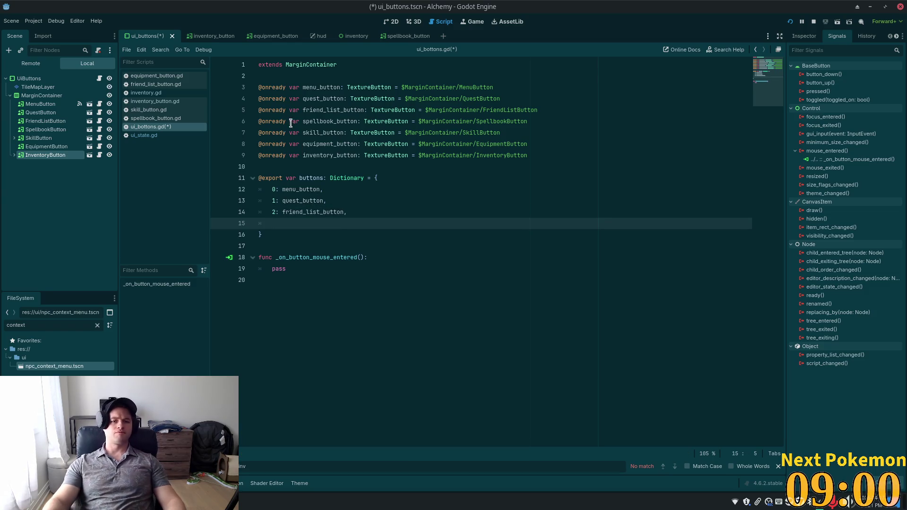
{"action": "type", "text": "3:"}
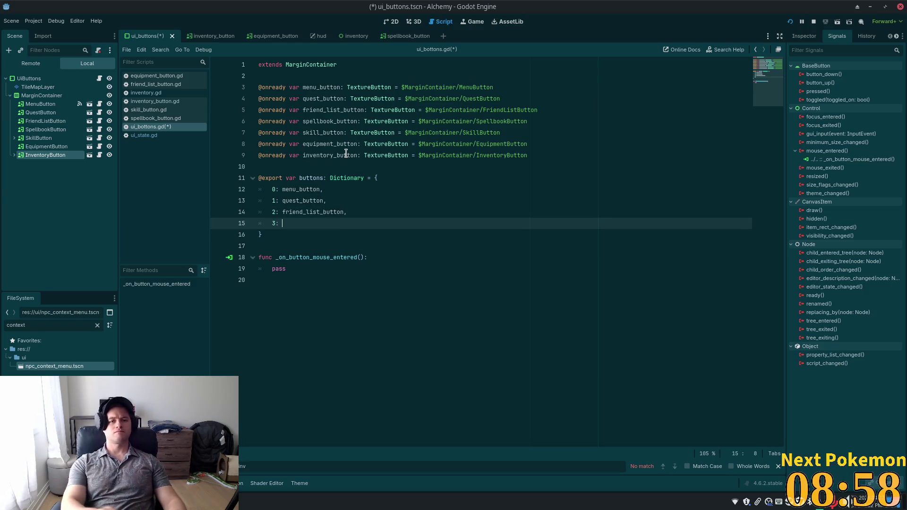
Set key 3 to spellbook_button and begin the key 4 entry.
{"action": "double_click", "coordinate": [327, 111]}
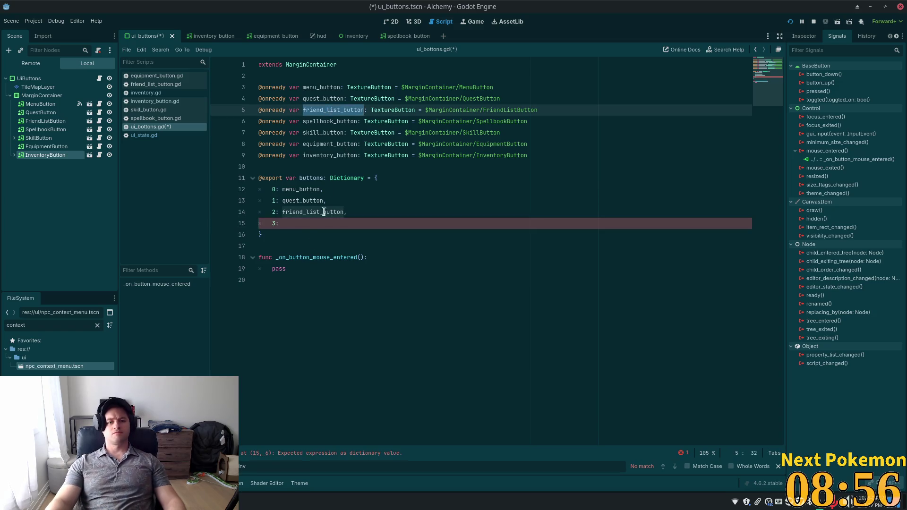
{"action": "double_click", "coordinate": [330, 122]}
{"action": "key", "text": "ctrl+c"}
{"action": "left_click", "coordinate": [289, 224]}
{"action": "key", "text": "ctrl+v"}
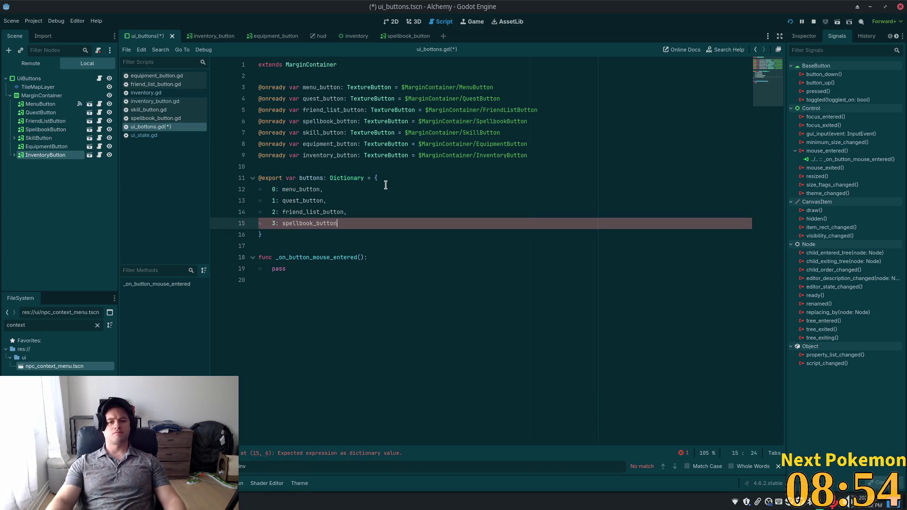
{"action": "type", "text": ","}
{"action": "key", "text": "Return"}
{"action": "type", "text": "4:"}
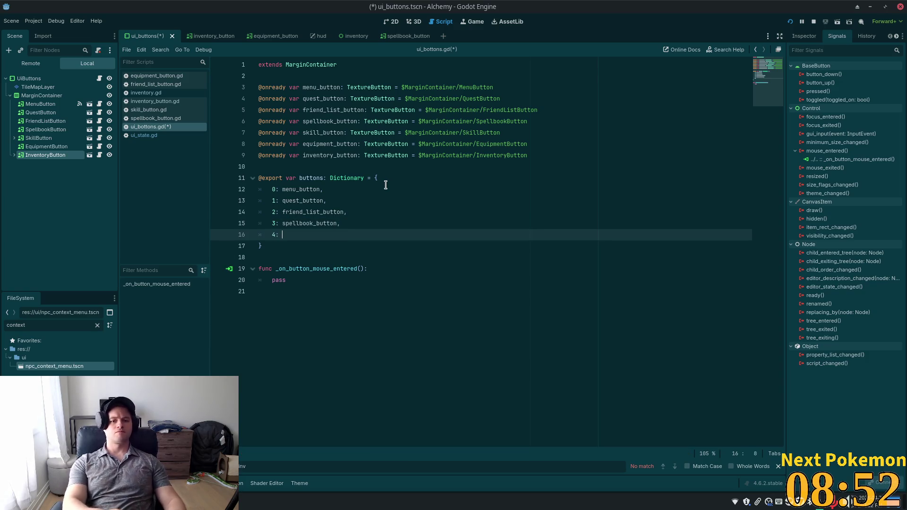
Set key 4 to skill_button and begin the key 5 entry.
{"action": "double_click", "coordinate": [312, 133]}
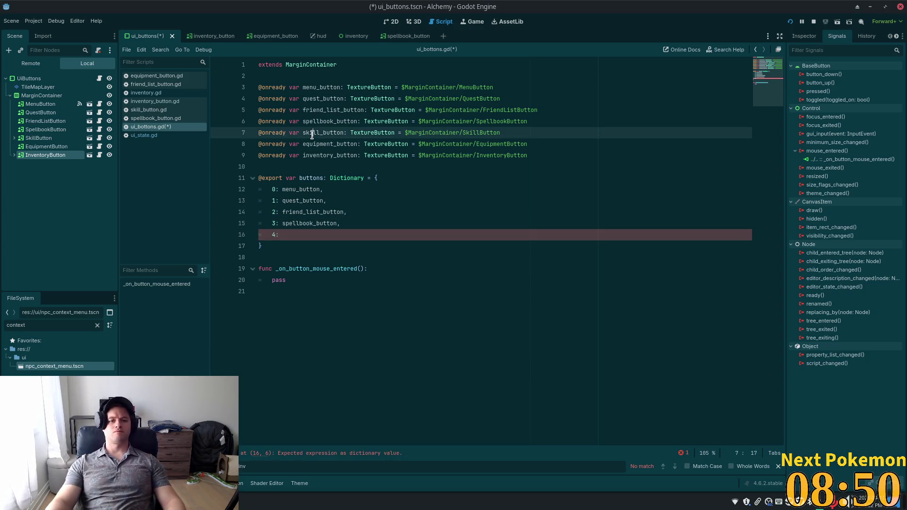
{"action": "key", "text": "ctrl+c"}
{"action": "left_click", "coordinate": [309, 234]}
{"action": "key", "text": "ctrl+v"}
{"action": "type", "text": ","}
{"action": "key", "text": "Return"}
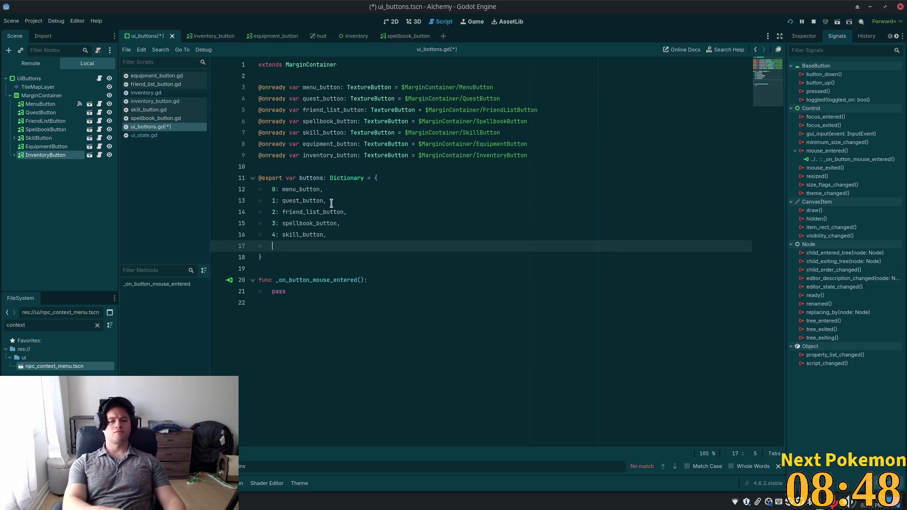
{"action": "type", "text": "5:"}
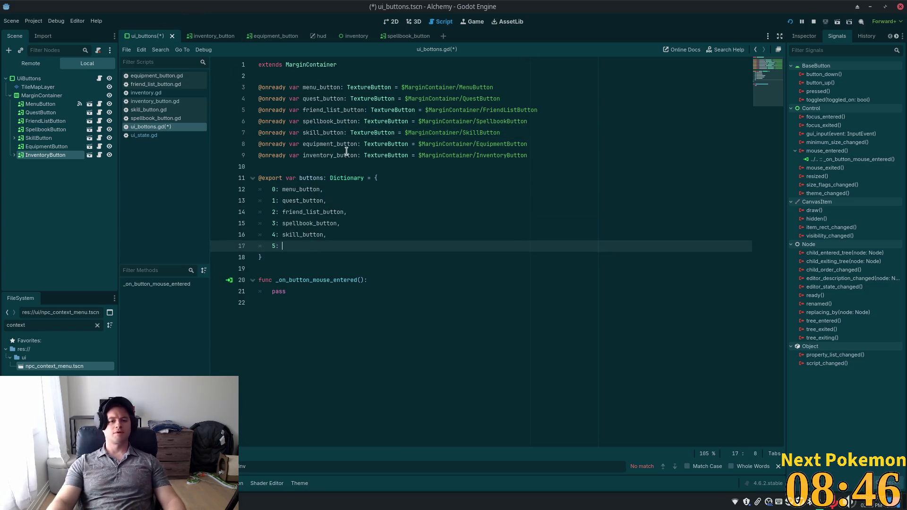
Set key 5 to equipment_button and add a '6:' entry line.
{"action": "double_click", "coordinate": [330, 144]}
{"action": "key", "text": "ctrl+c"}
{"action": "left_click", "coordinate": [302, 247]}
{"action": "key", "text": "ctrl+v"}
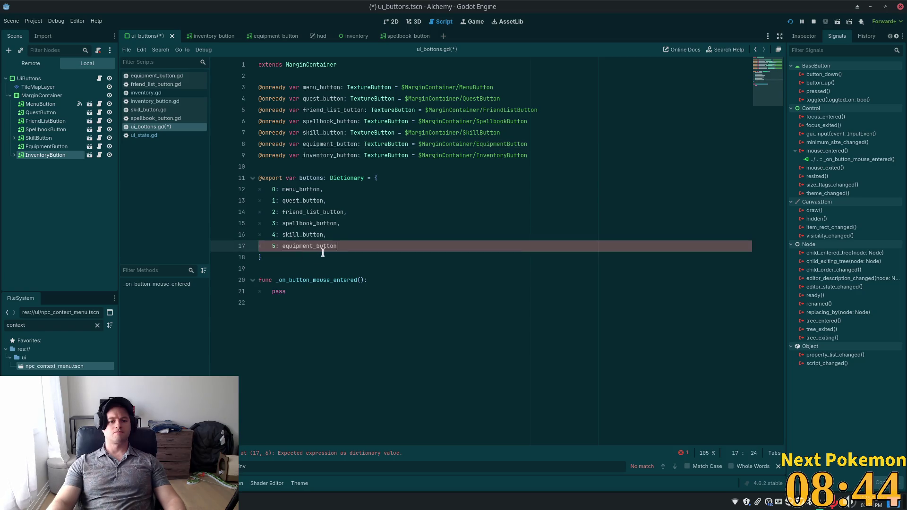
{"action": "key", "text": "Return"}
{"action": "type", "text": "6"}
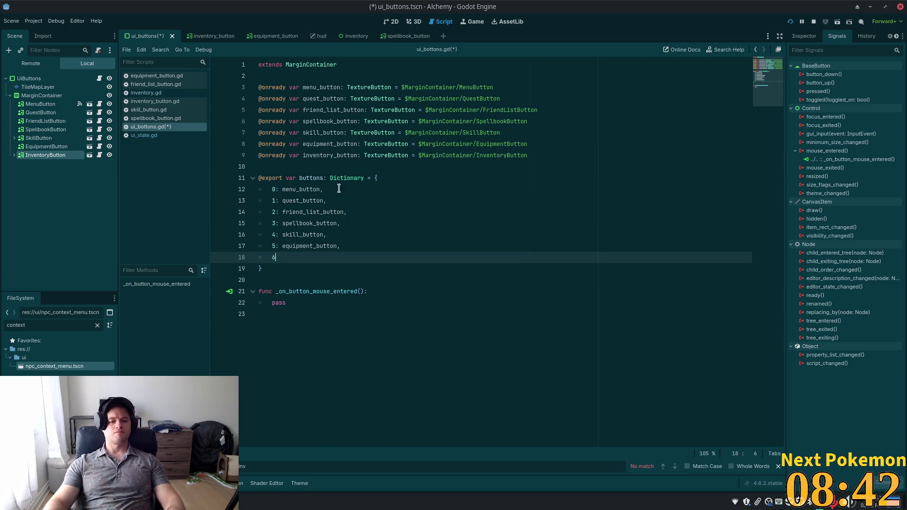
{"action": "type", "text": ":"}
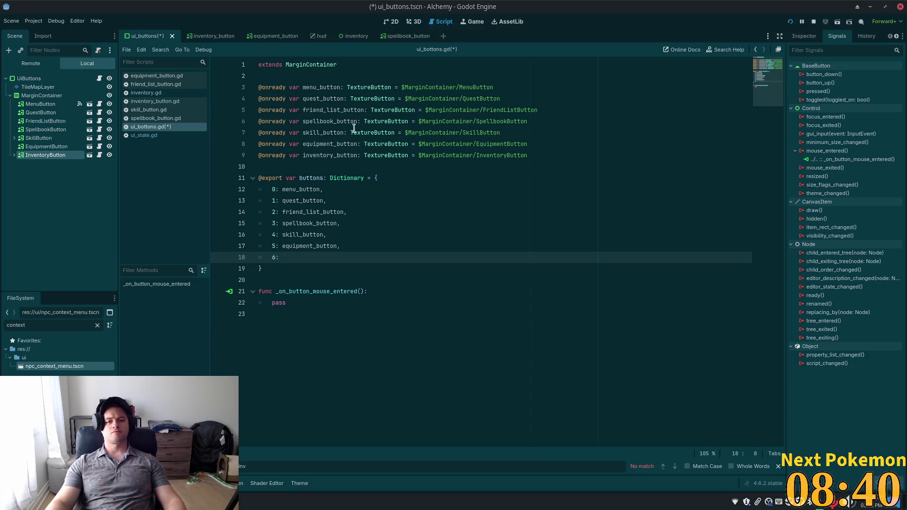
{"action": "double_click", "coordinate": [352, 156]}
{"action": "left_click", "coordinate": [308, 257]}
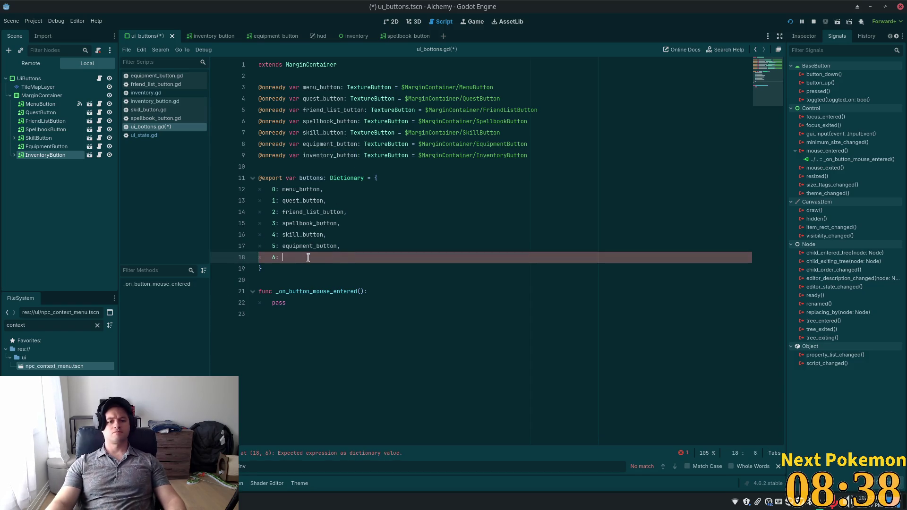
Enter inventory_button as the key 6 value and save ui_buttons.gd.
{"action": "type", "text": "inventory_button"}
{"action": "key", "text": "ctrl+s"}
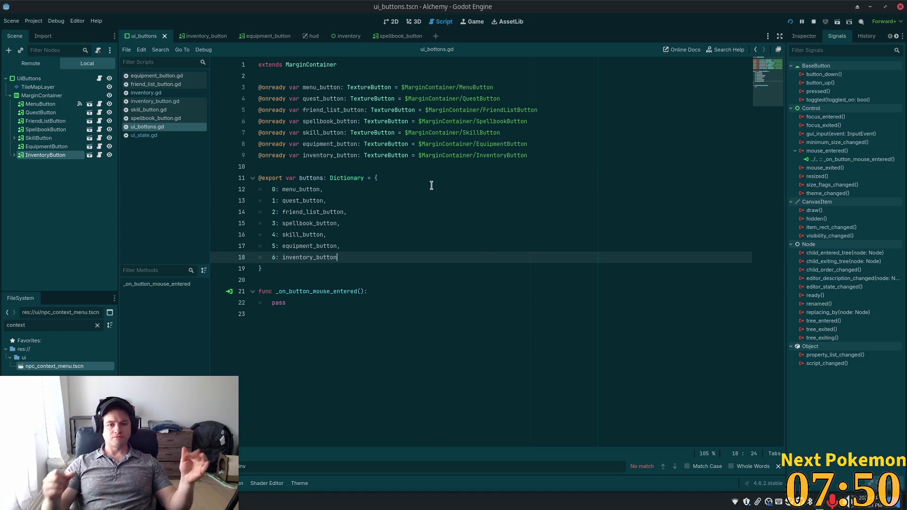
{"action": "left_click", "coordinate": [343, 291]}
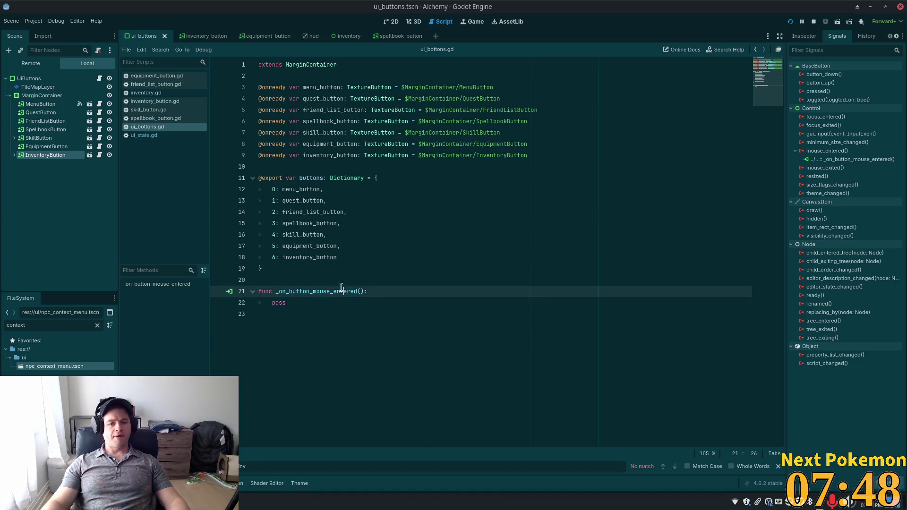
{"action": "left_click", "coordinate": [46, 106]}
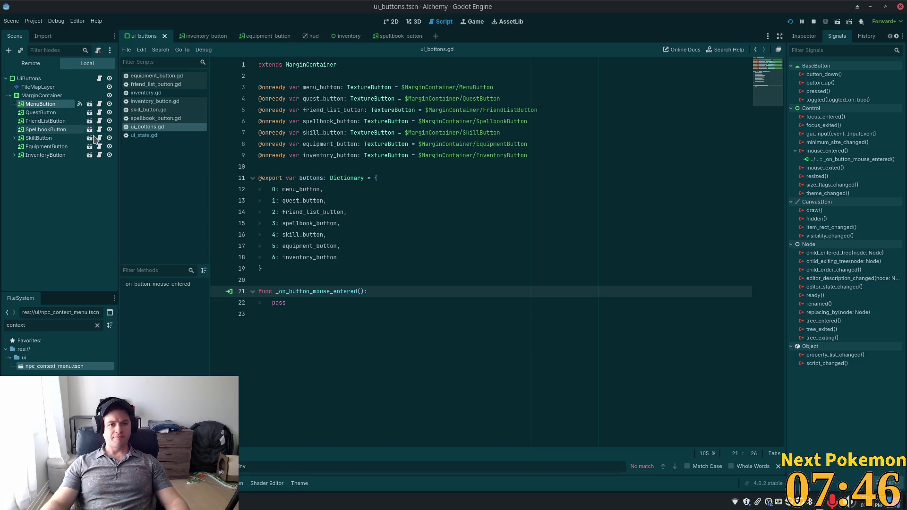
Inspect MenuButton's mouse_entered connection and its handler, leaving the connection unchanged.
{"action": "right_click", "coordinate": [824, 160]}
{"action": "left_click", "coordinate": [868, 176]}
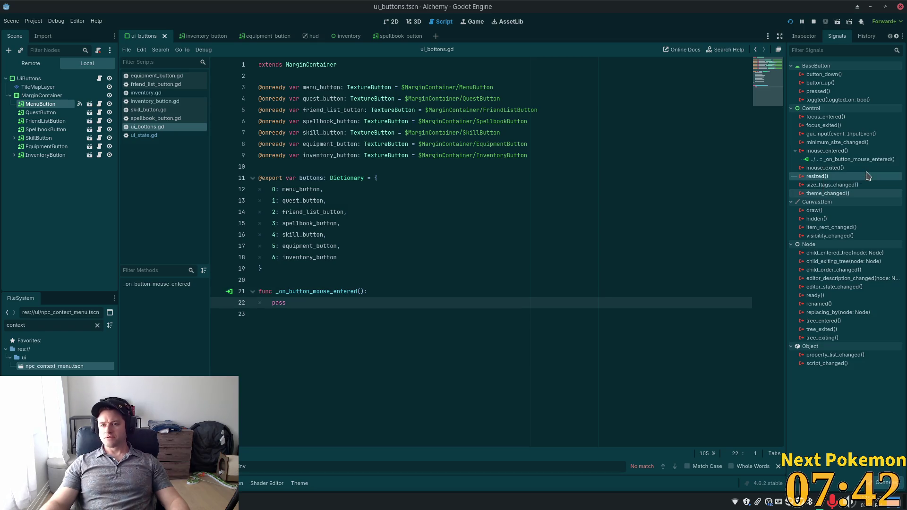
{"action": "right_click", "coordinate": [829, 161]}
{"action": "left_click", "coordinate": [856, 169]}
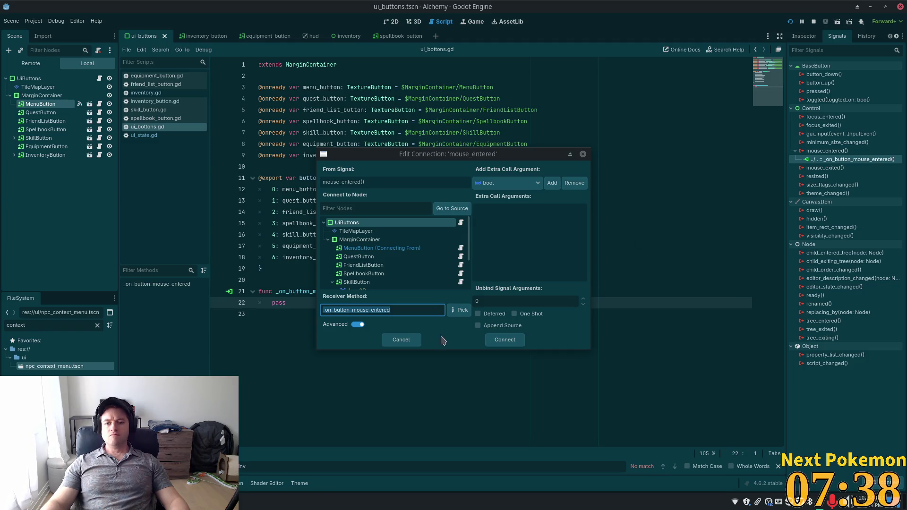
{"action": "left_click", "coordinate": [401, 340]}
Connect QuestButton's mouse_entered signal with an int extra argument and the source appended.
{"action": "left_click", "coordinate": [42, 112]}
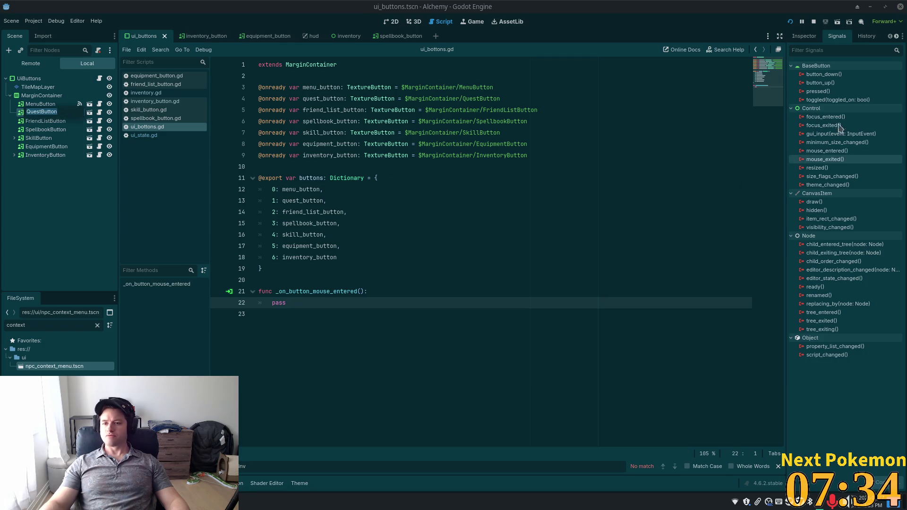
{"action": "double_click", "coordinate": [812, 151]}
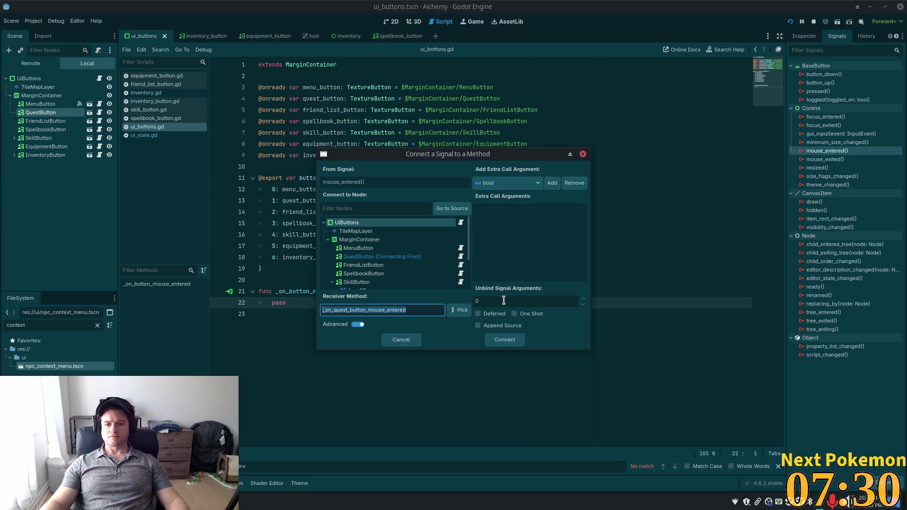
{"action": "left_click", "coordinate": [519, 183]}
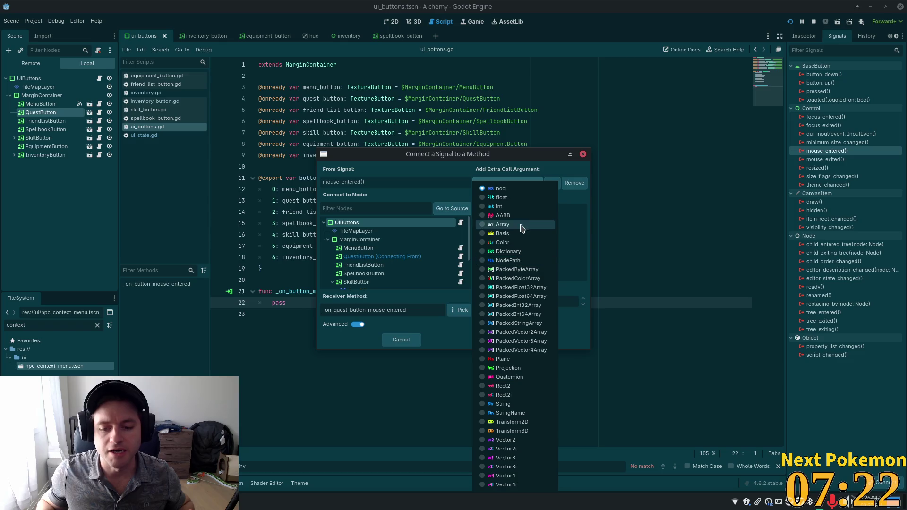
{"action": "left_click", "coordinate": [510, 210]}
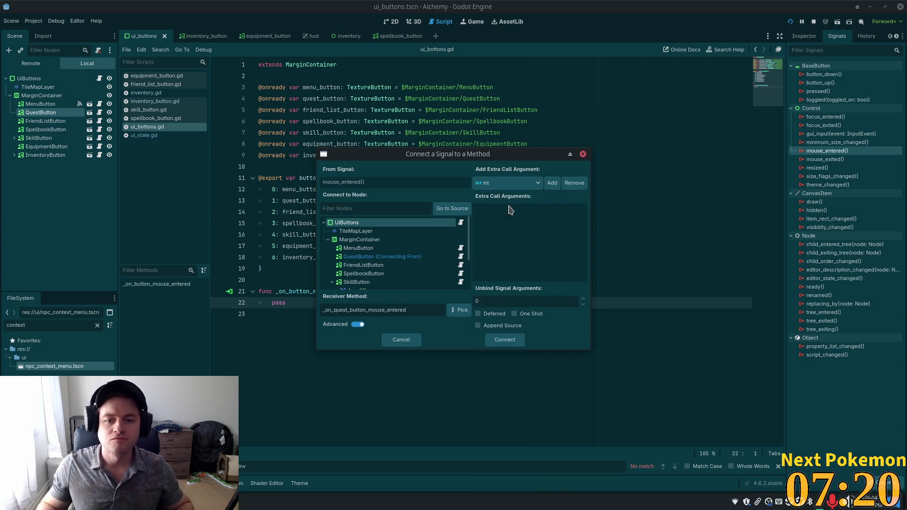
{"action": "left_click", "coordinate": [550, 186]}
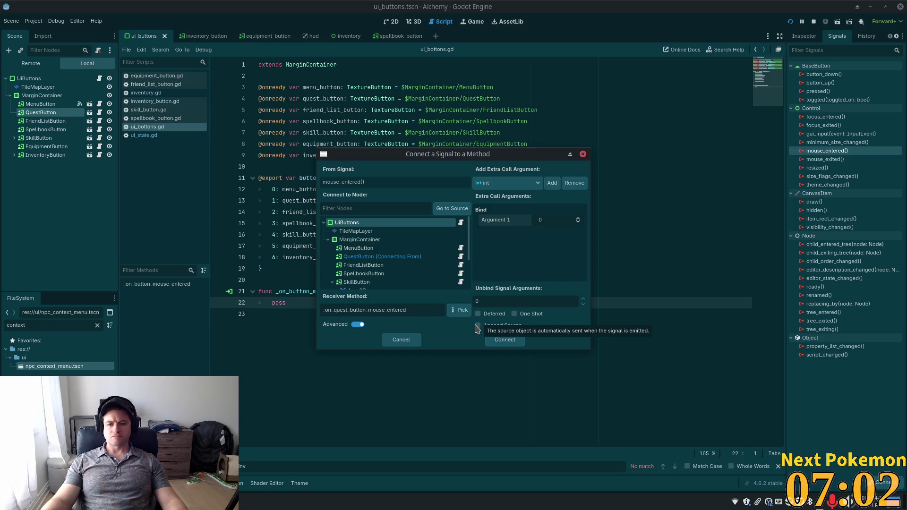
{"action": "left_click", "coordinate": [477, 326]}
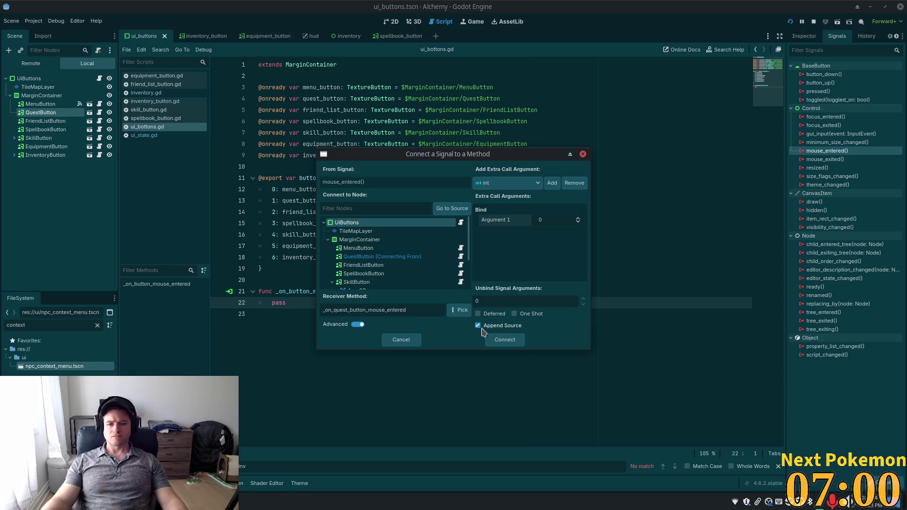
{"action": "left_click", "coordinate": [510, 340]}
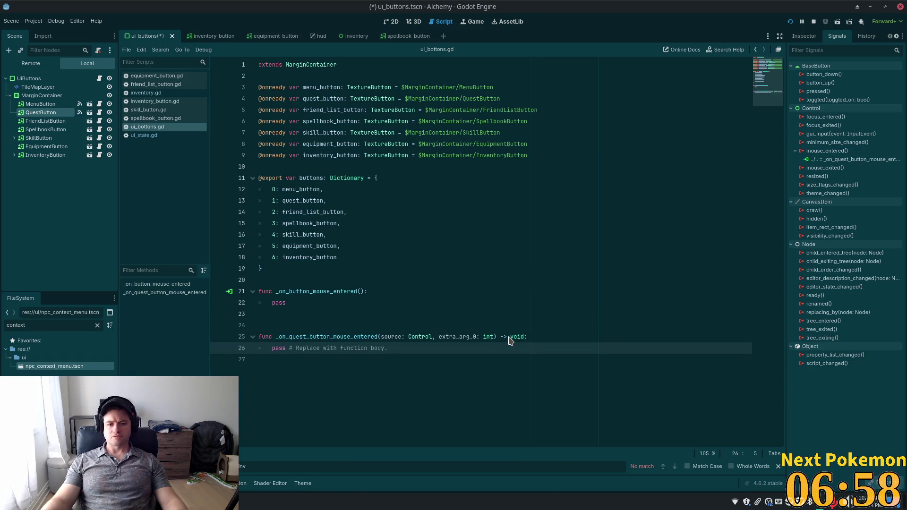
Delete the generated _on_quest_button_mouse_entered handler from the script.
{"action": "double_click", "coordinate": [390, 337]}
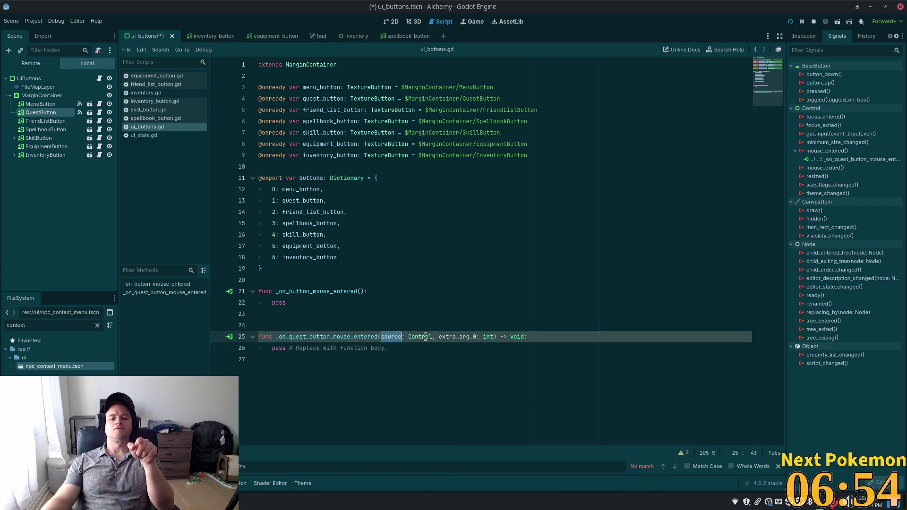
{"action": "mouse_move", "coordinate": [424, 337]}
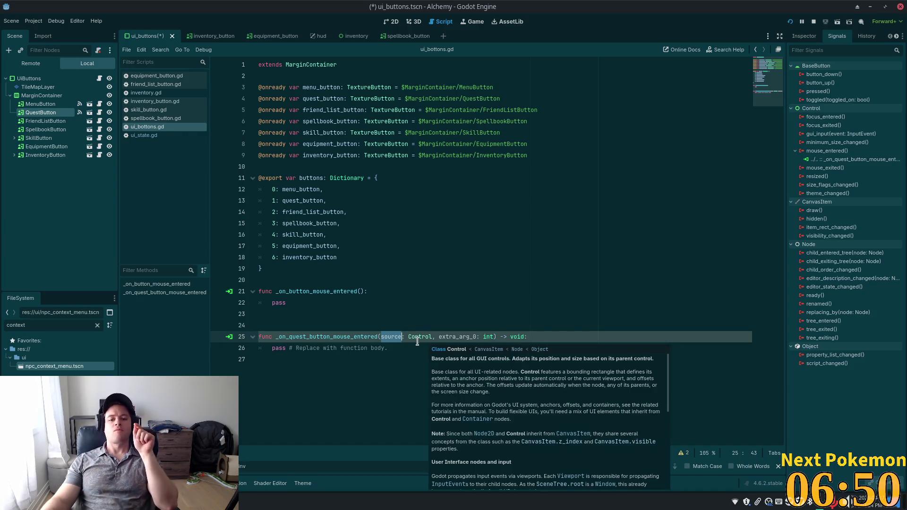
{"action": "left_click_drag", "start_coordinate": [392, 350], "coordinate": [253, 332]}
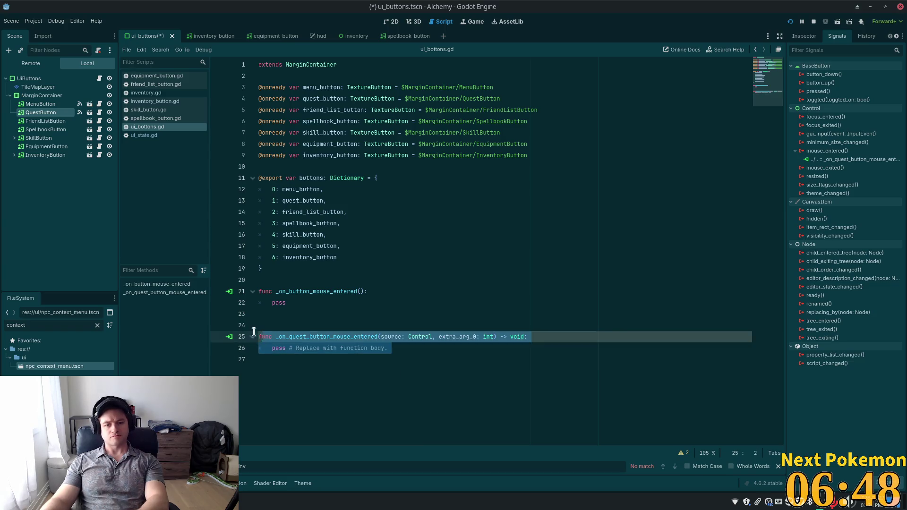
{"action": "key", "text": "BackSpace"}
{"action": "key", "text": "BackSpace"}
{"action": "key", "text": "BackSpace"}
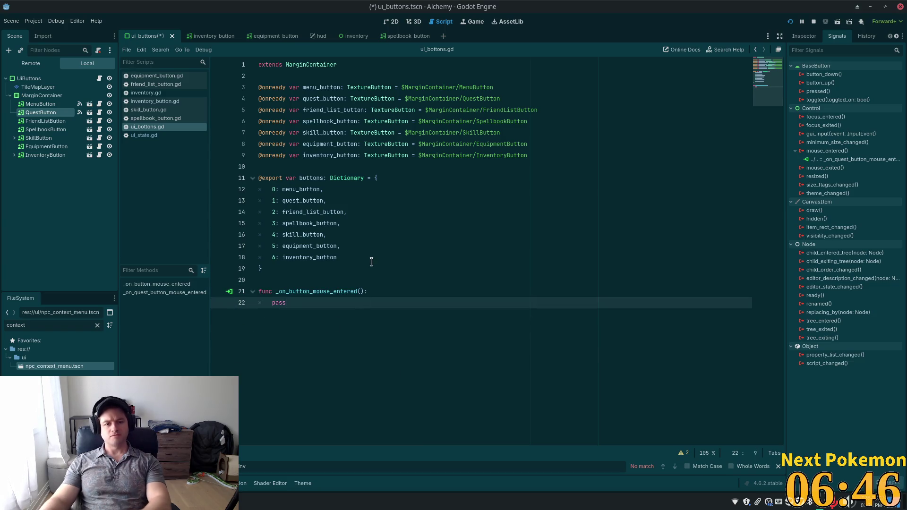
{"action": "left_click", "coordinate": [41, 104]}
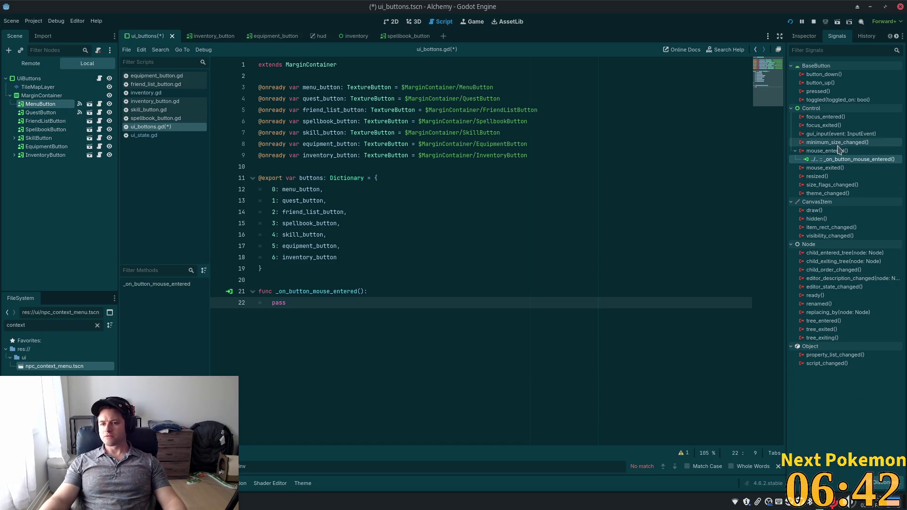
Edit the mouse_entered connection so it appends the source node, removing the temporary int bind.
{"action": "right_click", "coordinate": [839, 159]}
{"action": "left_click", "coordinate": [848, 166]}
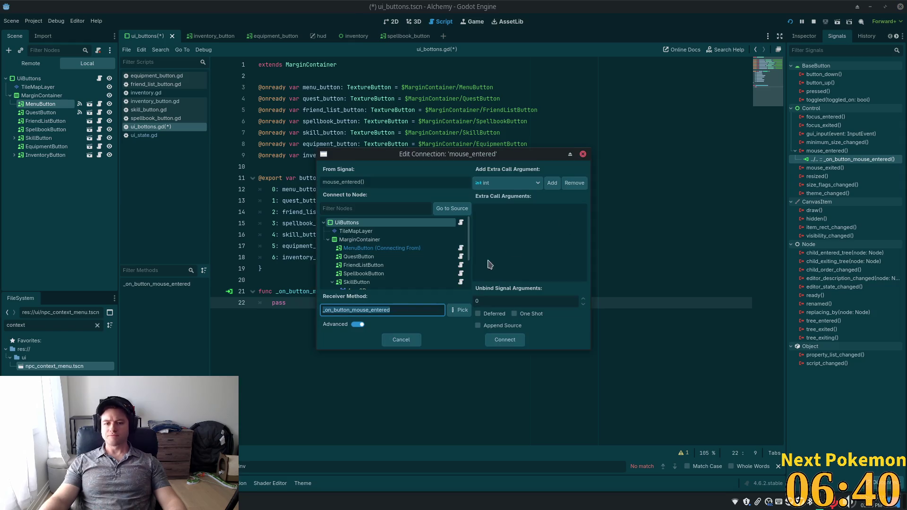
{"action": "left_click", "coordinate": [551, 183]}
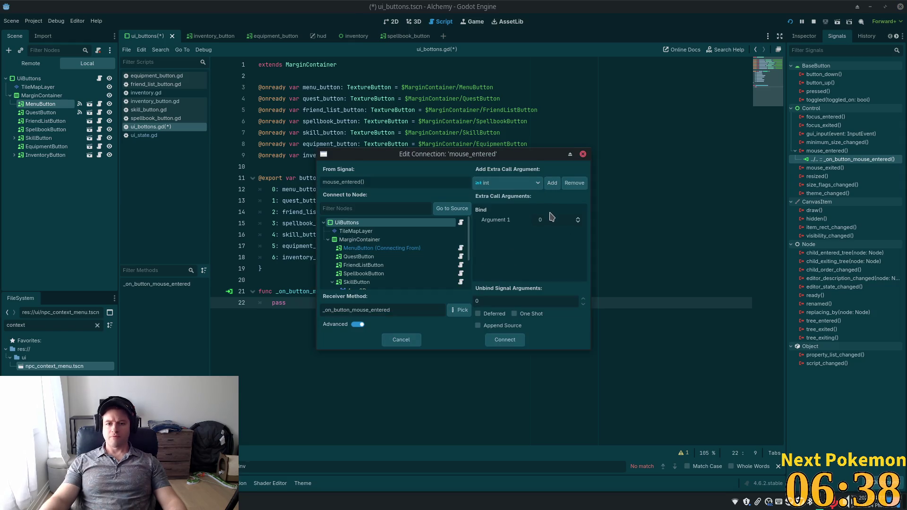
{"action": "left_click", "coordinate": [539, 221]}
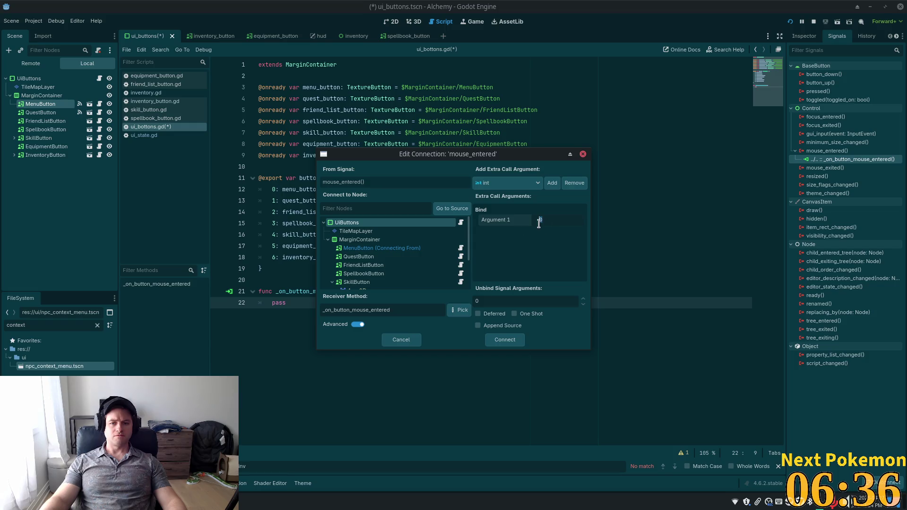
{"action": "right_click", "coordinate": [507, 223]}
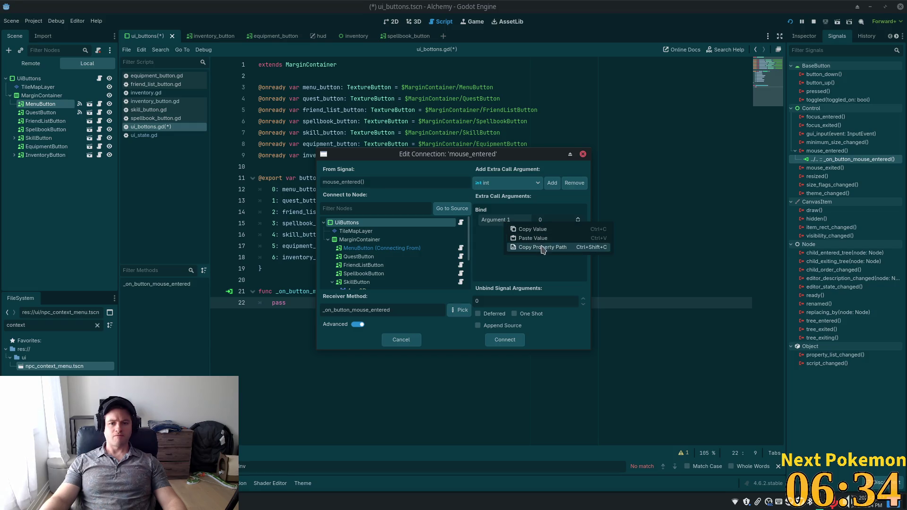
{"action": "left_click", "coordinate": [490, 282]}
{"action": "left_click", "coordinate": [573, 185]}
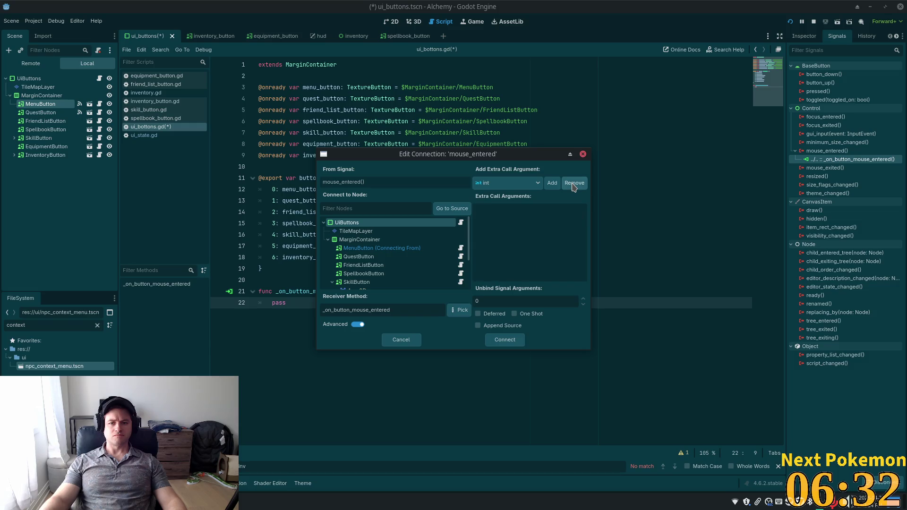
{"action": "left_click", "coordinate": [486, 326]}
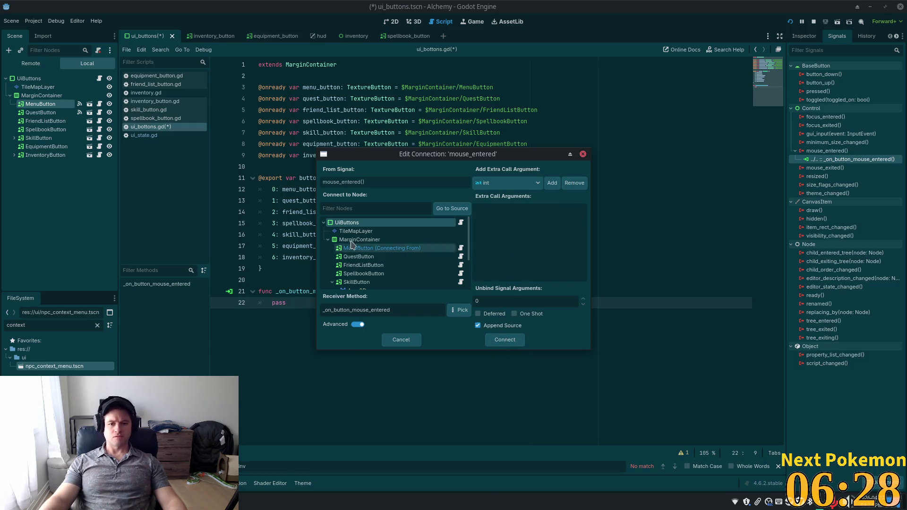
{"action": "left_click_drag", "start_coordinate": [423, 159], "coordinate": [511, 176]}
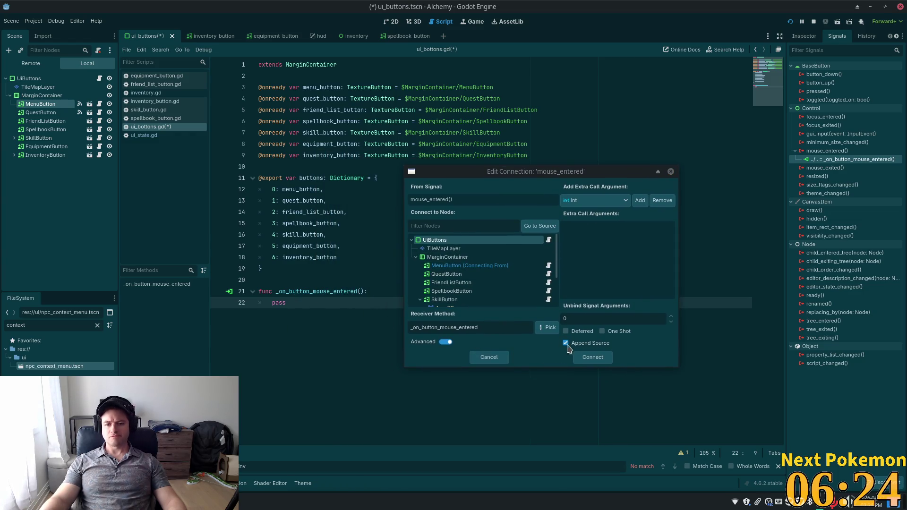
{"action": "left_click", "coordinate": [593, 358]}
{"action": "left_click", "coordinate": [362, 291]}
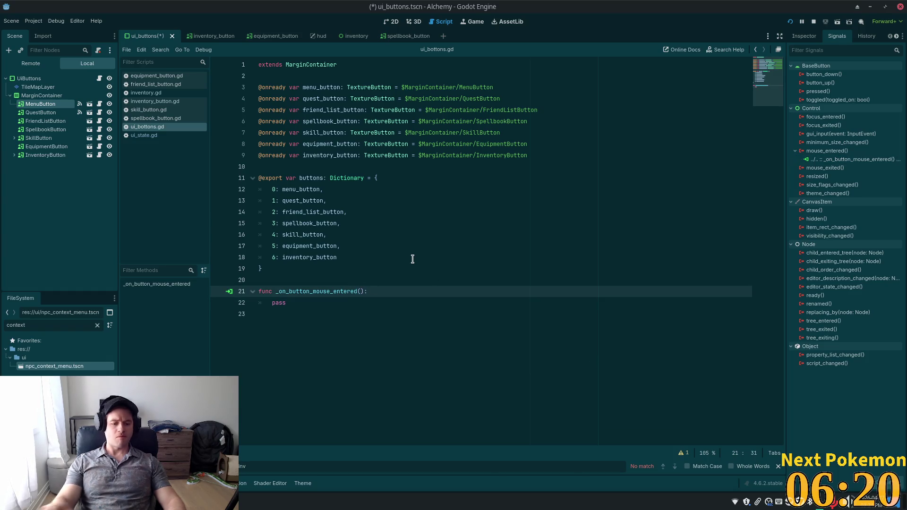
Add a 'source: Control' parameter and open a 'for index in buttons:' loop in the handler.
{"action": "type", "text": "source: Contr"}
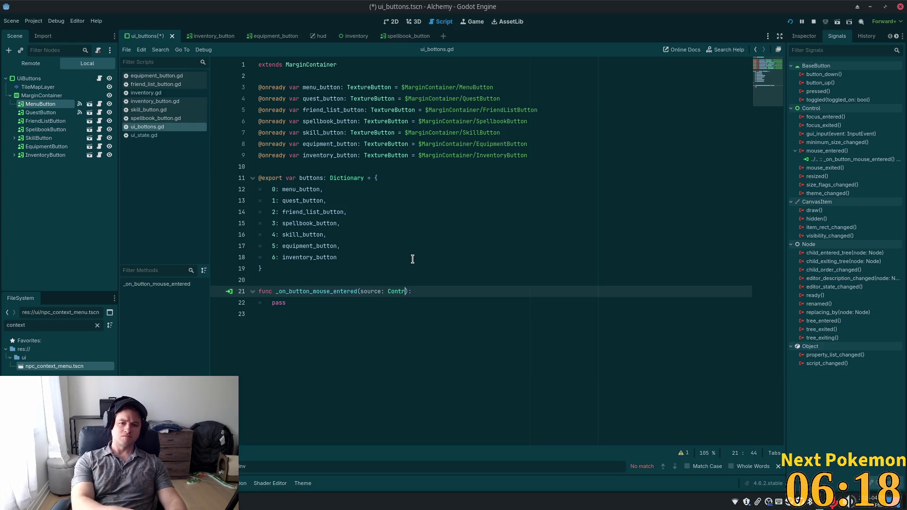
{"action": "key", "text": "Return"}
{"action": "left_click", "coordinate": [373, 212]}
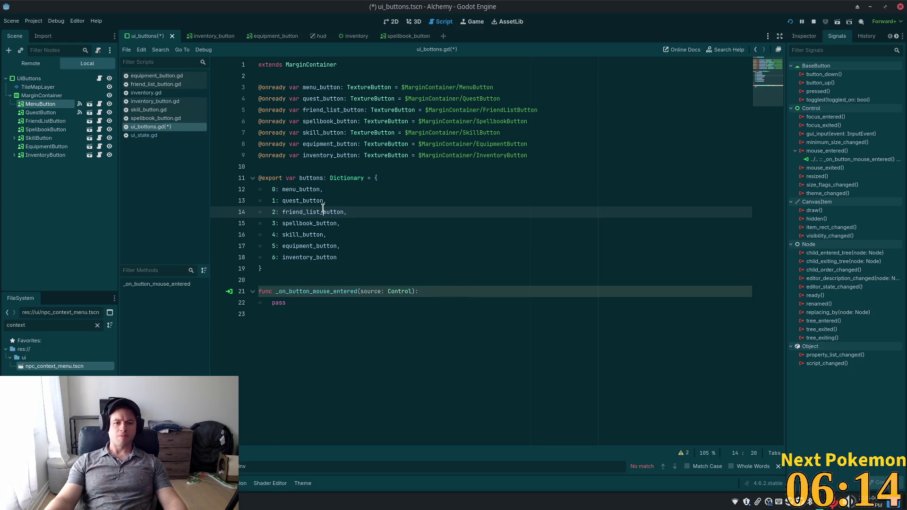
{"action": "left_click", "coordinate": [417, 296]}
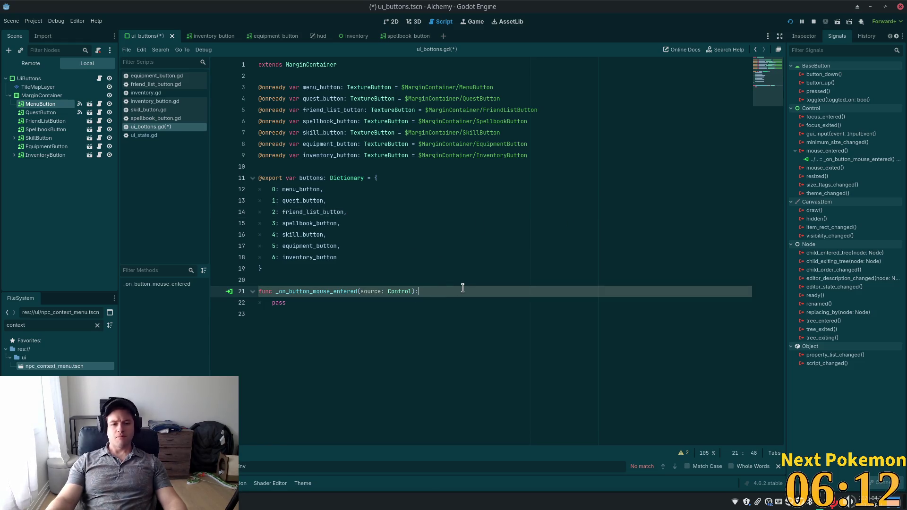
{"action": "key", "text": "Return"}
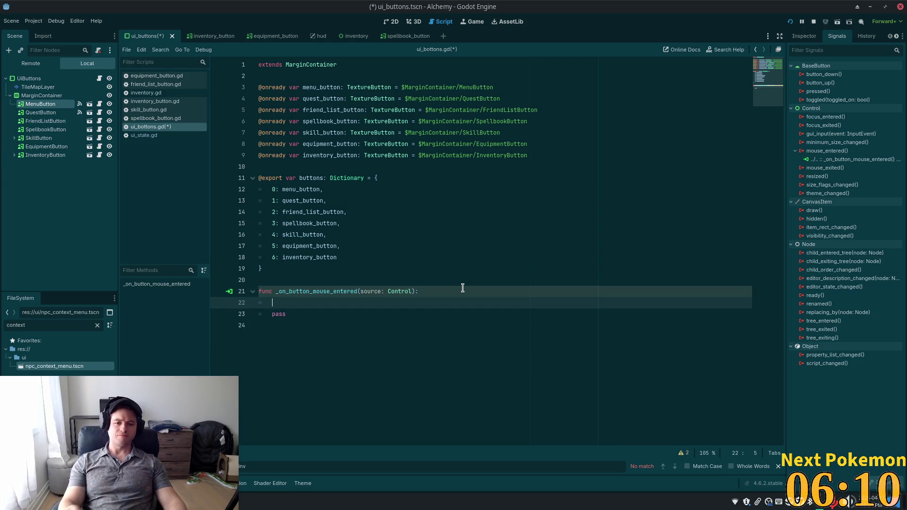
{"action": "type", "text": "for index i"}
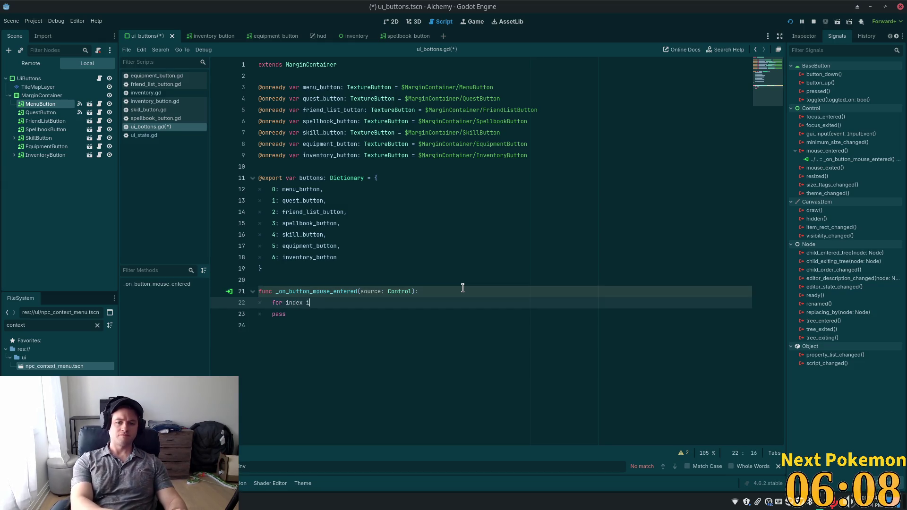
{"action": "type", "text": "n buttons"}
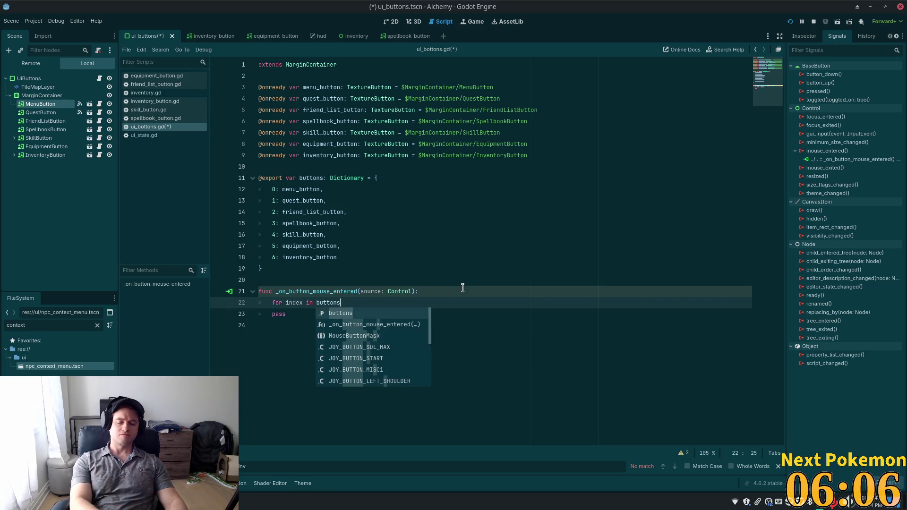
{"action": "type", "text": ":"}
{"action": "key", "text": "Return"}
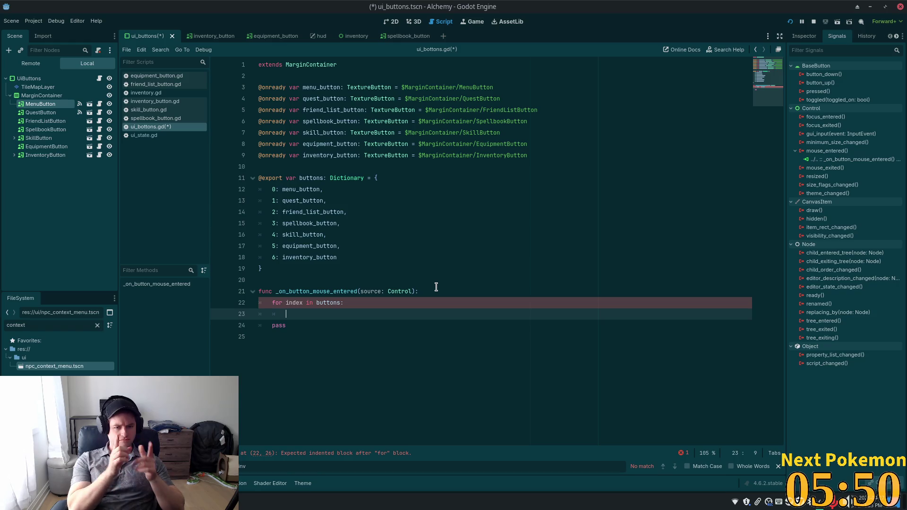
Comment out lines 3–19 and add a margin_container reference below the extends line.
{"action": "mouse_move", "coordinate": [391, 268]}
{"action": "left_mouse_down"}
{"action": "mouse_move", "coordinate": [237, 195]}
{"action": "mouse_move", "coordinate": [233, 175]}
{"action": "mouse_move", "coordinate": [330, 264]}
{"action": "mouse_move", "coordinate": [302, 264]}
{"action": "mouse_move", "coordinate": [247, 84]}
{"action": "left_mouse_up"}
{"action": "key", "text": "ctrl+k"}
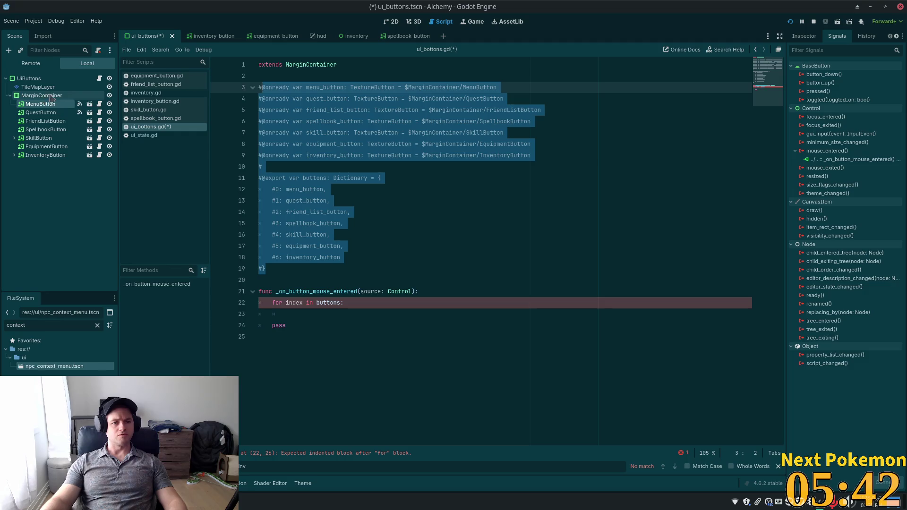
{"action": "left_click_drag", "start_coordinate": [51, 98], "coordinate": [262, 77]}
{"action": "left_click", "coordinate": [367, 69]}
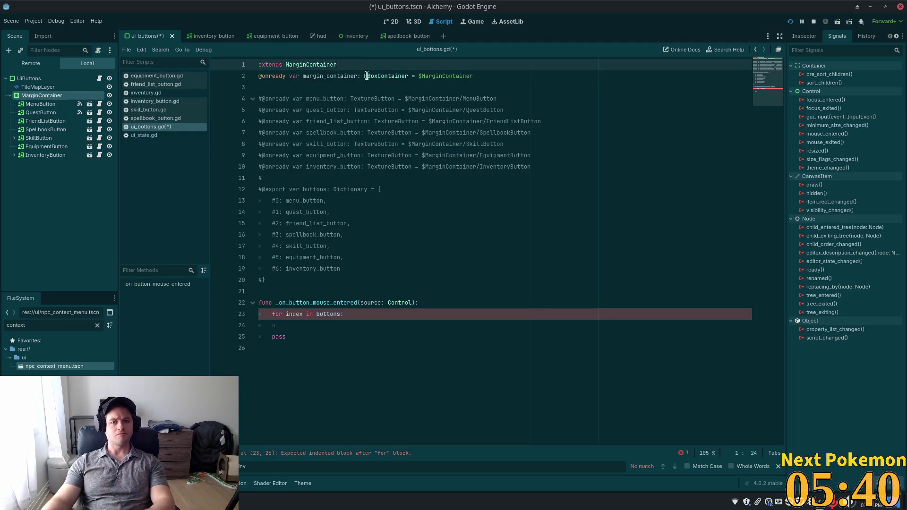
{"action": "key", "text": "Return"}
{"action": "double_click", "coordinate": [329, 87]}
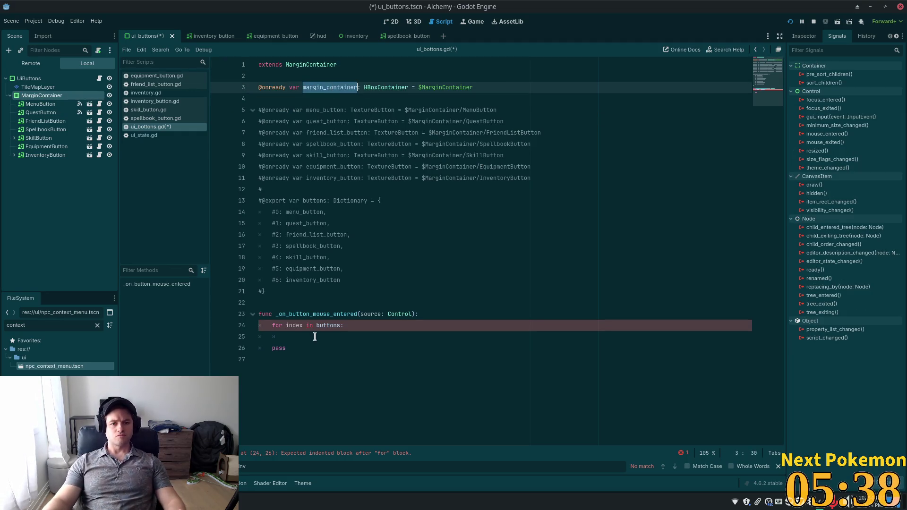
Replace the loop with 'for child in margin_container.get_children():' and start an if on child.
{"action": "left_click", "coordinate": [314, 336]}
{"action": "left_click_drag", "start_coordinate": [318, 349], "coordinate": [279, 325]}
{"action": "key", "text": "BackSpace"}
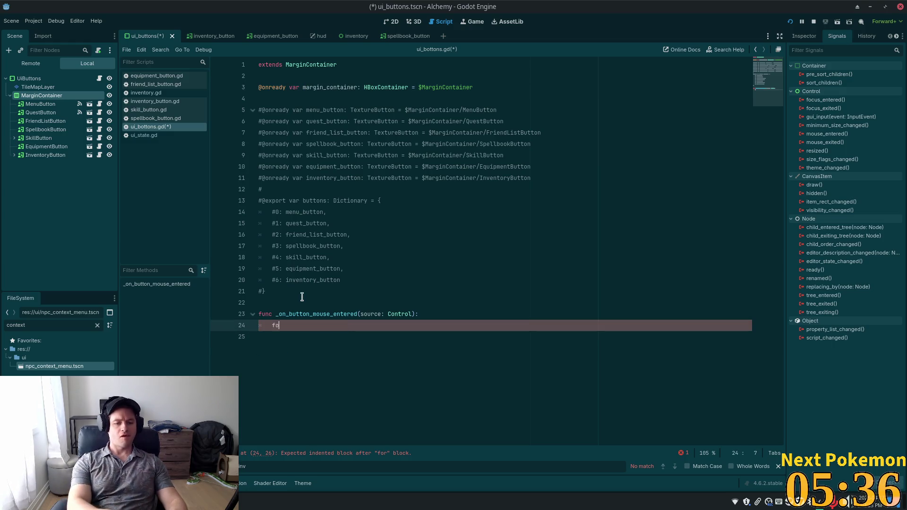
{"action": "type", "text": "r child"}
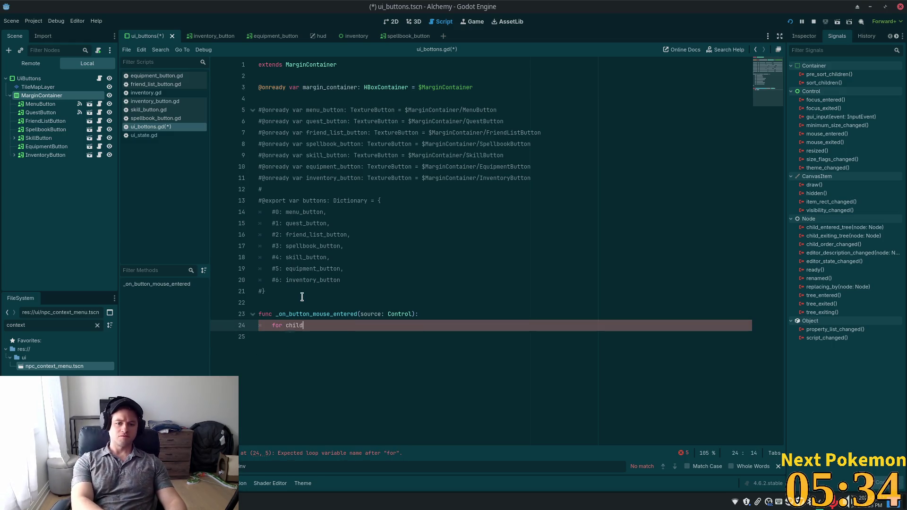
{"action": "type", "text": " in margin_container."}
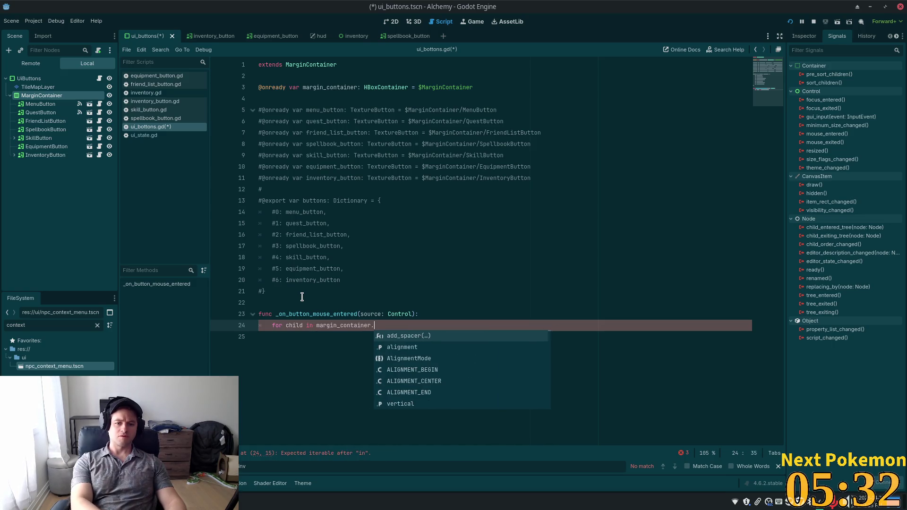
{"action": "type", "text": "get_ch"}
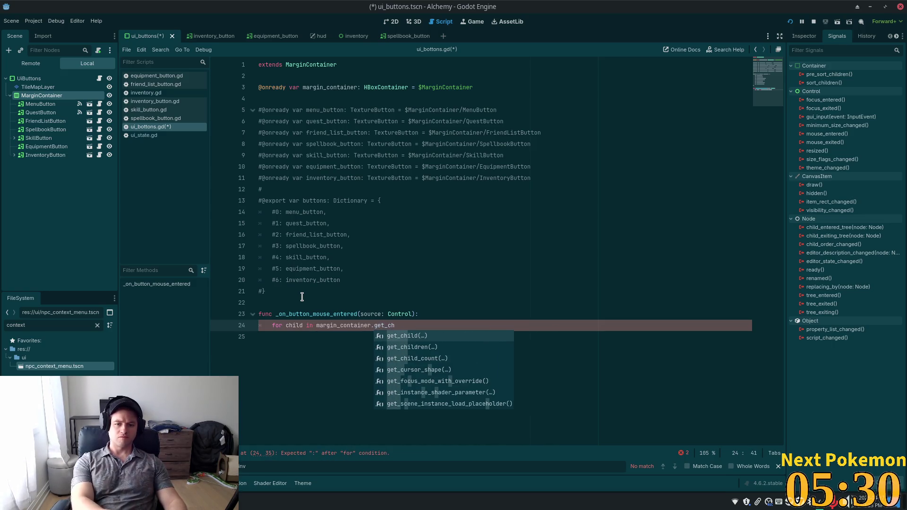
{"action": "key", "text": "Down"}
{"action": "key", "text": "Return"}
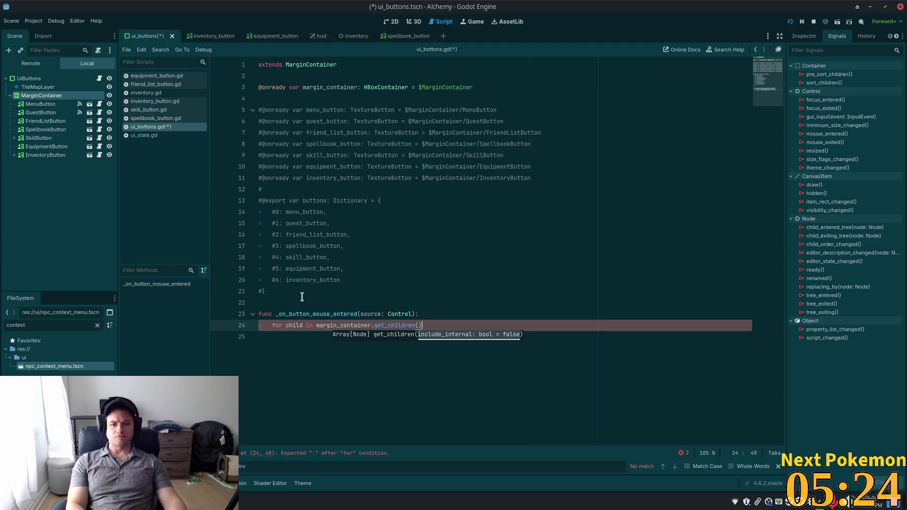
{"action": "type", "text": ":"}
{"action": "key", "text": "Return"}
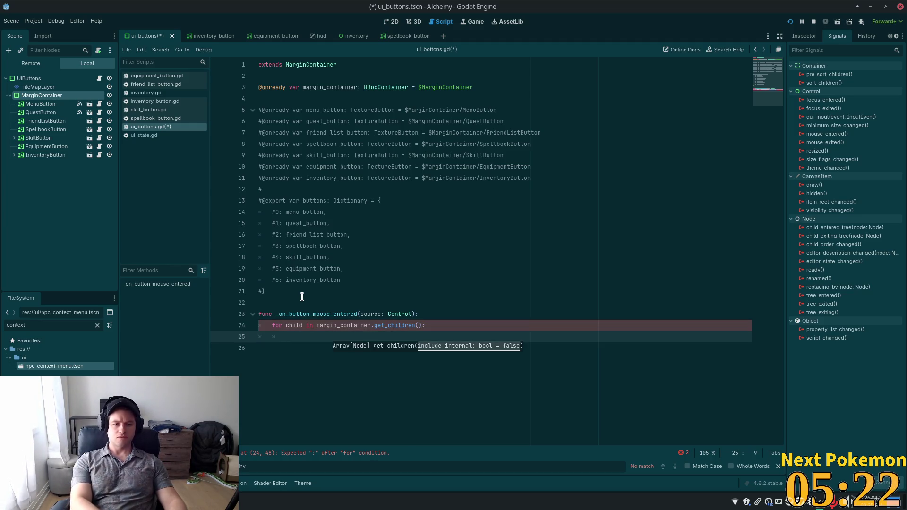
{"action": "type", "text": "if chi"}
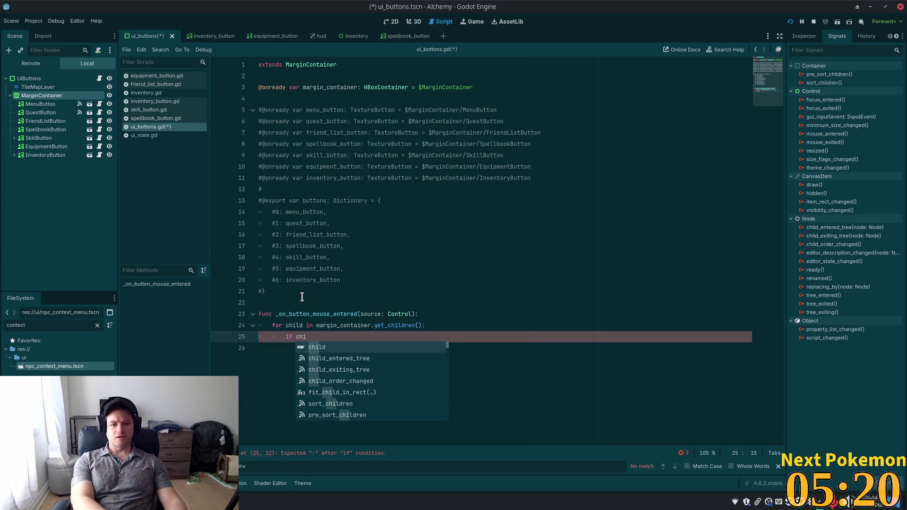
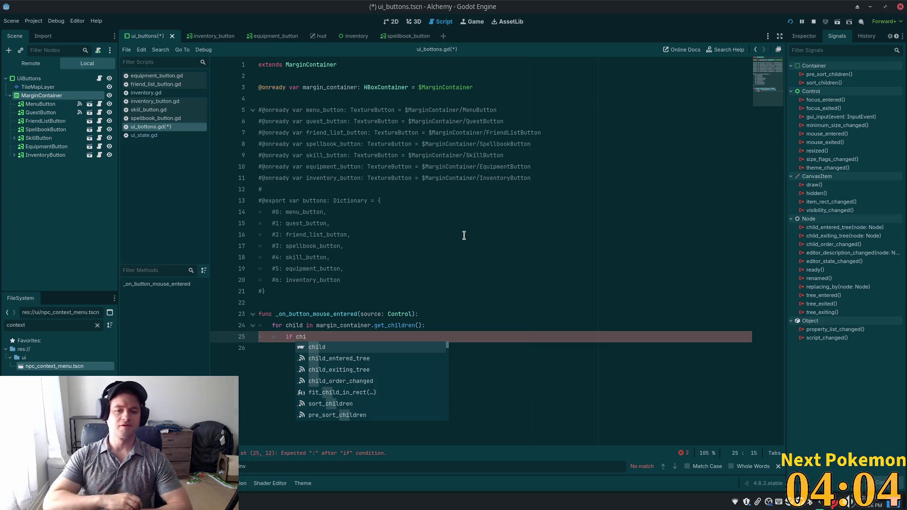
Remove the unfinished loop code from _on_button_mouse_entered while keeping its declaration.
{"action": "left_click", "coordinate": [460, 220]}
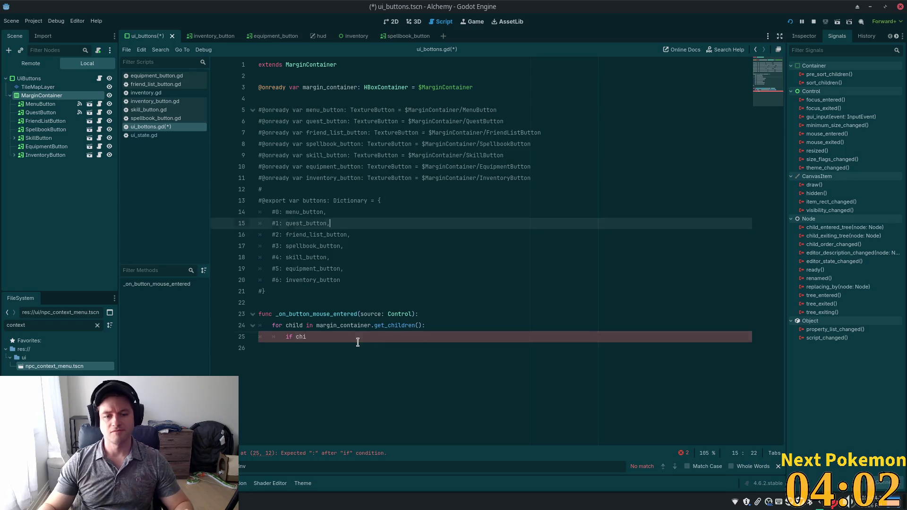
{"action": "left_click_drag", "start_coordinate": [357, 342], "coordinate": [260, 326]}
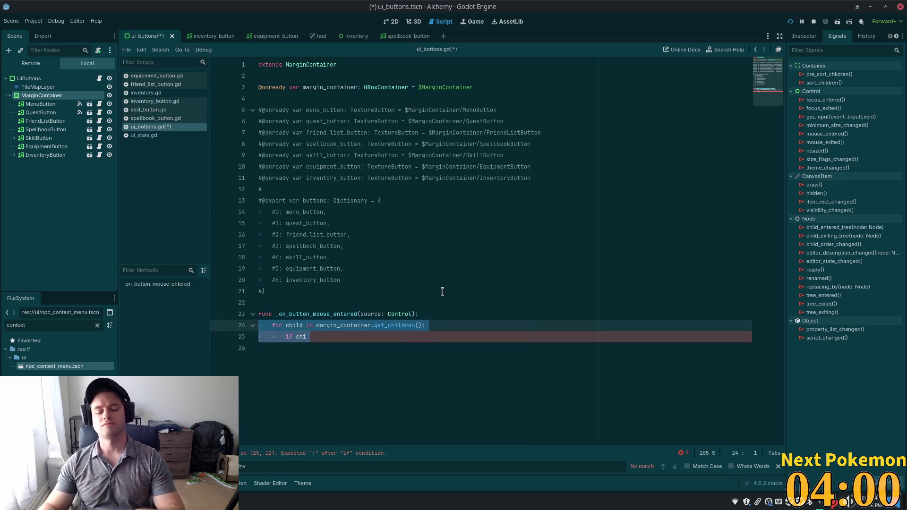
{"action": "key", "text": "BackSpace"}
{"action": "key", "text": "BackSpace"}
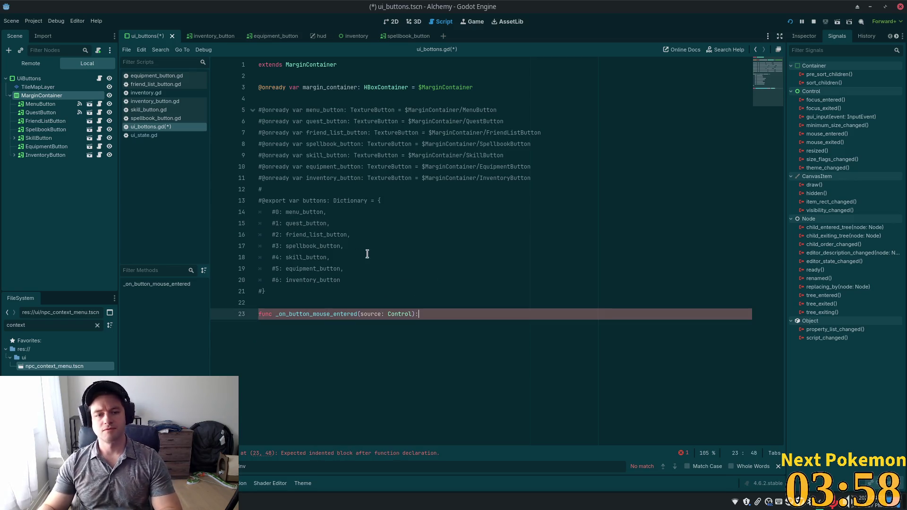
{"action": "left_click_drag", "start_coordinate": [448, 314], "coordinate": [260, 313]}
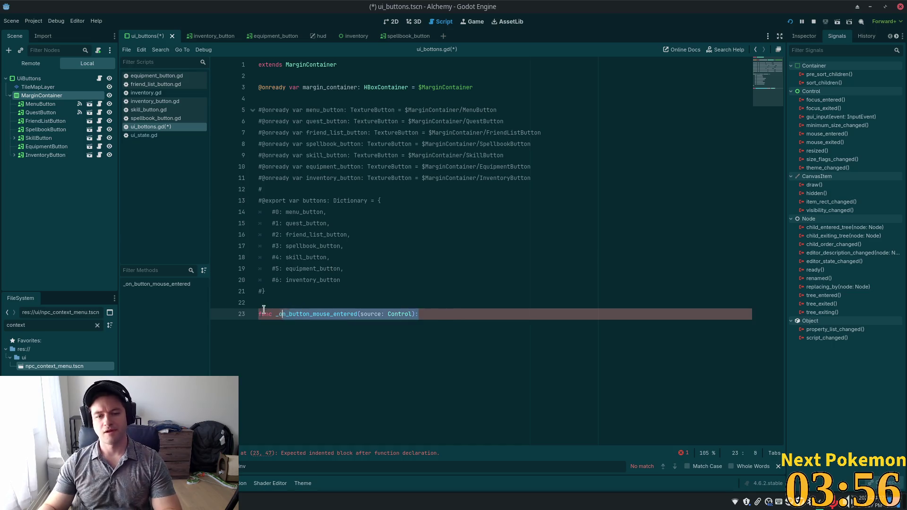
{"action": "key", "text": "BackSpace"}
{"action": "key", "text": "BackSpace"}
{"action": "key", "text": "BackSpace"}
{"action": "left_click", "coordinate": [372, 223]}
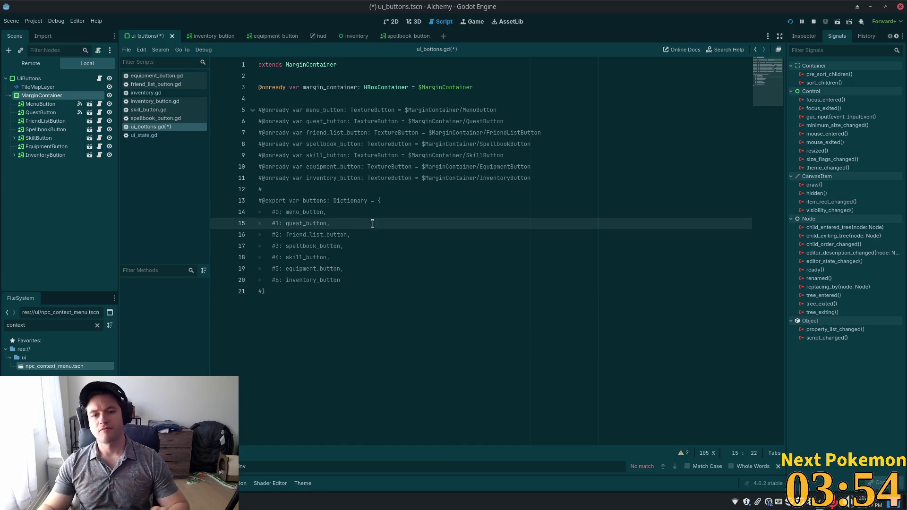
{"action": "double_click", "coordinate": [352, 201]}
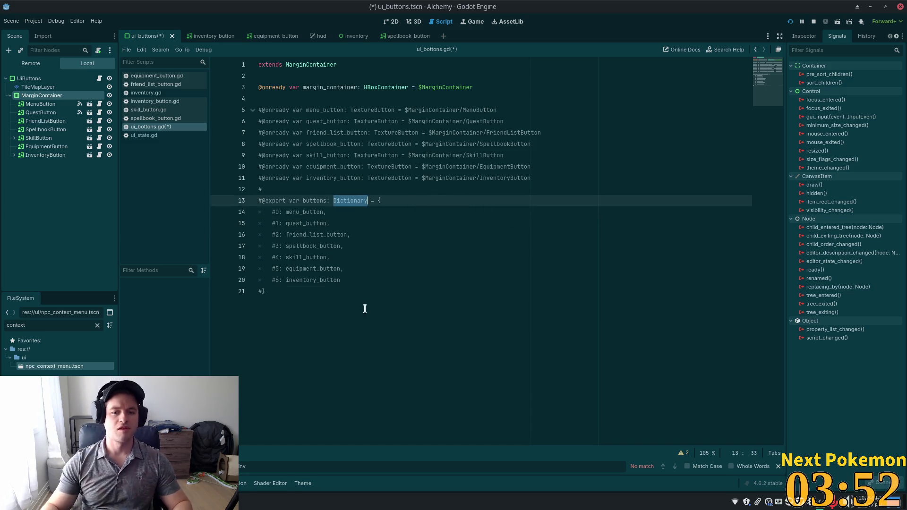
{"action": "mouse_move", "coordinate": [365, 308]}
{"action": "left_mouse_down"}
{"action": "mouse_move", "coordinate": [243, 85]}
{"action": "mouse_move", "coordinate": [238, 111]}
{"action": "left_mouse_up"}
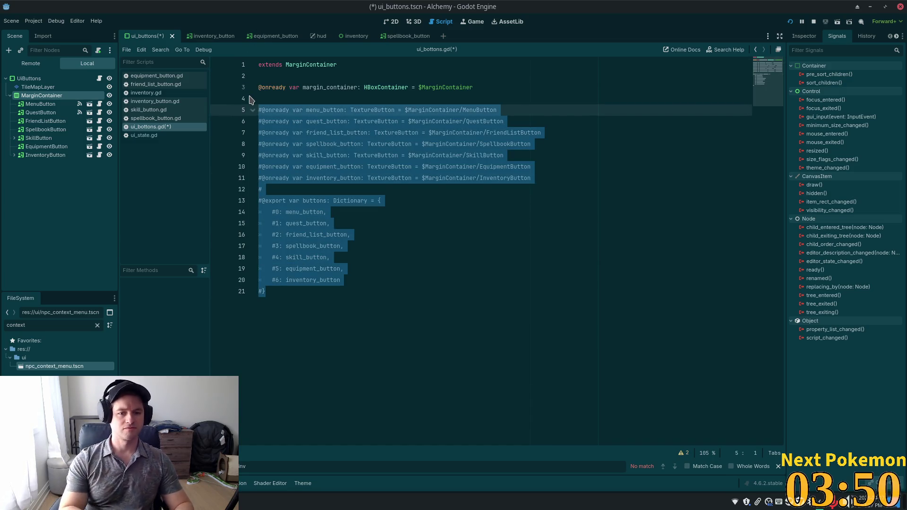
{"action": "left_click", "coordinate": [373, 192]}
{"action": "key", "text": "ctrl+z"}
{"action": "key", "text": "ctrl+z"}
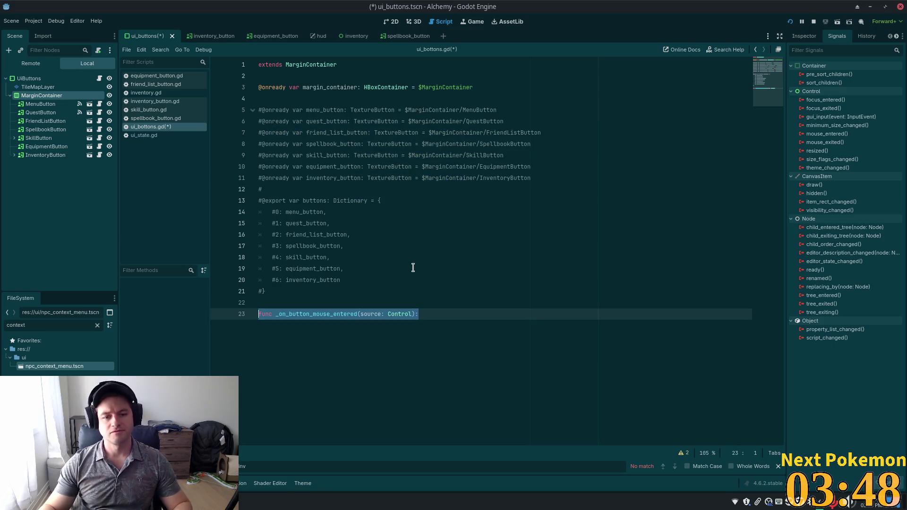
{"action": "left_click", "coordinate": [424, 238]}
Uncomment lines 5–21 with Ctrl+K and stub _on_button_mouse_entered with pass.
{"action": "mouse_move", "coordinate": [314, 289]}
{"action": "left_mouse_down"}
{"action": "mouse_move", "coordinate": [250, 87]}
{"action": "mouse_move", "coordinate": [251, 113]}
{"action": "left_mouse_up"}
{"action": "key", "text": "ctrl+k"}
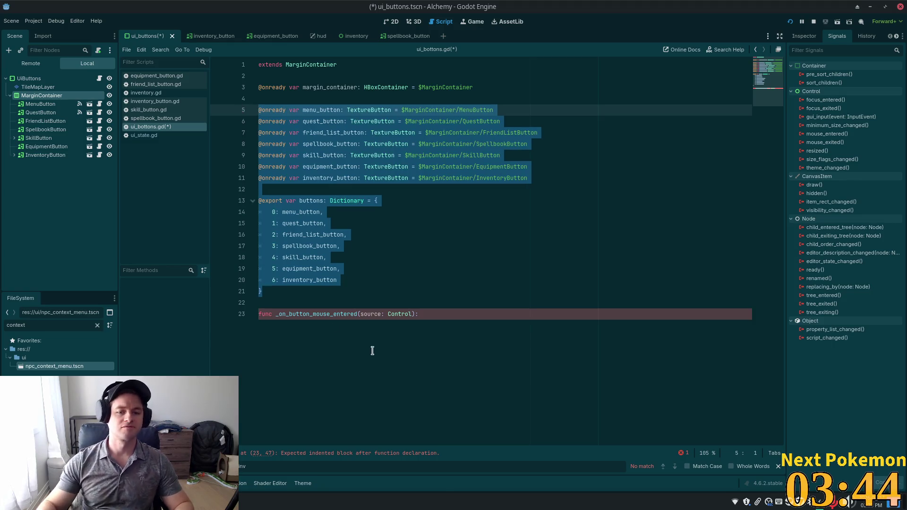
{"action": "left_click", "coordinate": [445, 333]}
{"action": "key", "text": "Return"}
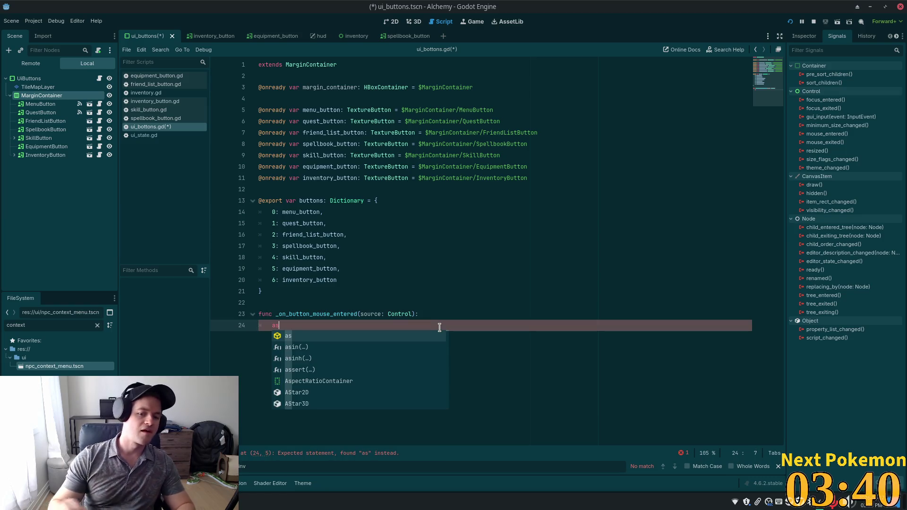
{"action": "key", "text": "BackSpace"}
{"action": "key", "text": "BackSpace"}
{"action": "type", "text": "pass"}
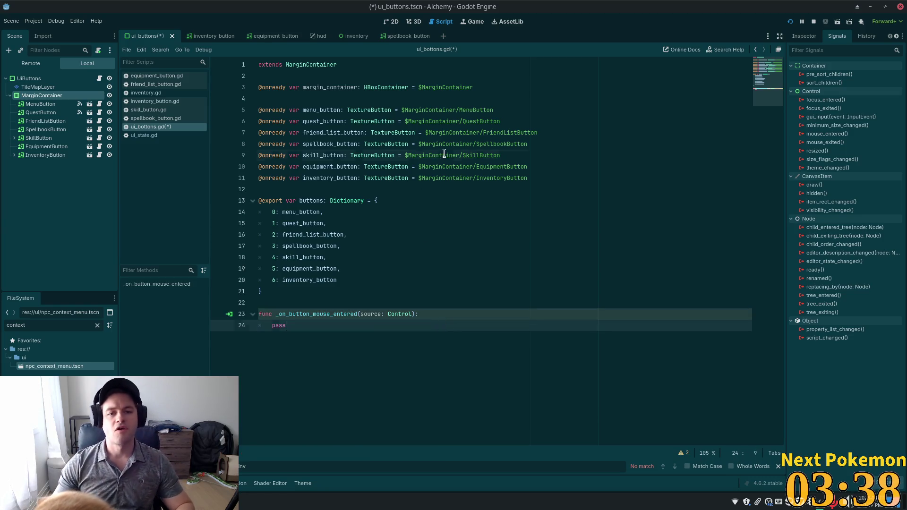
{"action": "left_click", "coordinate": [444, 155]}
Select the colon after key 0 in the menu_button entry on line 14.
{"action": "left_click", "coordinate": [336, 178]}
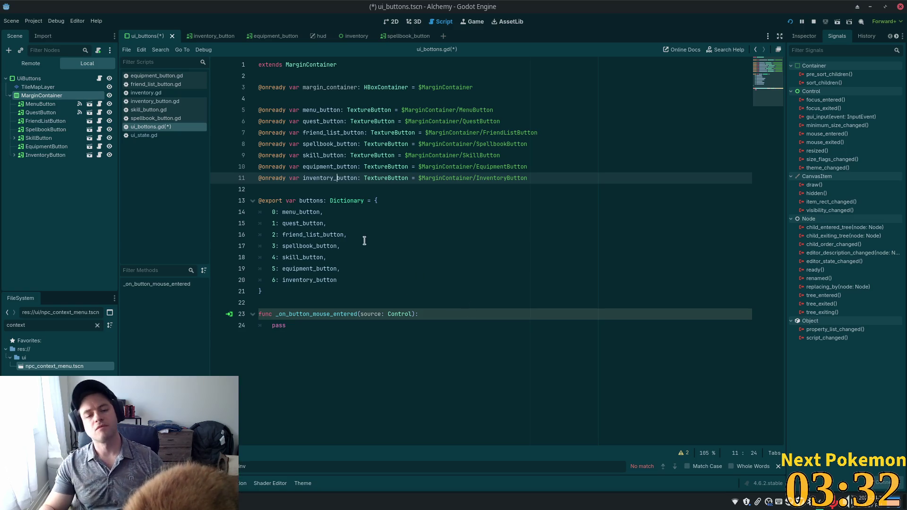
{"action": "left_click", "coordinate": [338, 213]}
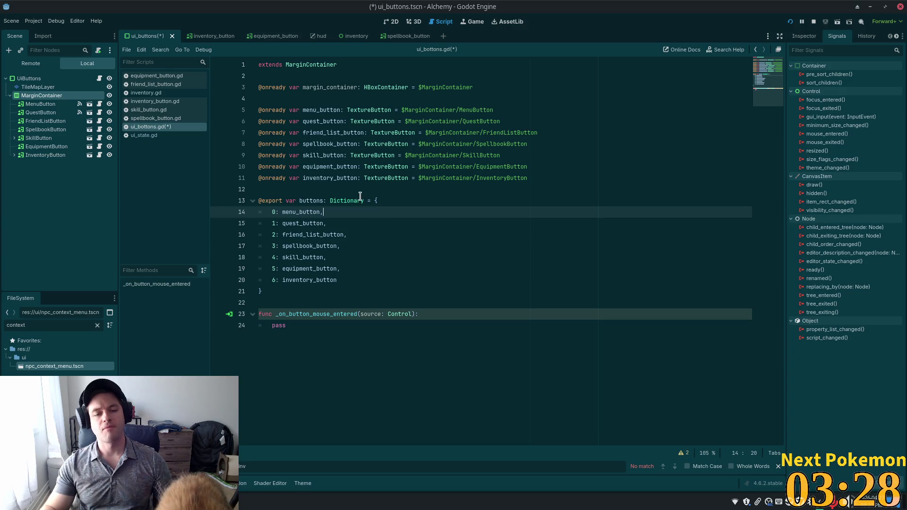
{"action": "double_click", "coordinate": [296, 210]}
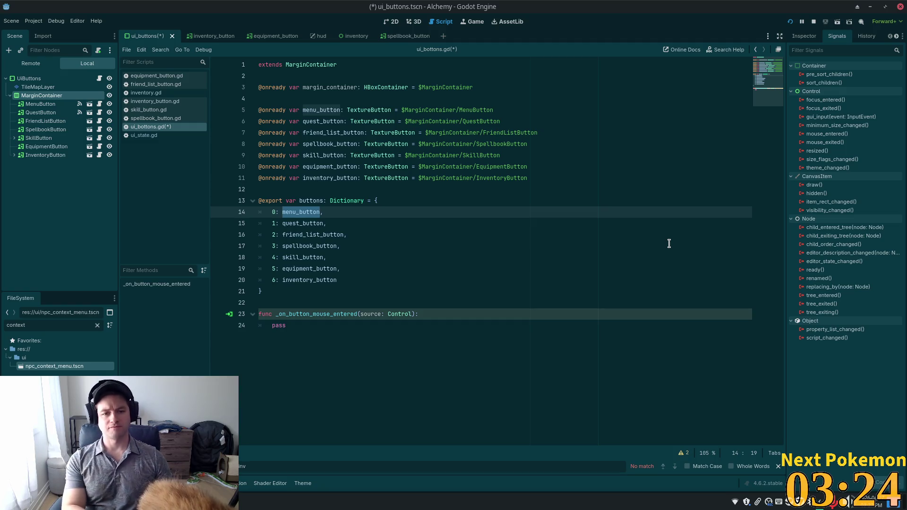
{"action": "key", "text": "Left"}
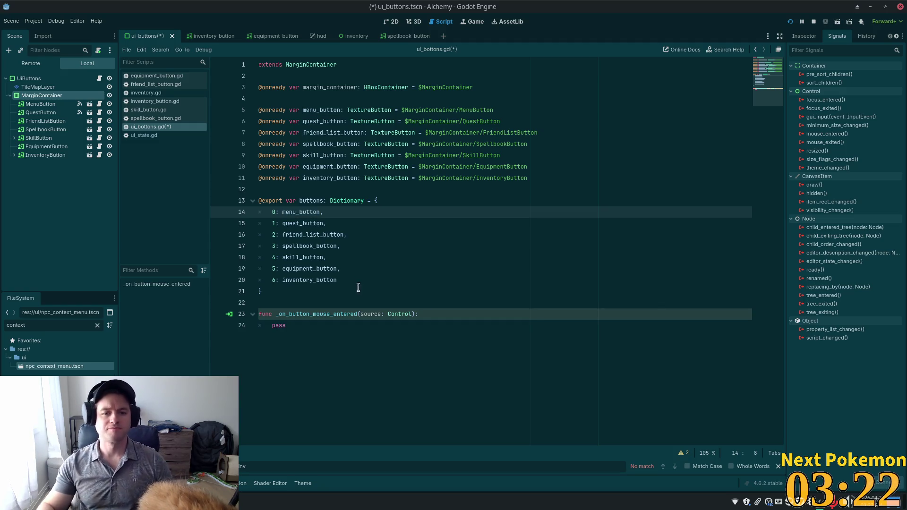
{"action": "key", "text": "Left"}
{"action": "key", "text": "shift+Left"}
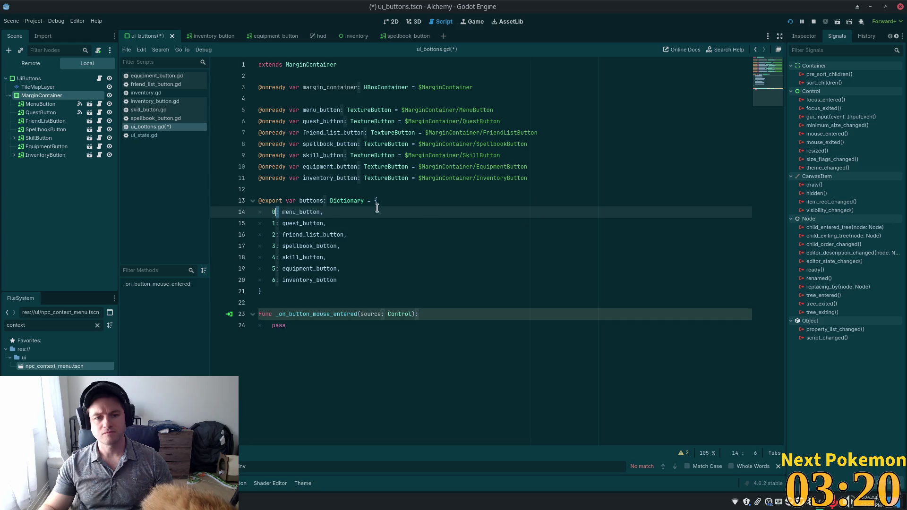
Extend carets to lines 15–20 and place each one just before the button name.
{"action": "key", "text": "shift+alt+Down"}
{"action": "key", "text": "shift+alt+Down"}
{"action": "key", "text": "shift+alt+Down"}
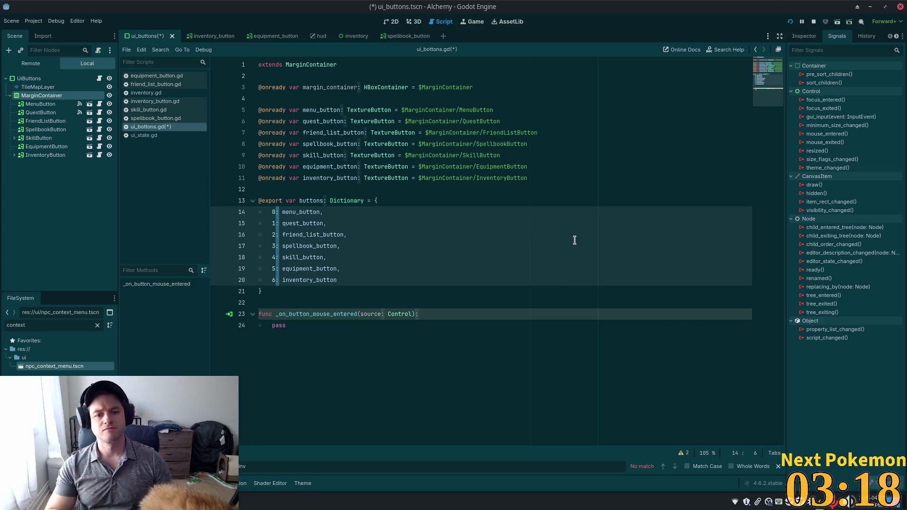
{"action": "key", "text": "BackSpace"}
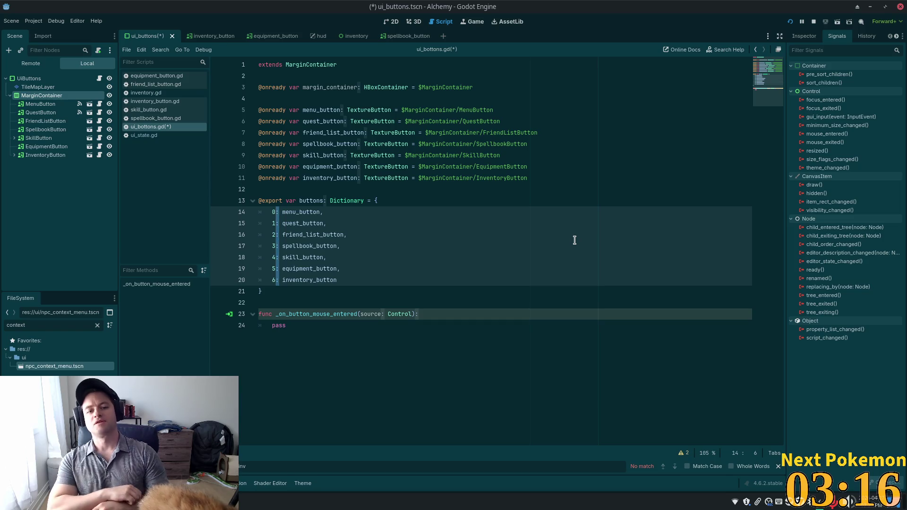
{"action": "key", "text": "Escape"}
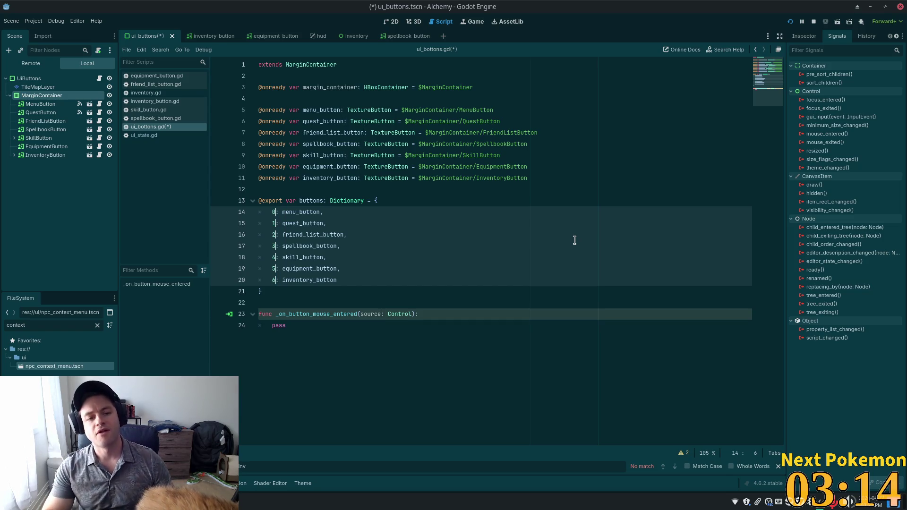
{"action": "type", "text": ":"}
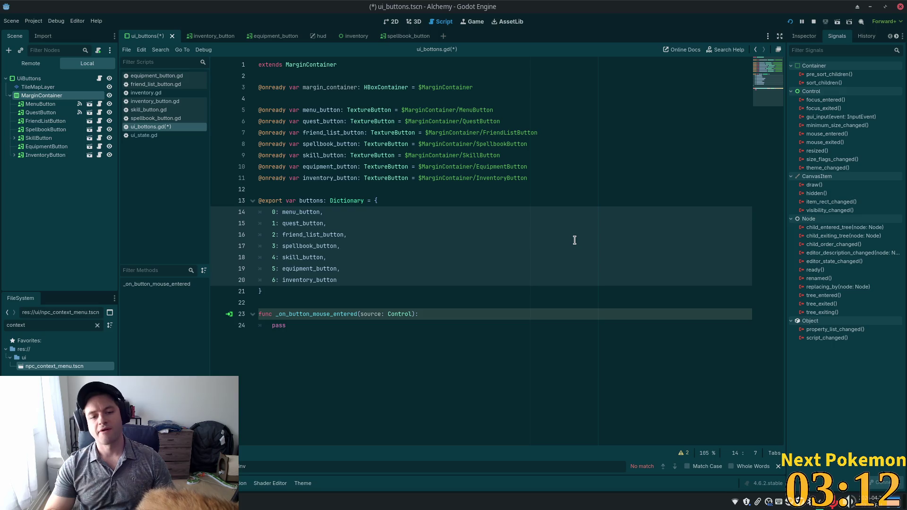
{"action": "key", "text": "Right"}
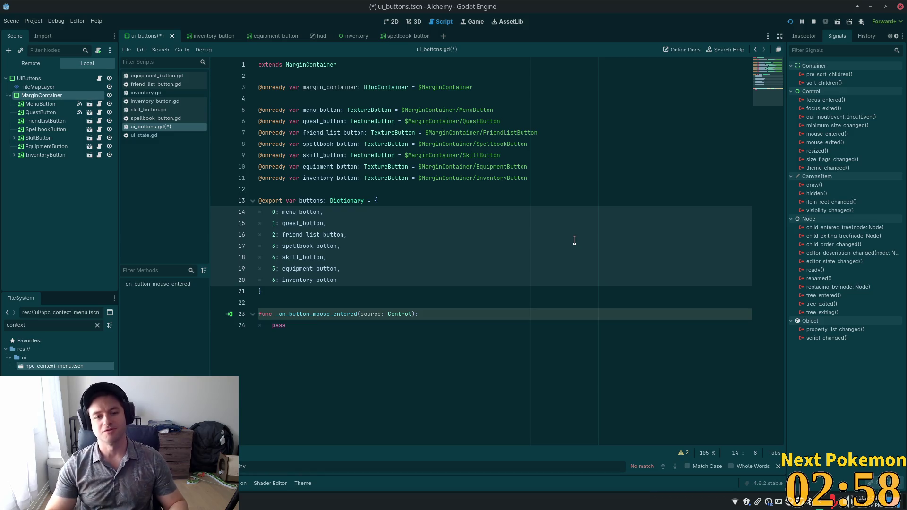
{"action": "key", "text": "Left"}
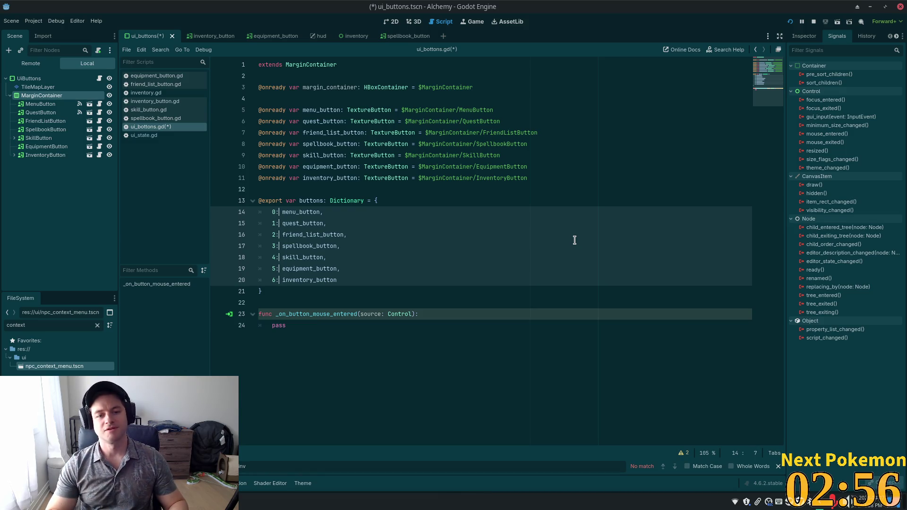
{"action": "key", "text": "Right"}
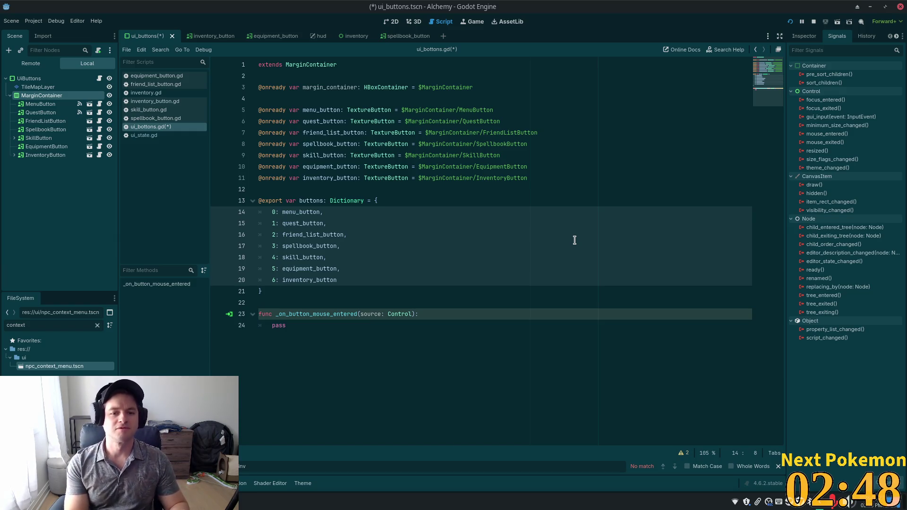
Open a brace on each entry and put each button name on its own line under a button: key.
{"action": "type", "text": "{"}
{"action": "key", "text": "Return"}
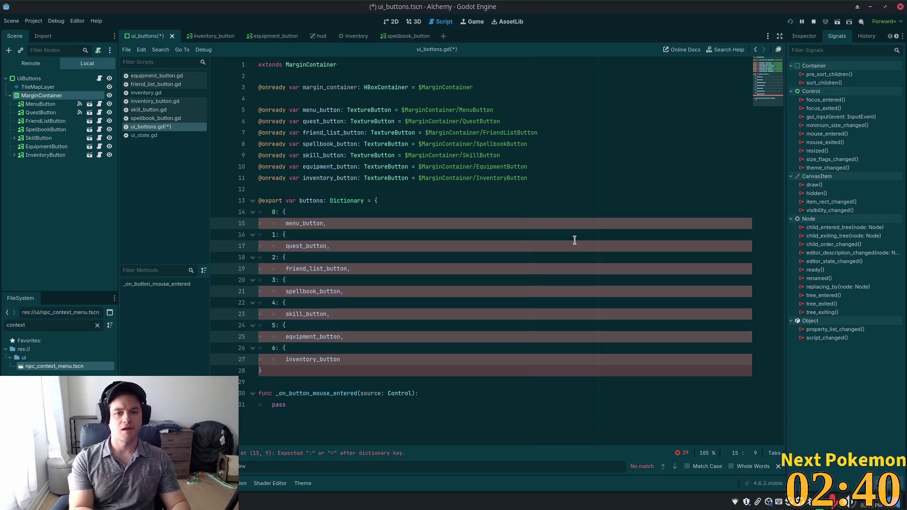
{"action": "type", "text": "button"}
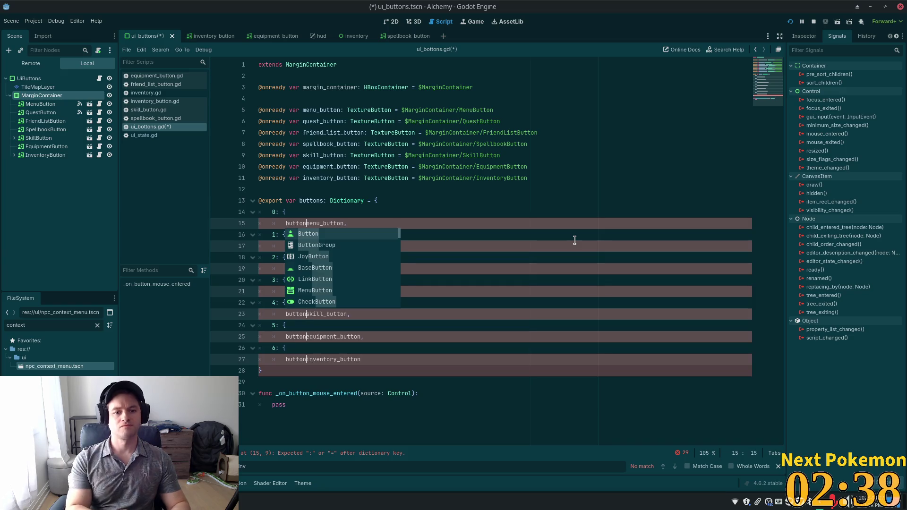
{"action": "type", "text": ":"}
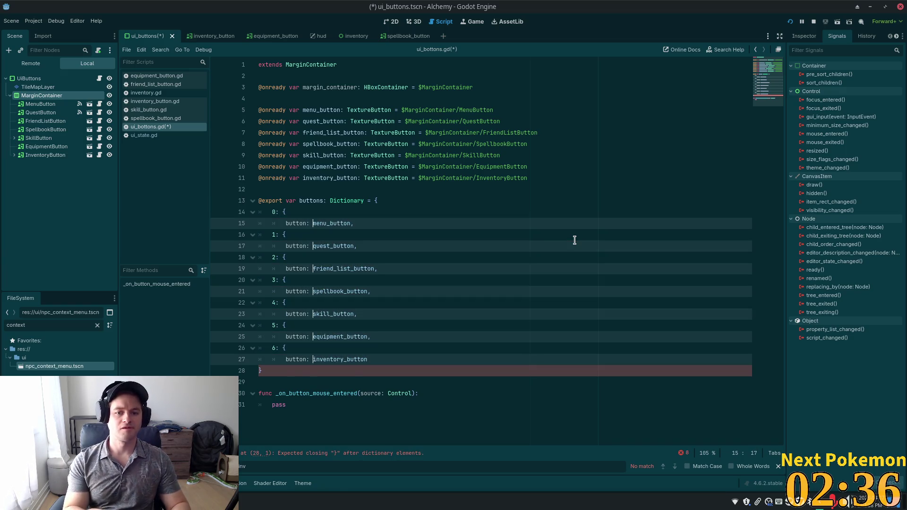
{"action": "key", "text": "End"}
{"action": "key", "text": "Return"}
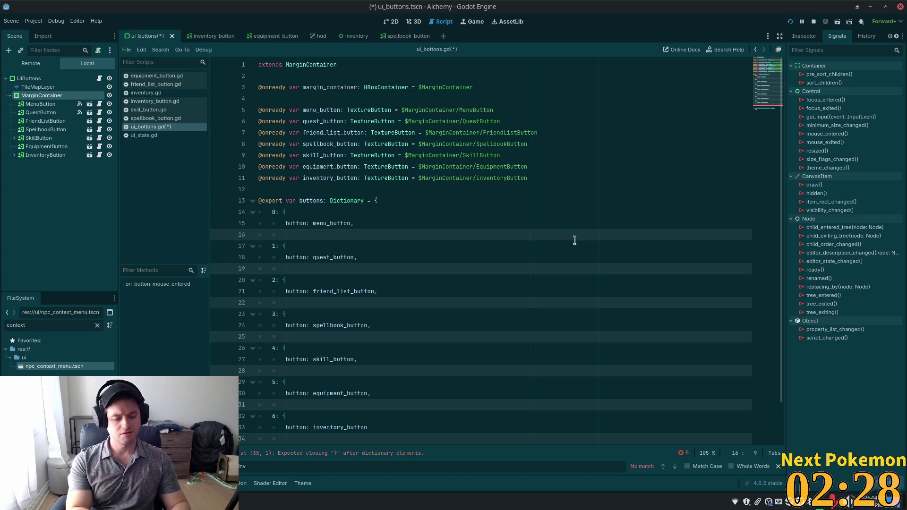
Add a function: UiState.close_inventory() line under every button entry.
{"action": "type", "text": "functio"}
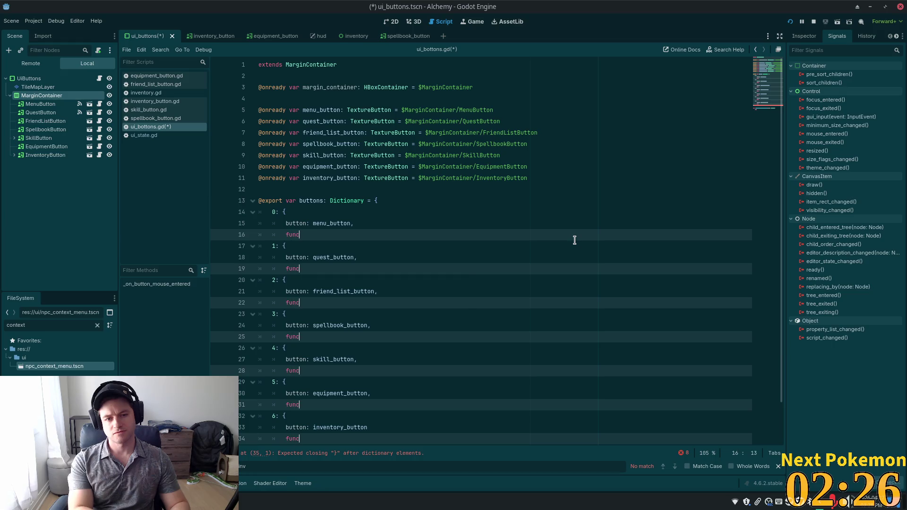
{"action": "type", "text": "n: "}
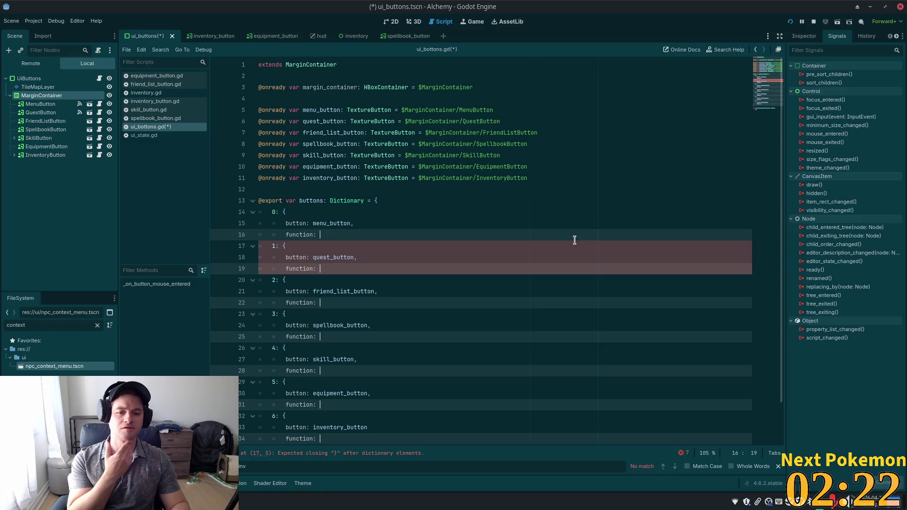
{"action": "type", "text": "$"}
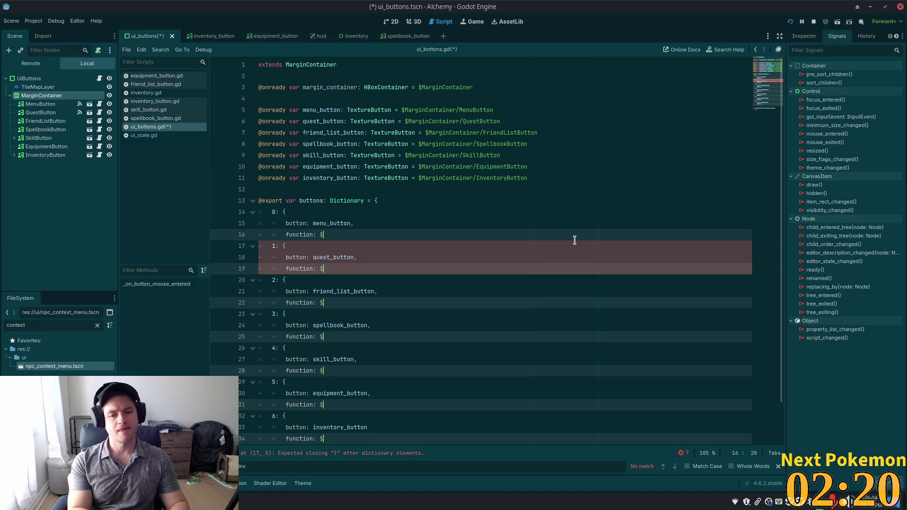
{"action": "key", "text": "BackSpace"}
{"action": "type", "text": "U"}
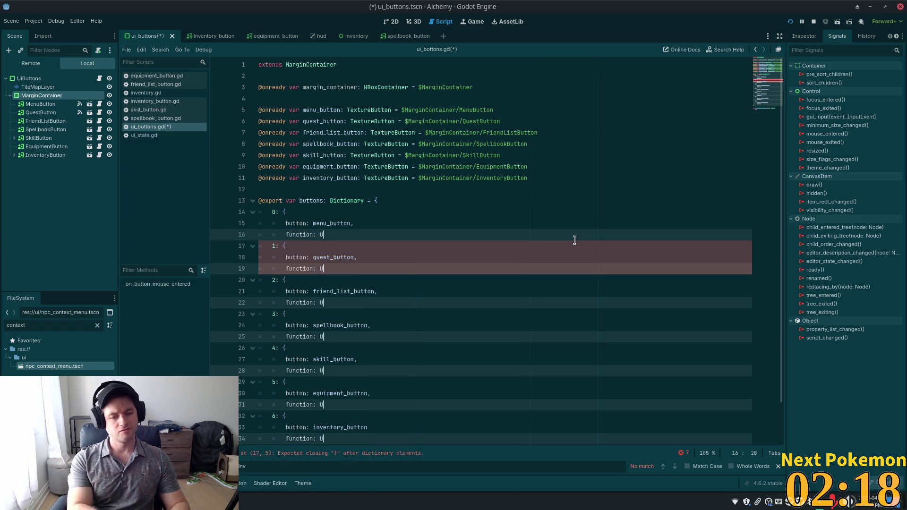
{"action": "type", "text": "iState."}
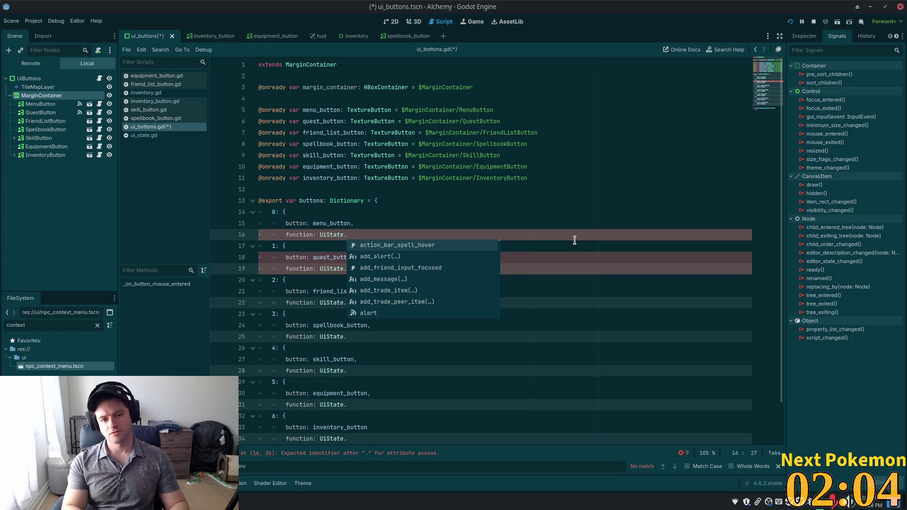
{"action": "type", "text": "close"}
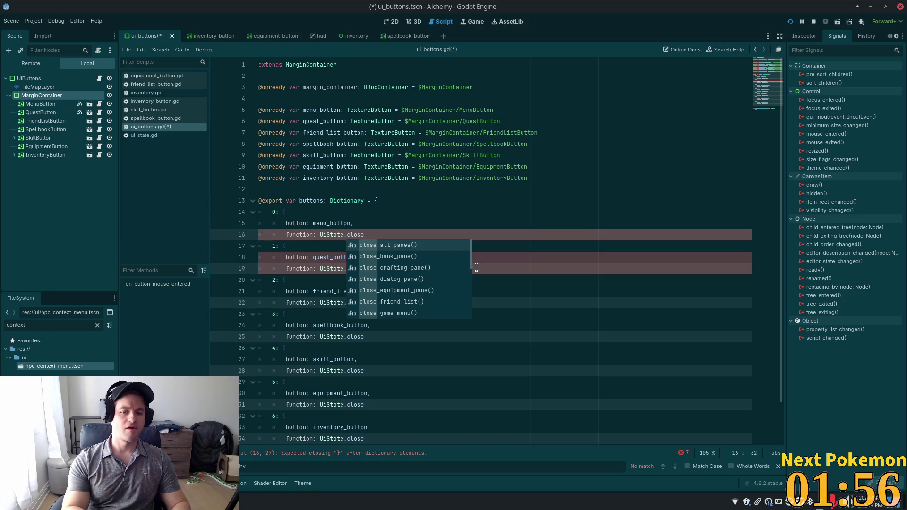
{"action": "type", "text": "_inv"}
{"action": "key", "text": "Return"}
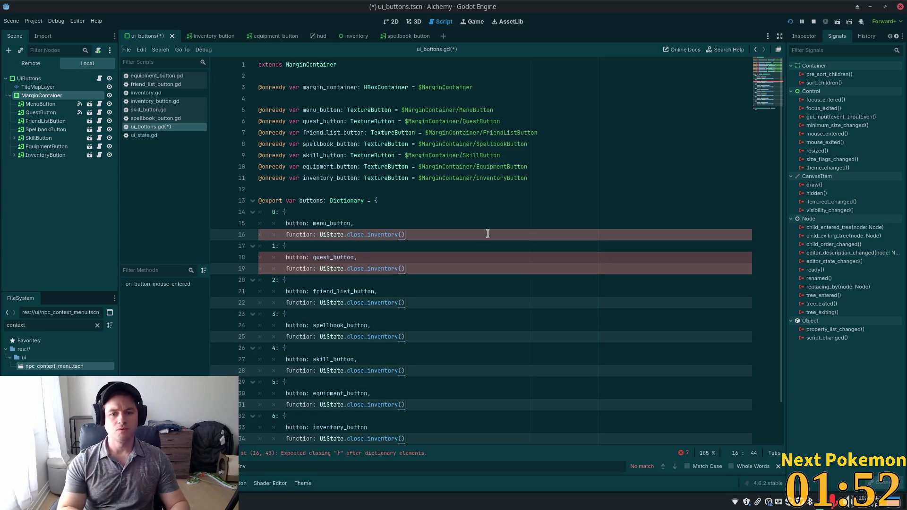
Add commas after the function entry and after inventory_button on line 33.
{"action": "type", "text": ","}
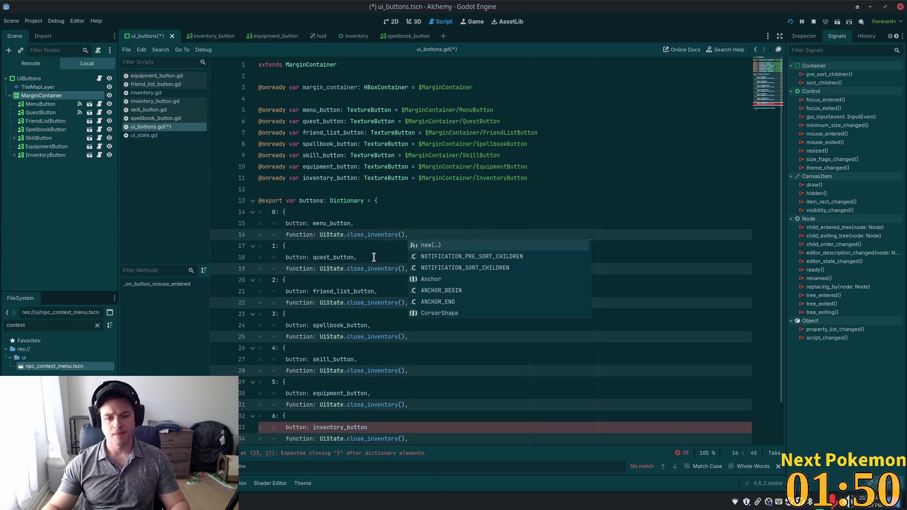
{"action": "scroll", "coordinate": [394, 355], "scroll_direction": "down", "scroll_amount": 2}
{"action": "left_click", "coordinate": [376, 381]}
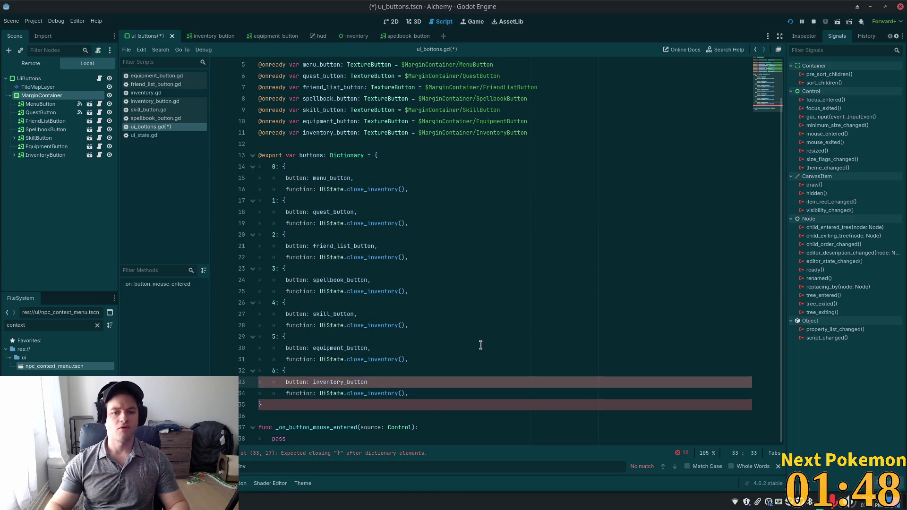
{"action": "type", "text": ","}
{"action": "key", "text": "Escape"}
{"action": "key", "text": "Down"}
{"action": "key", "text": "End"}
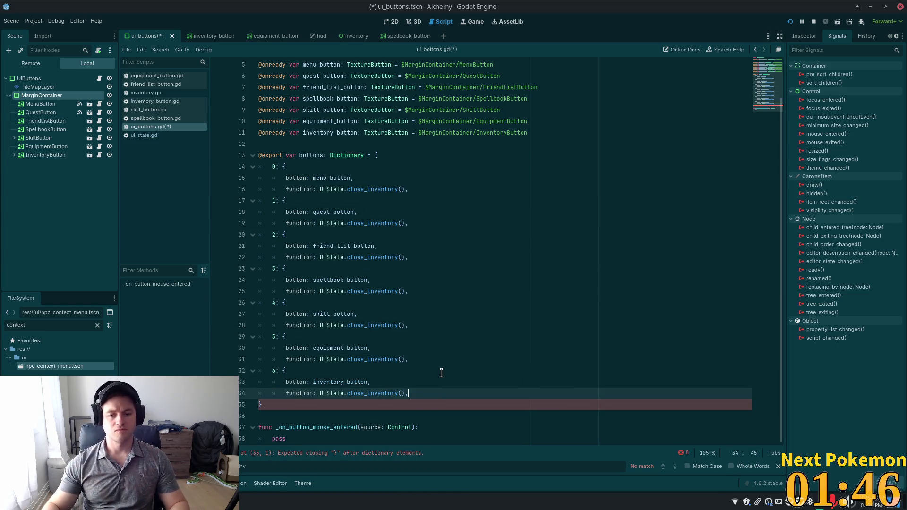
{"action": "key", "text": "Return"}
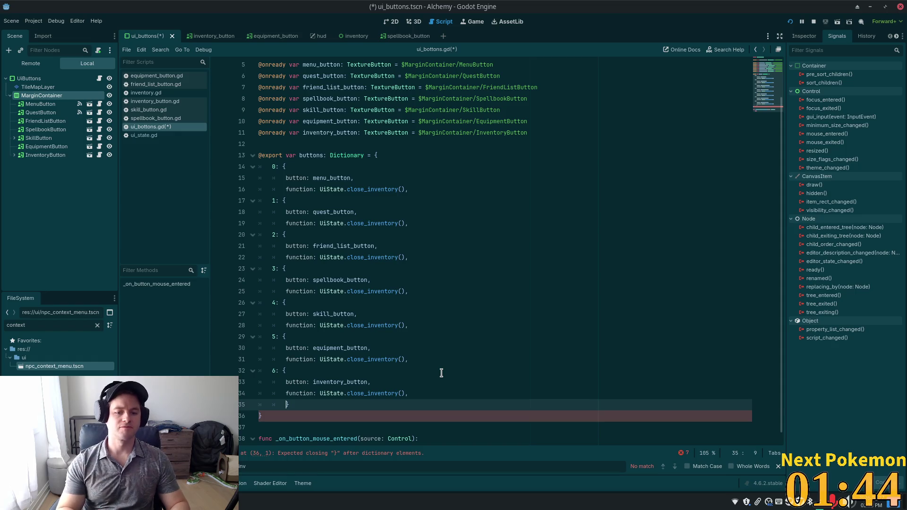
{"action": "key", "text": "BackSpace"}
Put carets on every close_inventory() line with Ctrl+D and add a closing brace below each.
{"action": "left_click", "coordinate": [424, 297]}
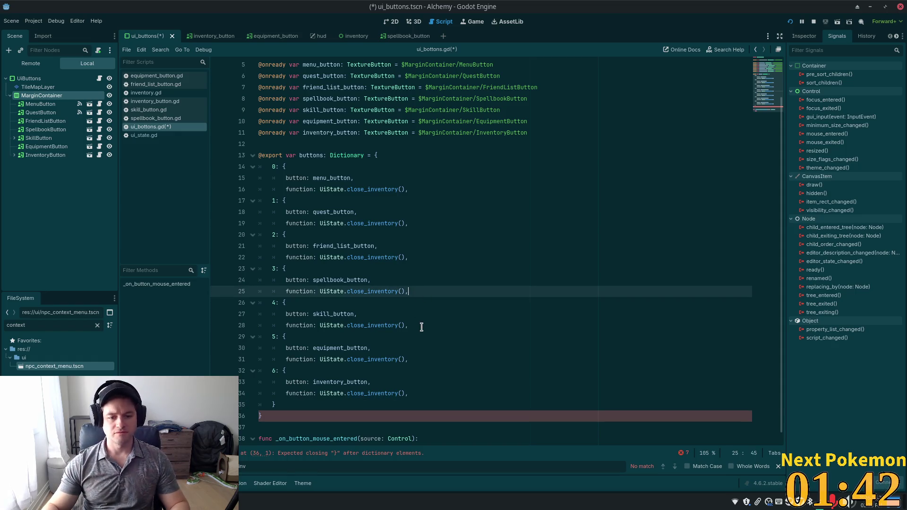
{"action": "left_click", "coordinate": [395, 370]}
{"action": "scroll", "coordinate": [399, 366], "scroll_direction": "down", "scroll_amount": 1}
{"action": "left_click", "coordinate": [282, 407]}
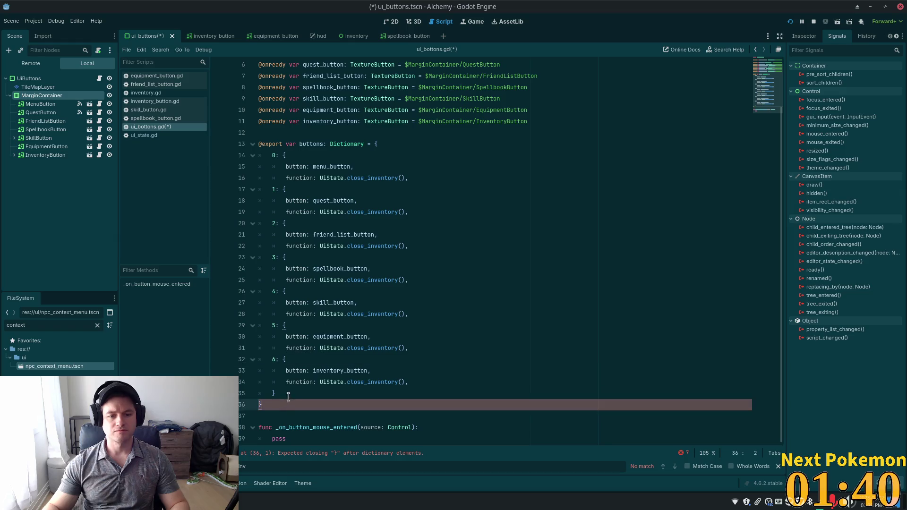
{"action": "left_click", "coordinate": [274, 390]}
{"action": "left_click", "coordinate": [276, 407]}
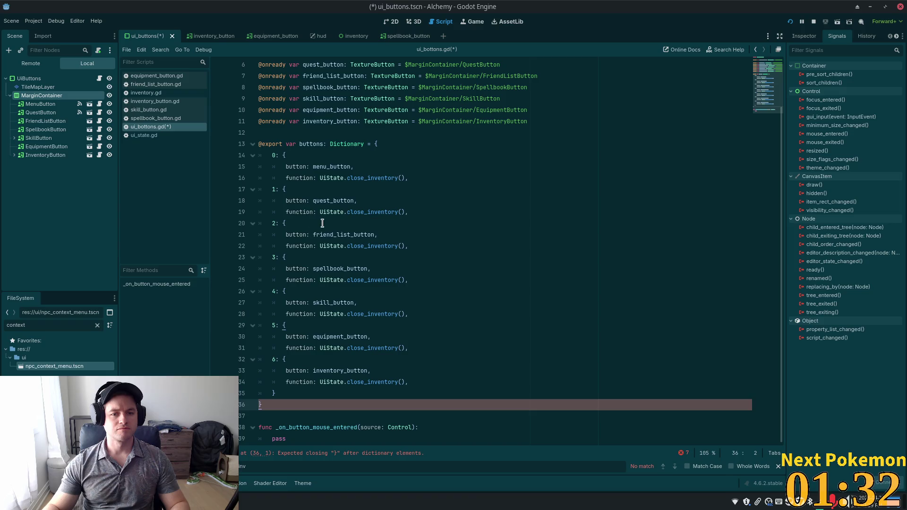
{"action": "left_click", "coordinate": [425, 348]}
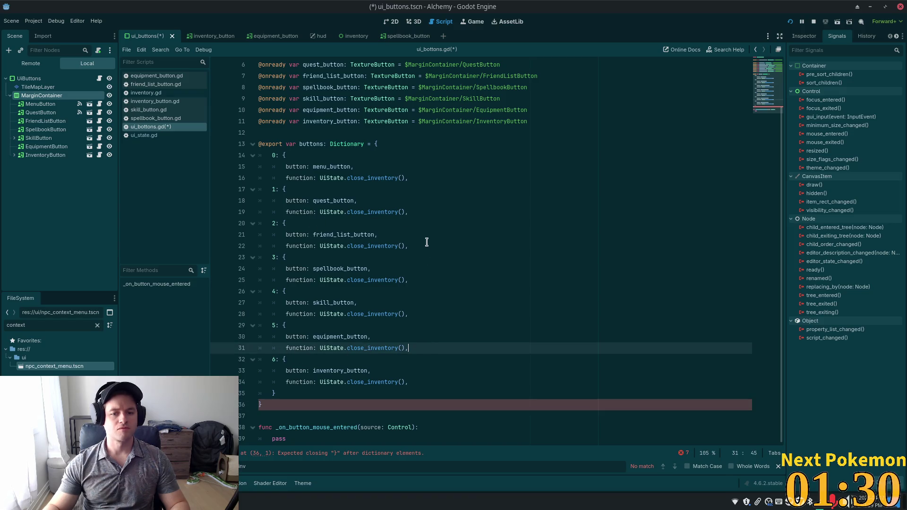
{"action": "left_click", "coordinate": [403, 179]}
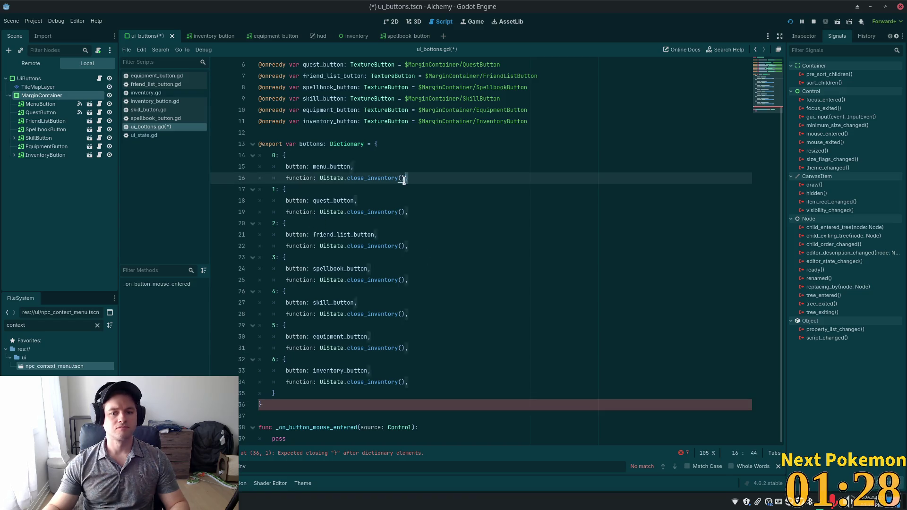
{"action": "left_click", "coordinate": [398, 180]}
{"action": "key", "text": "ctrl+d"}
{"action": "key", "text": "ctrl+d"}
{"action": "key", "text": "ctrl+d"}
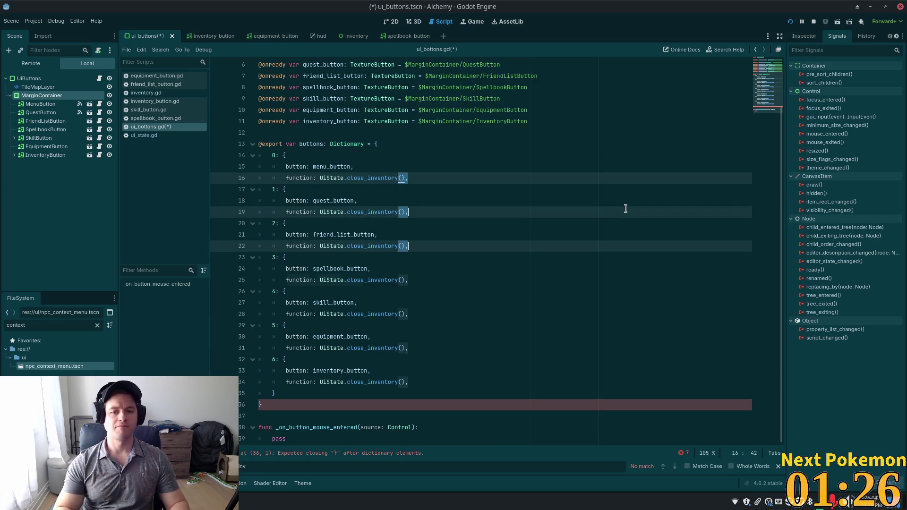
{"action": "key", "text": "End"}
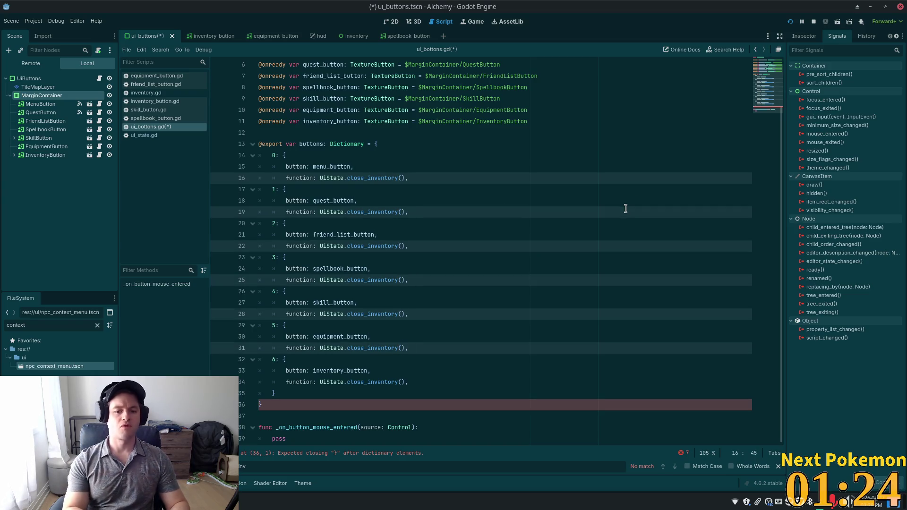
{"action": "key", "text": "Return"}
{"action": "type", "text": "}"}
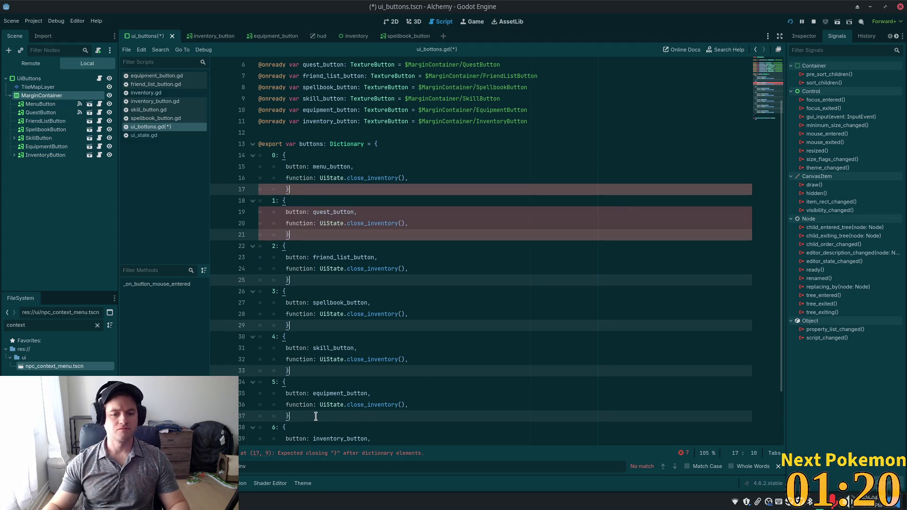
Redo the closing-brace lines and fix the indentation of the function lines.
{"action": "key", "text": "BackSpace"}
{"action": "key", "text": "BackSpace"}
{"action": "key", "text": "BackSpace"}
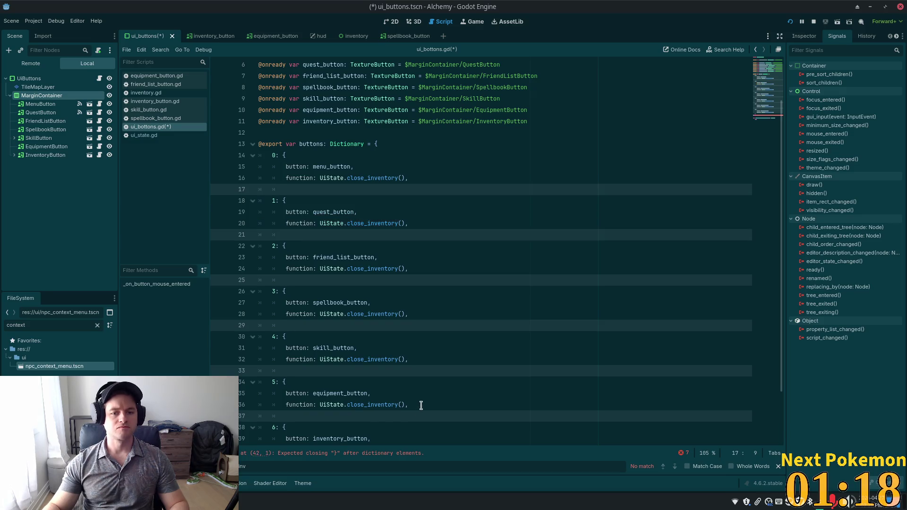
{"action": "key", "text": "Return"}
{"action": "type", "text": "}"}
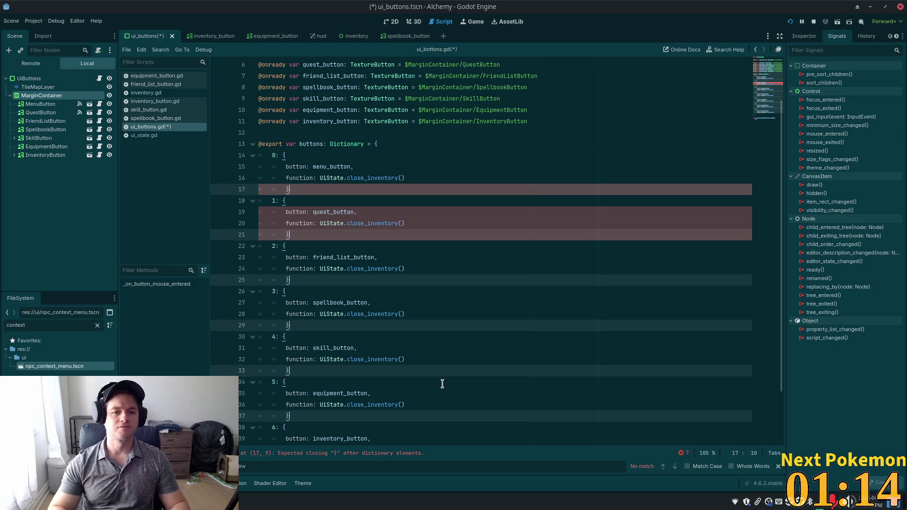
{"action": "key", "text": "Up"}
{"action": "key", "text": "Tab"}
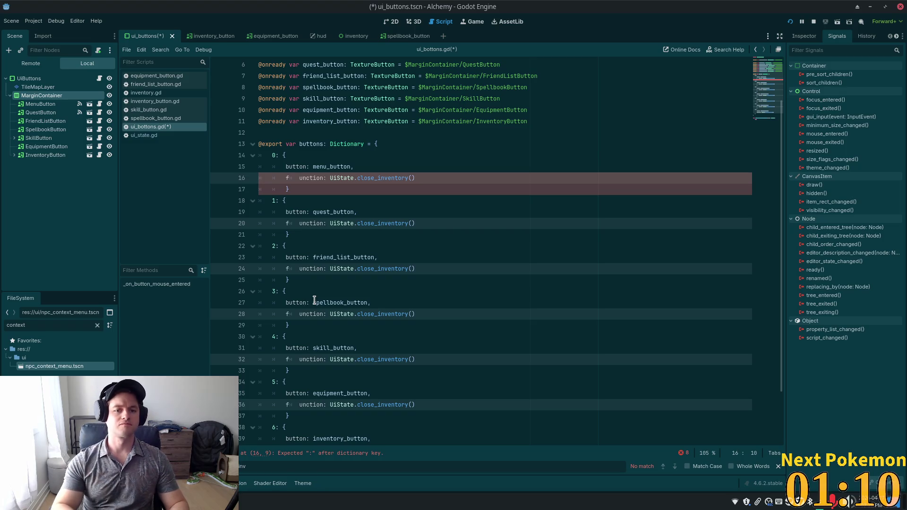
{"action": "key", "text": "BackSpace"}
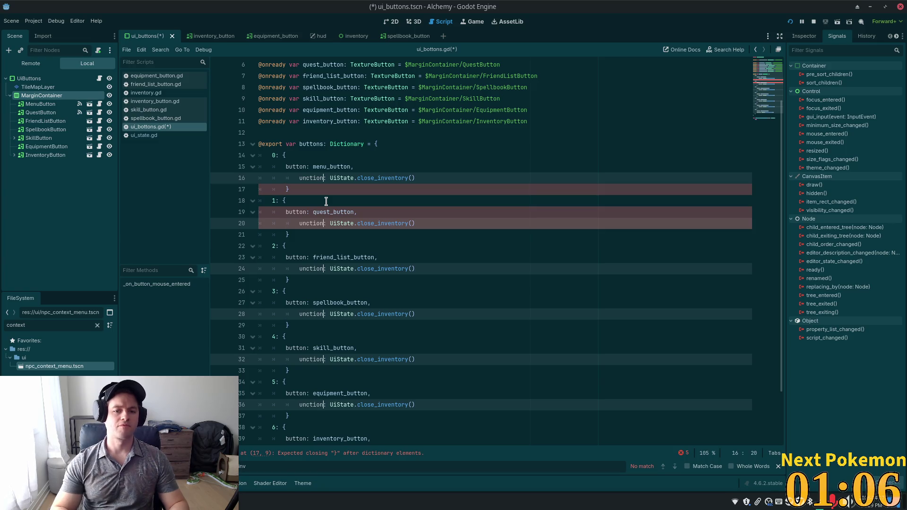
{"action": "type", "text": "f"}
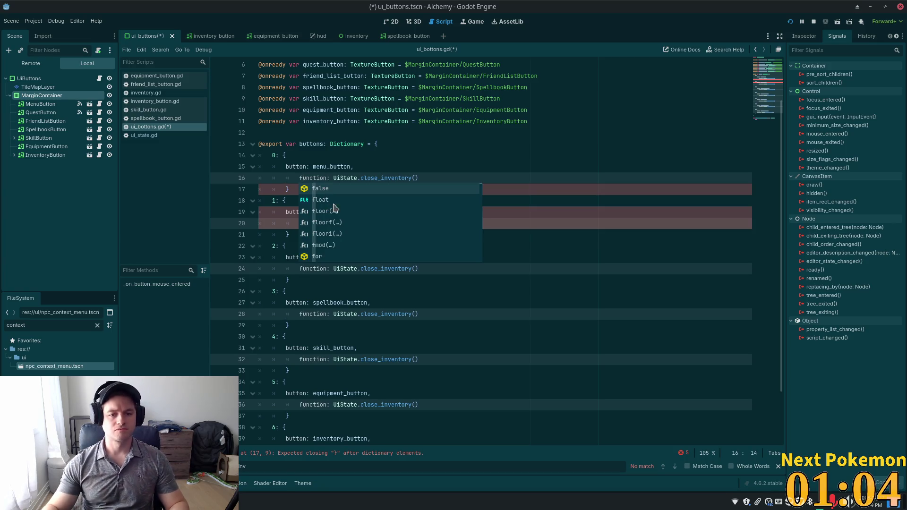
{"action": "key", "text": "Escape"}
{"action": "key", "text": "Right"}
{"action": "key", "text": "Right"}
{"action": "key", "text": "Right"}
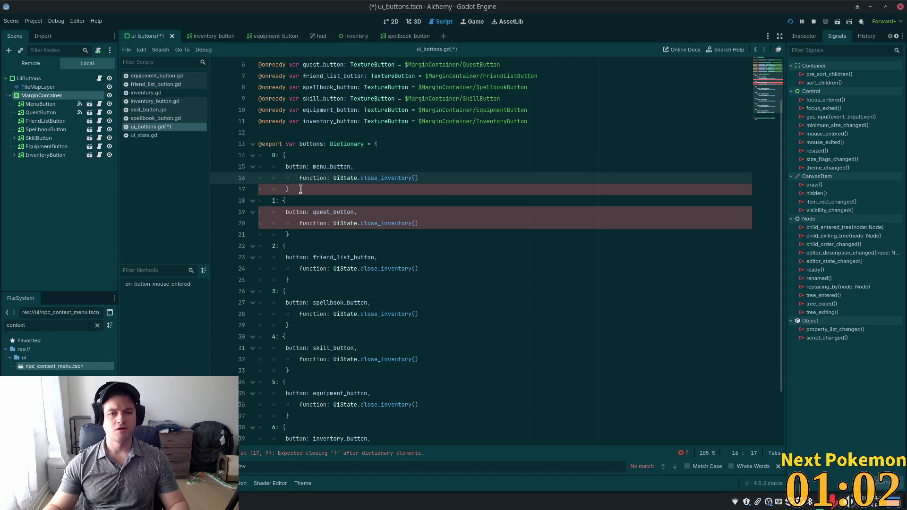
Add a comma after each closing brace on lines 17 through 41.
{"action": "left_click", "coordinate": [300, 189]}
{"action": "scroll", "coordinate": [331, 189], "scroll_direction": "down", "scroll_amount": 1}
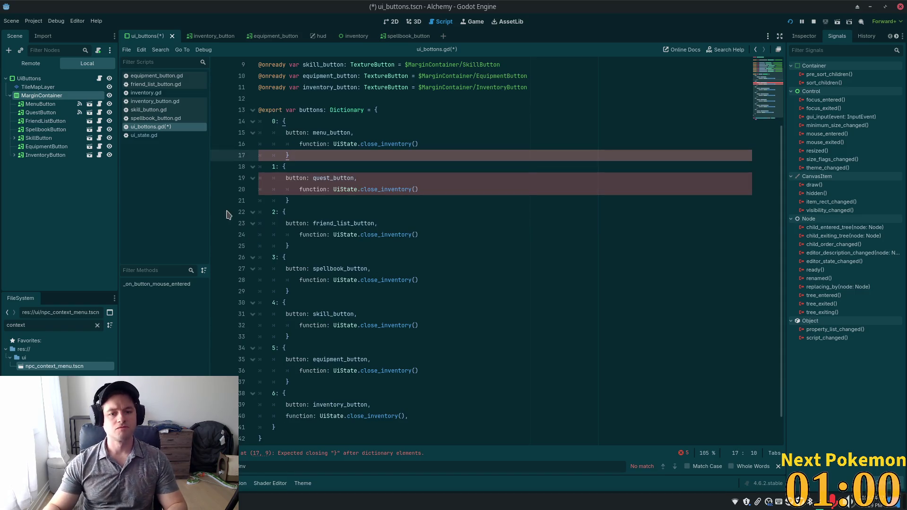
{"action": "type", "text": ","}
{"action": "key", "text": "Down"}
{"action": "key", "text": "Down"}
{"action": "key", "text": "Down"}
{"action": "type", "text": ","}
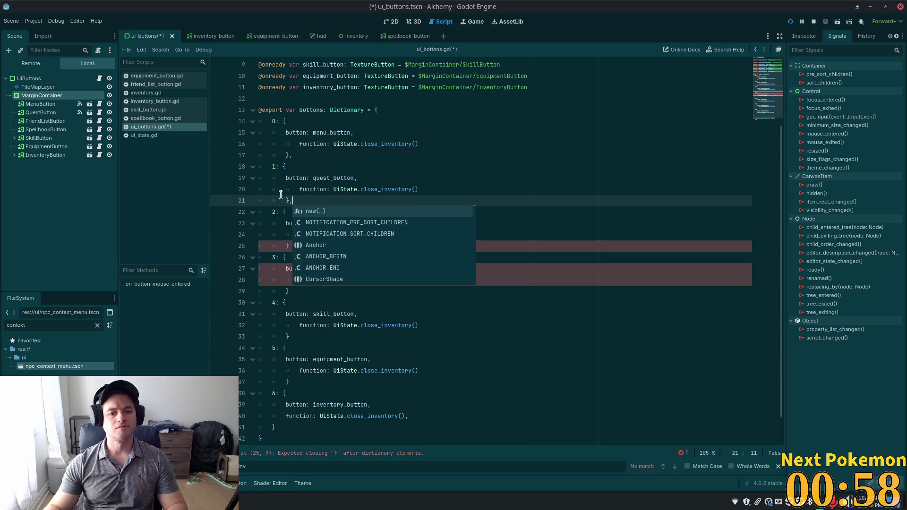
{"action": "left_click", "coordinate": [286, 247]}
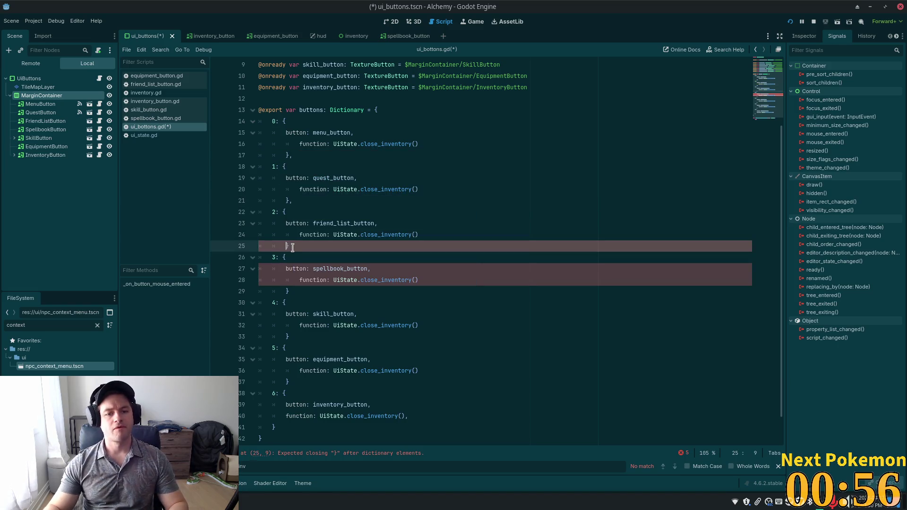
{"action": "key", "text": "End"}
{"action": "type", "text": ","}
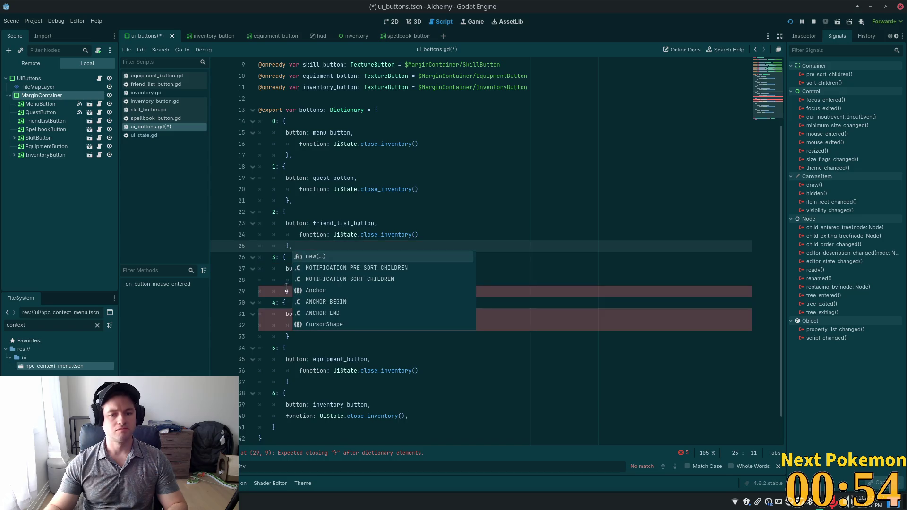
{"action": "left_click", "coordinate": [289, 290]}
{"action": "type", "text": ","}
{"action": "left_click", "coordinate": [289, 336]}
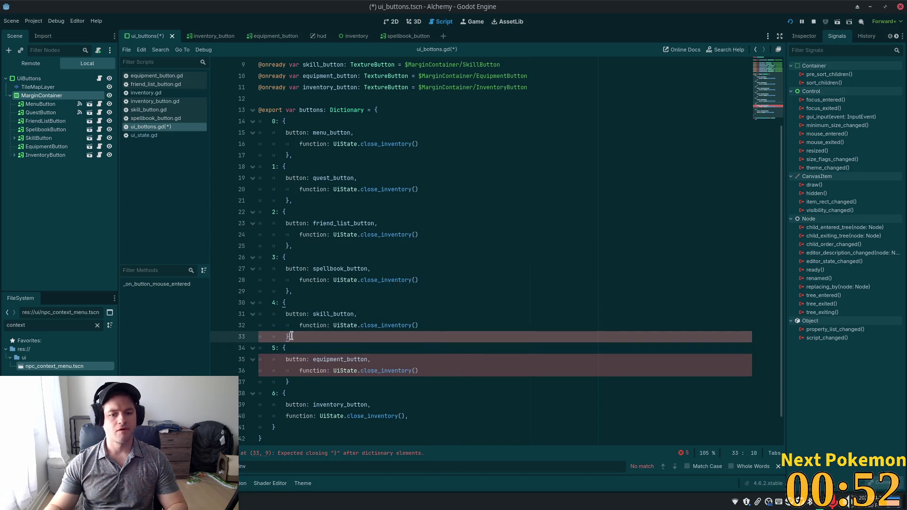
{"action": "type", "text": ","}
{"action": "left_click", "coordinate": [286, 371]}
{"action": "left_click", "coordinate": [289, 382]}
{"action": "type", "text": ","}
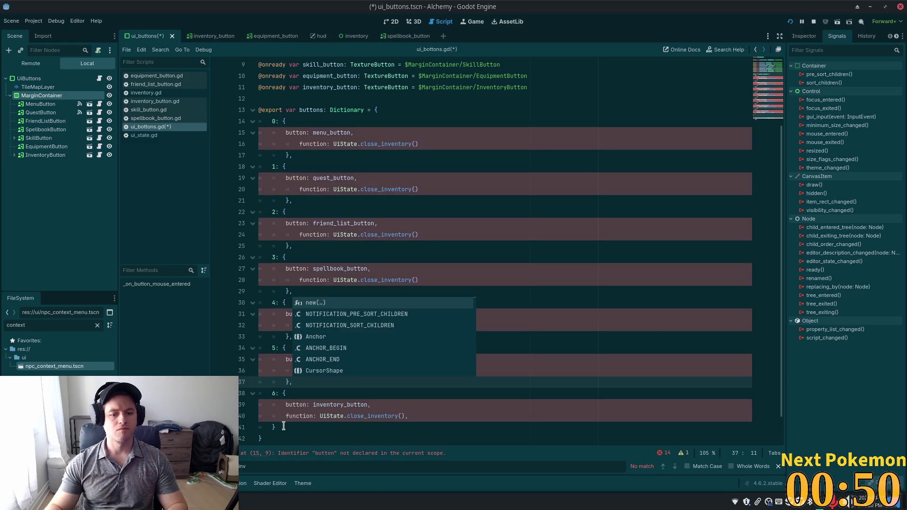
{"action": "left_click", "coordinate": [284, 426]}
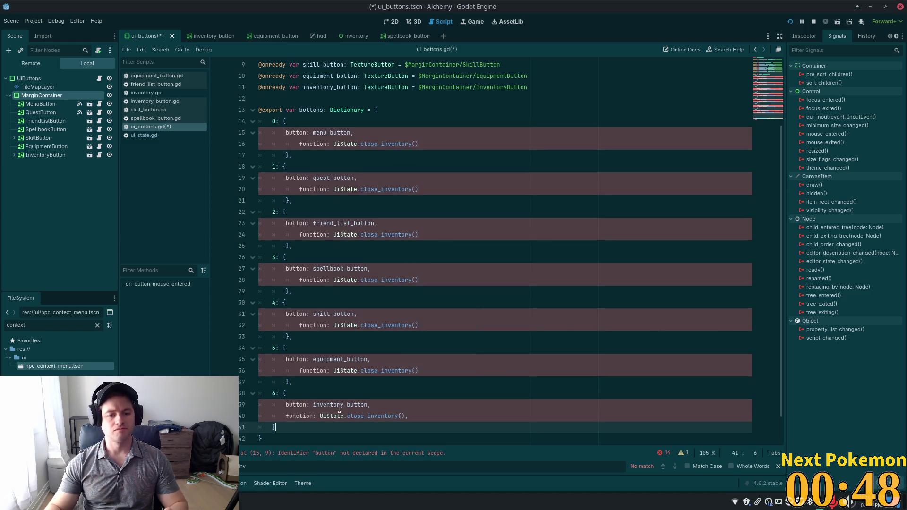
{"action": "type", "text": ","}
{"action": "left_click", "coordinate": [330, 360]}
{"action": "left_click", "coordinate": [301, 152]}
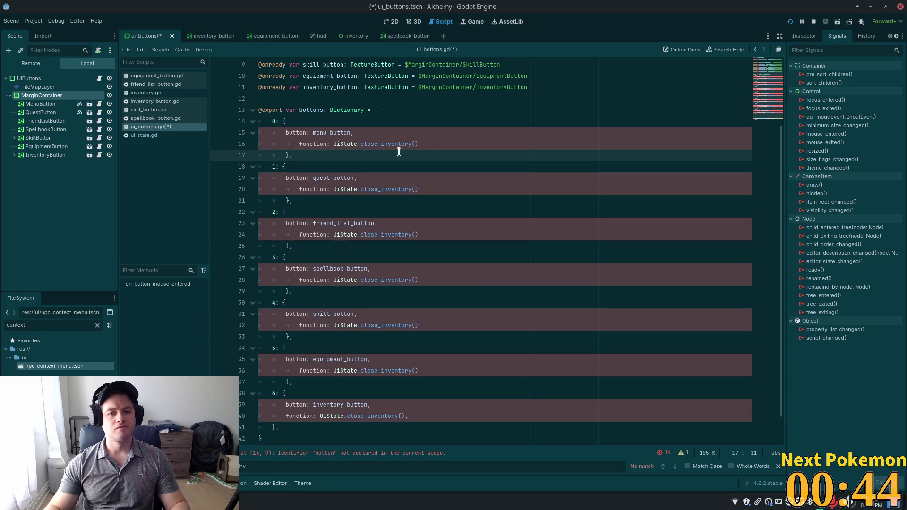
{"action": "left_click", "coordinate": [301, 144]}
Retype the closing braces on lines 17–37 at the correct indent.
{"action": "key", "text": "BackSpace"}
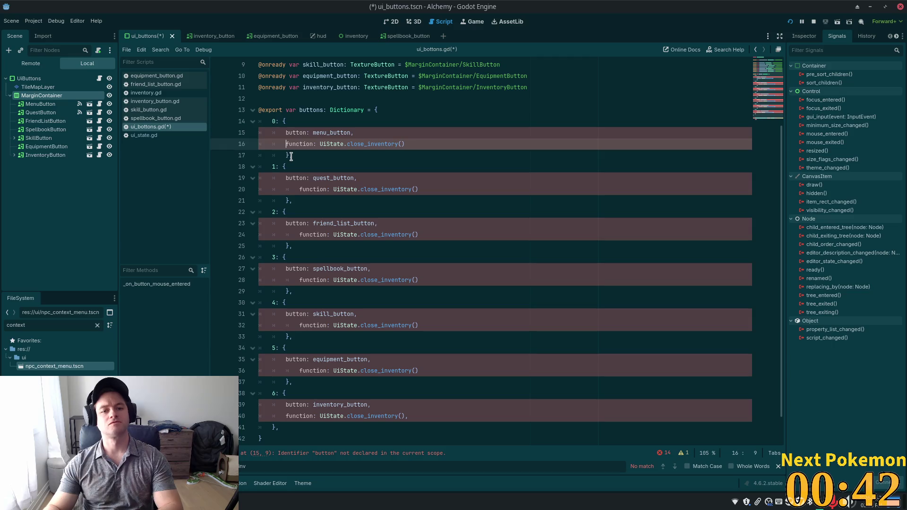
{"action": "left_click_drag", "start_coordinate": [290, 156], "coordinate": [273, 156]}
{"action": "key", "text": "ctrl+d"}
{"action": "key", "text": "ctrl+d"}
{"action": "key", "text": "ctrl+d"}
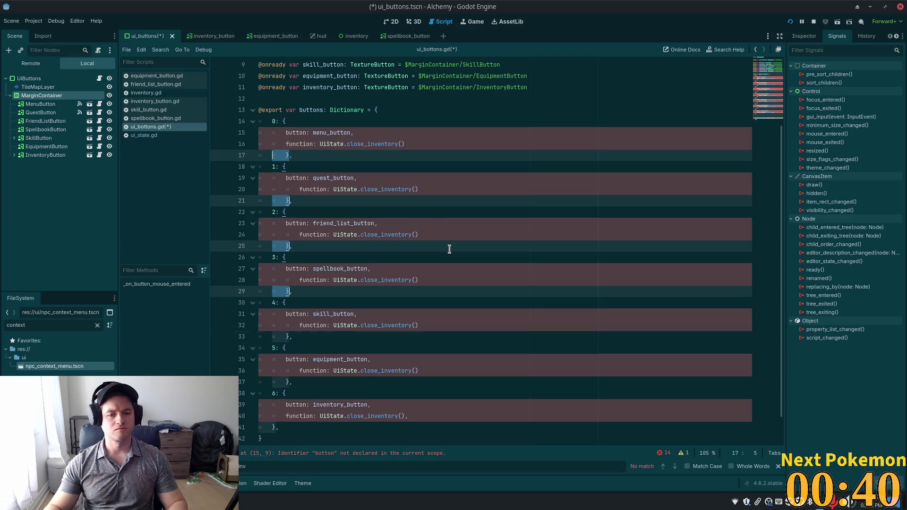
{"action": "key", "text": "ctrl+d"}
{"action": "key", "text": "ctrl+d"}
{"action": "type", "text": "}"}
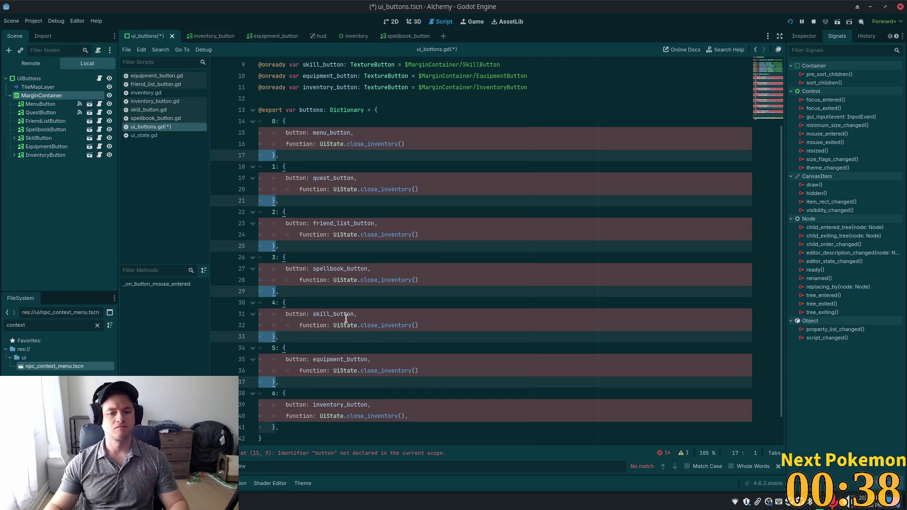
{"action": "left_click", "coordinate": [323, 291]}
Align every function: line with its button key, then save ui_buttons.gd.
{"action": "left_click_drag", "start_coordinate": [333, 189], "coordinate": [299, 189]}
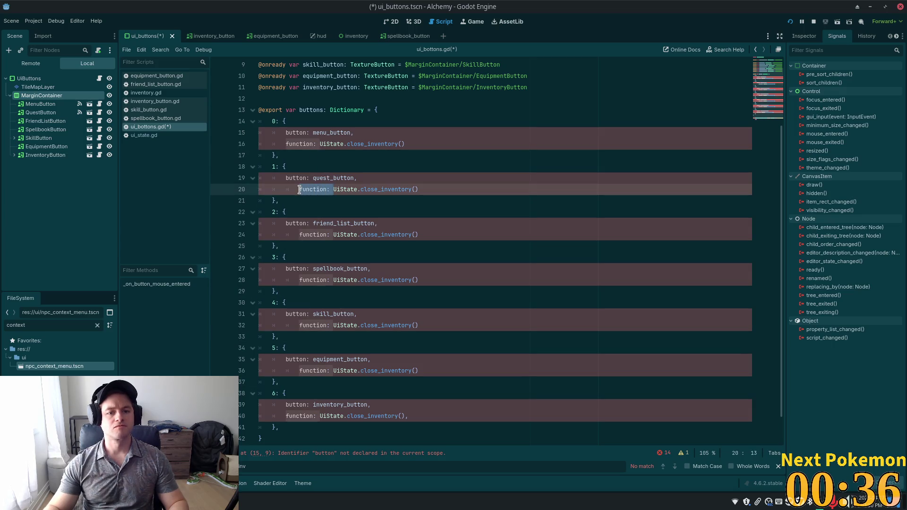
{"action": "key", "text": "ctrl+d"}
{"action": "key", "text": "ctrl+d"}
{"action": "key", "text": "ctrl+d"}
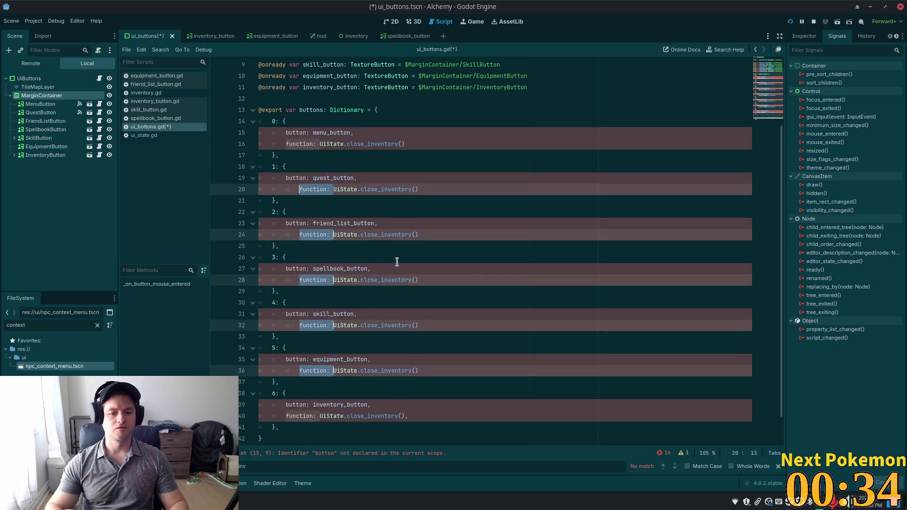
{"action": "key", "text": "Left"}
{"action": "key", "text": "BackSpace"}
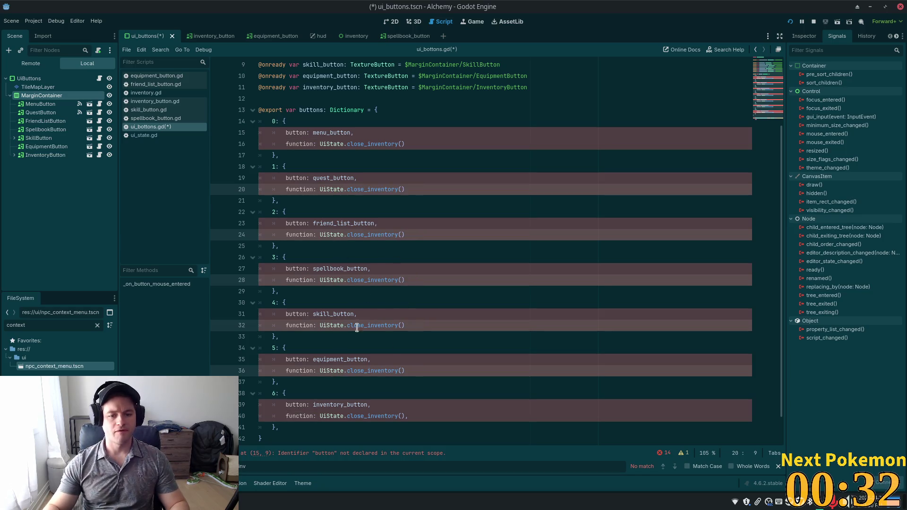
{"action": "left_click", "coordinate": [332, 392]}
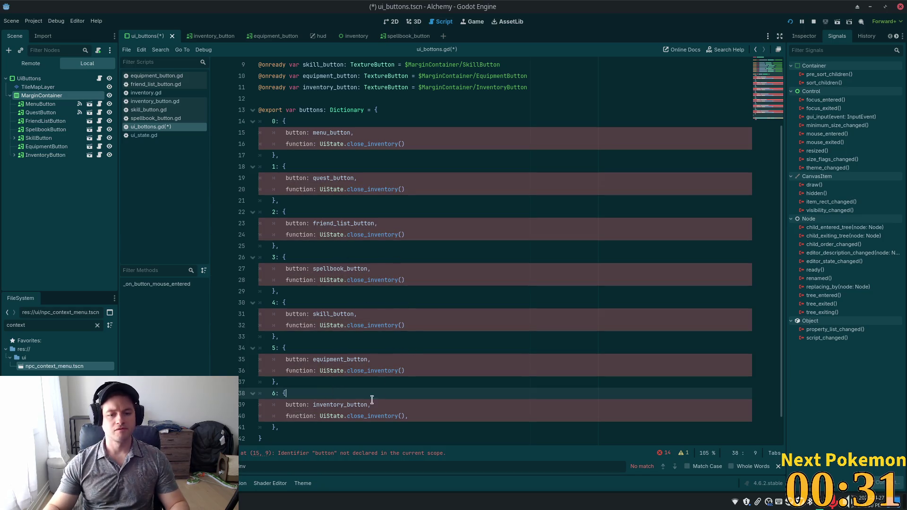
{"action": "left_click", "coordinate": [299, 133]}
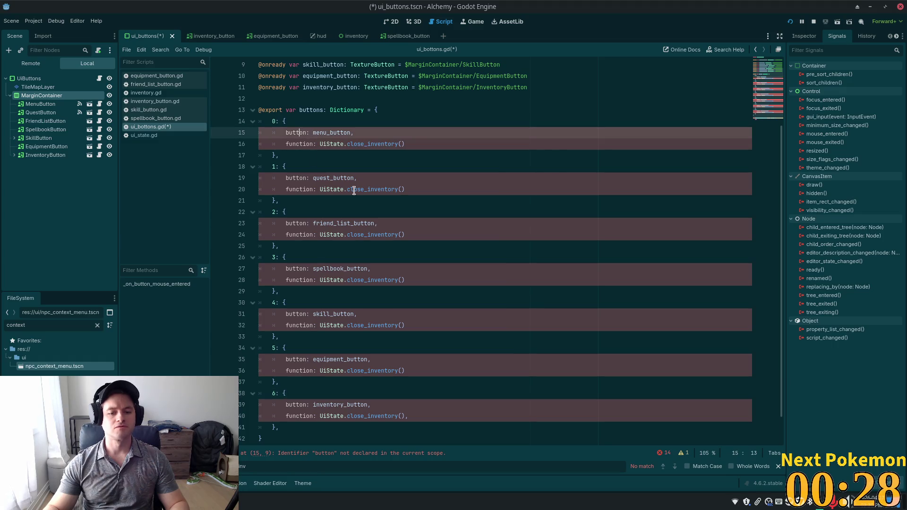
{"action": "left_click", "coordinate": [318, 132]}
{"action": "key", "text": "ctrl+s"}
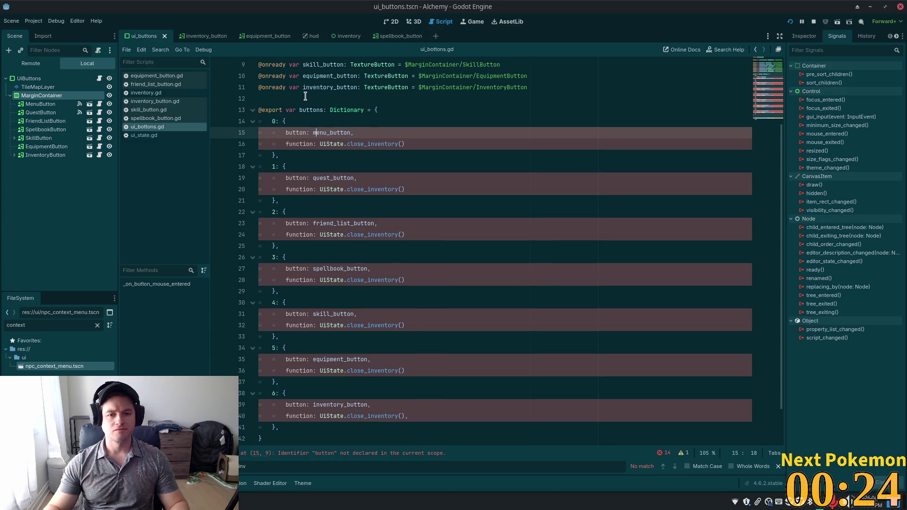
Wrap every button and function key in double quotes.
{"action": "left_click", "coordinate": [323, 110]}
{"action": "double_click", "coordinate": [290, 133]}
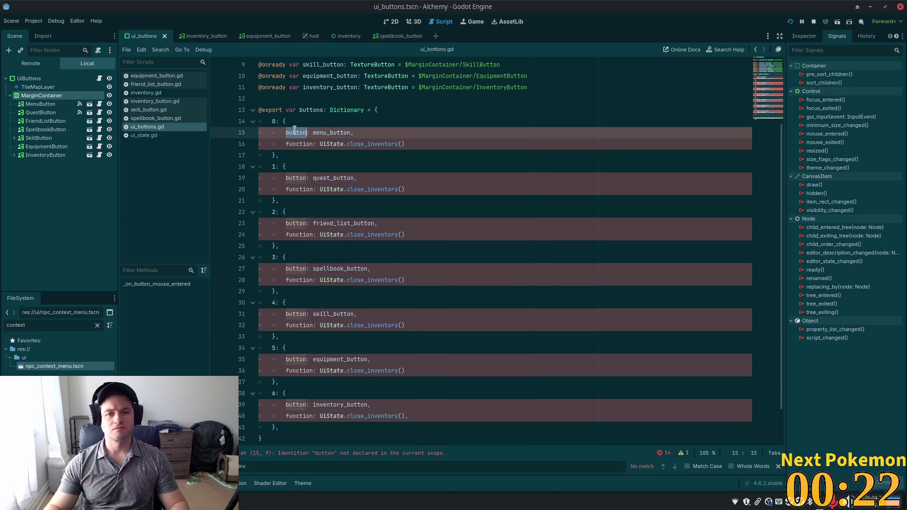
{"action": "key", "text": "Right"}
{"action": "key", "text": "shift+Right"}
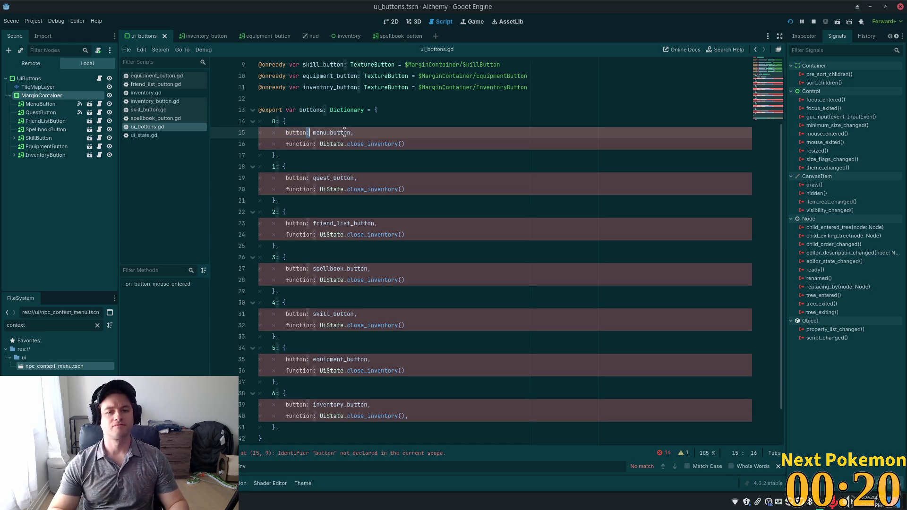
{"action": "key", "text": "ctrl+d"}
{"action": "key", "text": "ctrl+d"}
{"action": "key", "text": "ctrl+d"}
{"action": "left_click", "coordinate": [367, 110]}
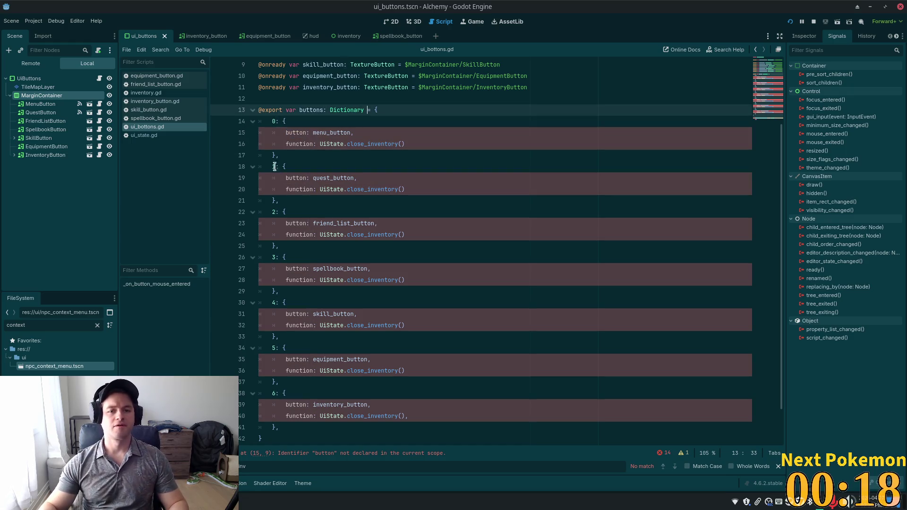
{"action": "left_click", "coordinate": [304, 133]}
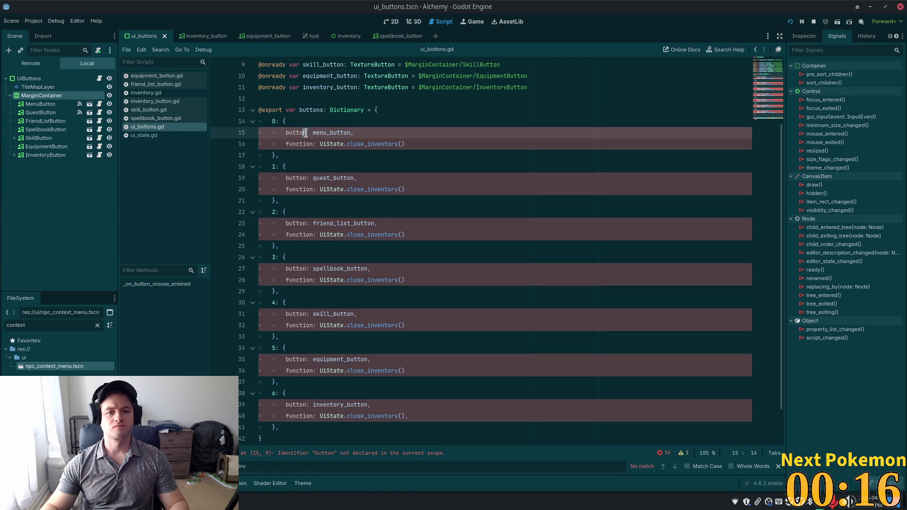
{"action": "left_click_drag", "start_coordinate": [310, 133], "coordinate": [299, 133]}
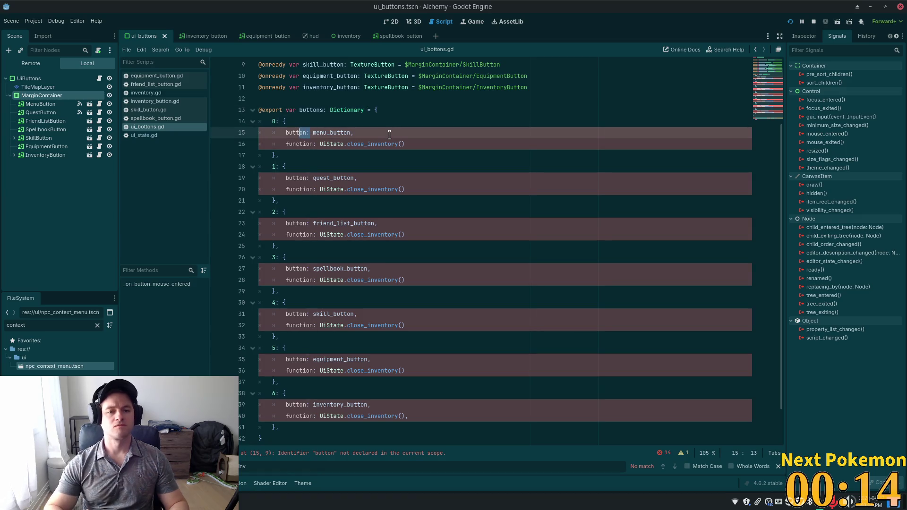
{"action": "key", "text": "ctrl+d"}
{"action": "key", "text": "ctrl+d"}
{"action": "key", "text": "ctrl+d"}
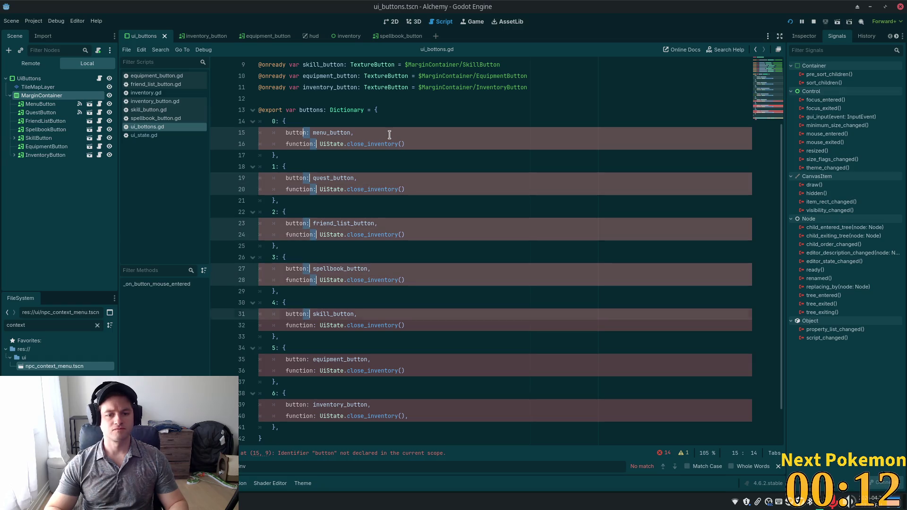
{"action": "key", "text": "ctrl+d"}
{"action": "key", "text": "ctrl+d"}
{"action": "key", "text": "ctrl+d"}
{"action": "key", "text": "Right"}
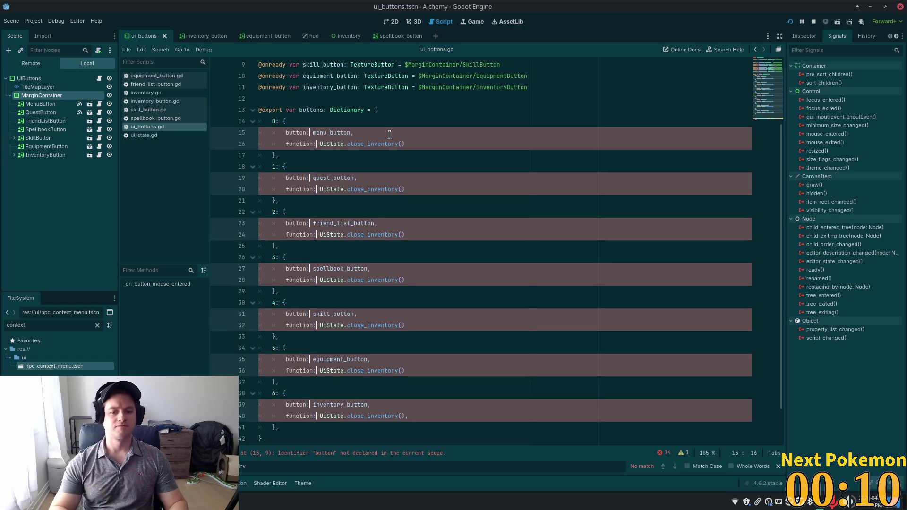
{"action": "key", "text": "Left"}
{"action": "key", "text": "ctrl+shift+Left"}
{"action": "type", "text": "\""}
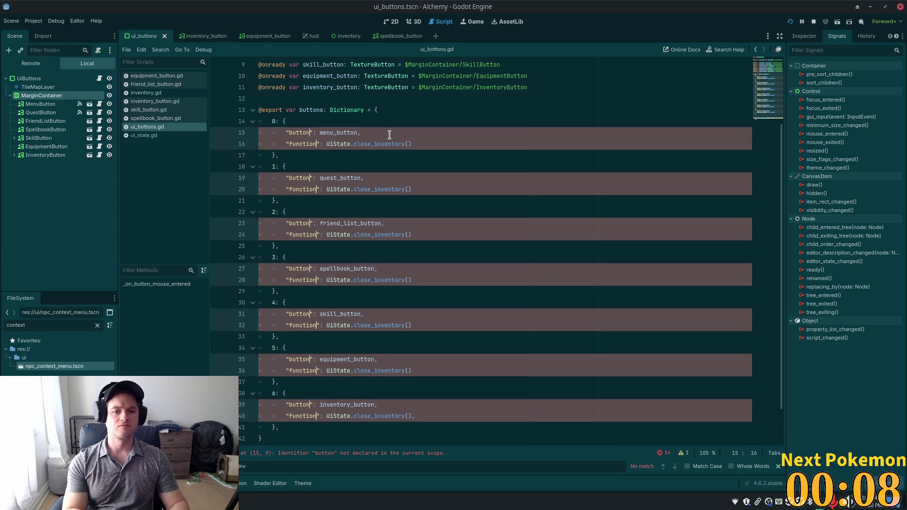
{"action": "left_click", "coordinate": [420, 86]}
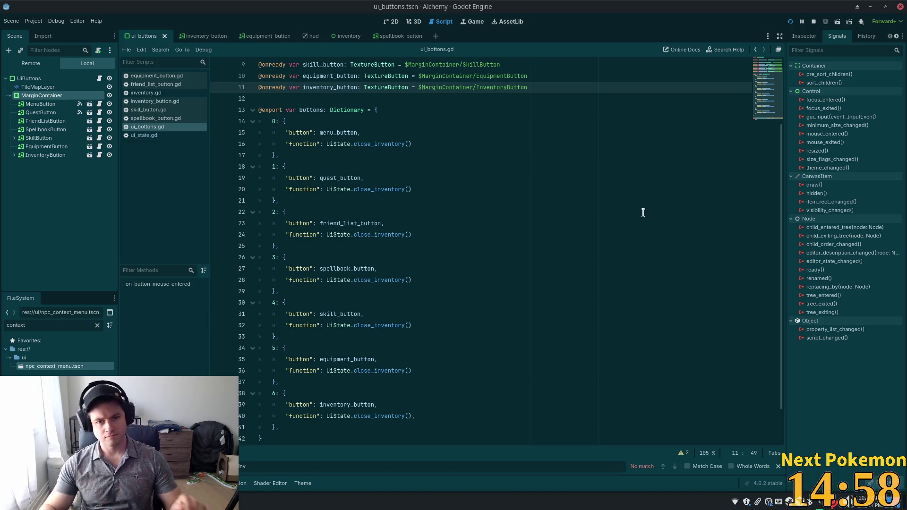
Delete the () after close_inventory on lines 16, 20, 24, 28, 32, 36 and 40.
{"action": "left_click", "coordinate": [402, 143]}
{"action": "left_click", "coordinate": [422, 143]}
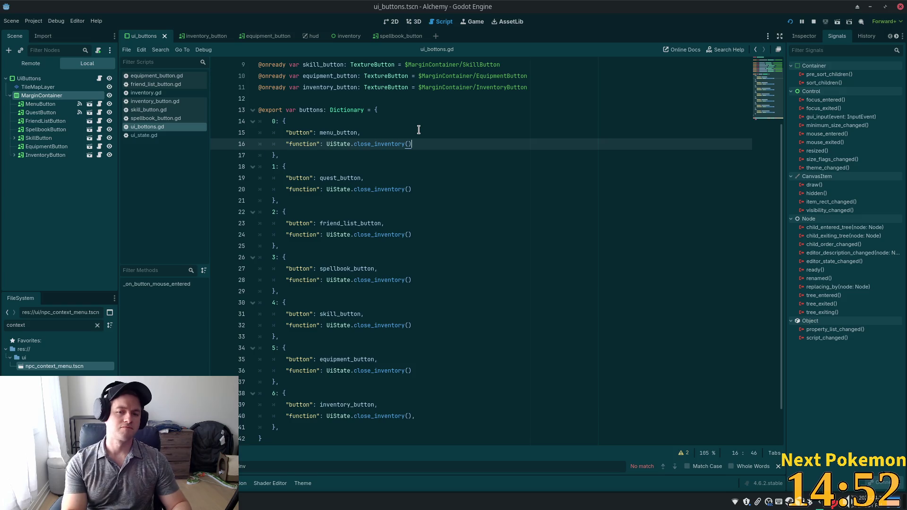
{"action": "key", "text": "BackSpace"}
{"action": "key", "text": "BackSpace"}
{"action": "left_click", "coordinate": [416, 189]}
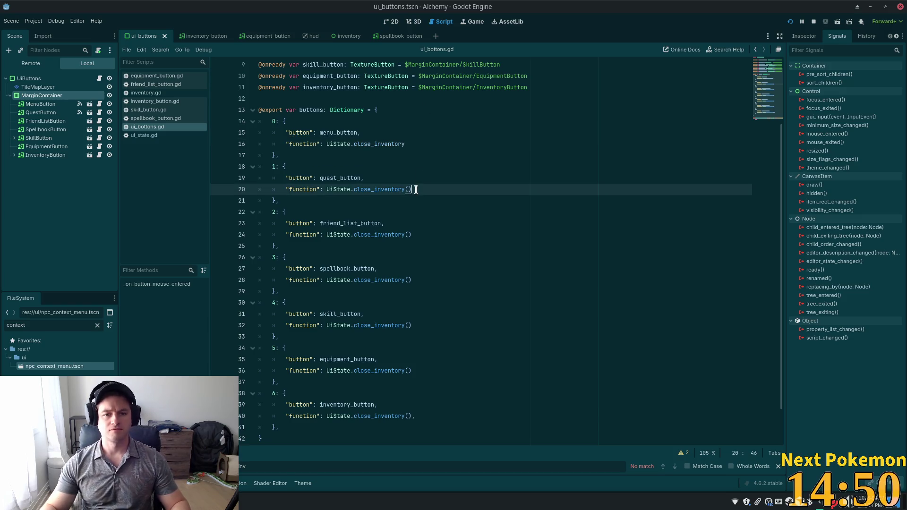
{"action": "key", "text": "BackSpace"}
{"action": "key", "text": "BackSpace"}
{"action": "left_click", "coordinate": [416, 234]}
{"action": "key", "text": "BackSpace"}
{"action": "key", "text": "BackSpace"}
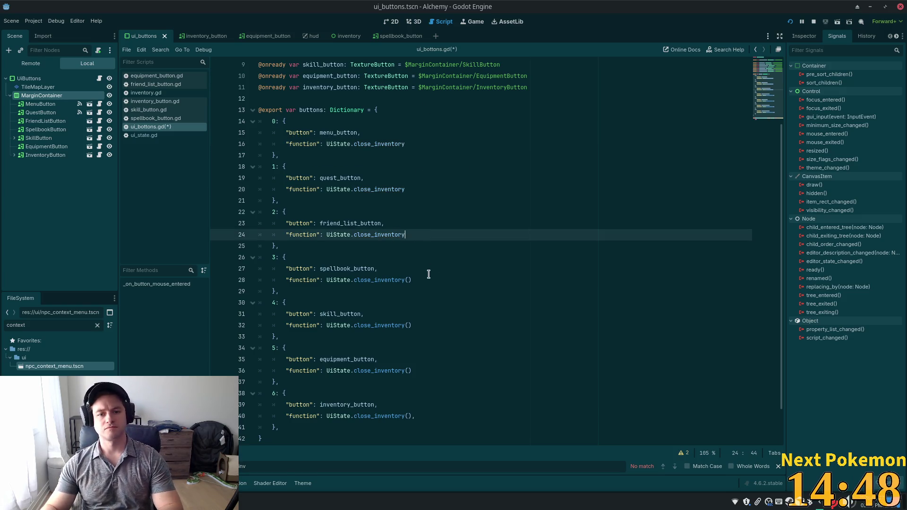
{"action": "left_click", "coordinate": [416, 280]}
{"action": "key", "text": "BackSpace"}
{"action": "key", "text": "BackSpace"}
{"action": "left_click", "coordinate": [406, 326]}
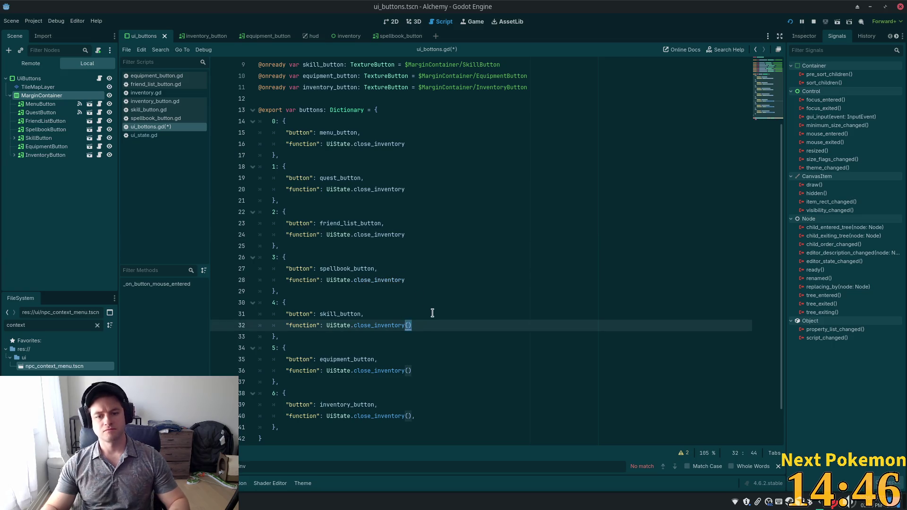
{"action": "key", "text": "ctrl+d"}
{"action": "key", "text": "ctrl+d"}
{"action": "key", "text": "BackSpace"}
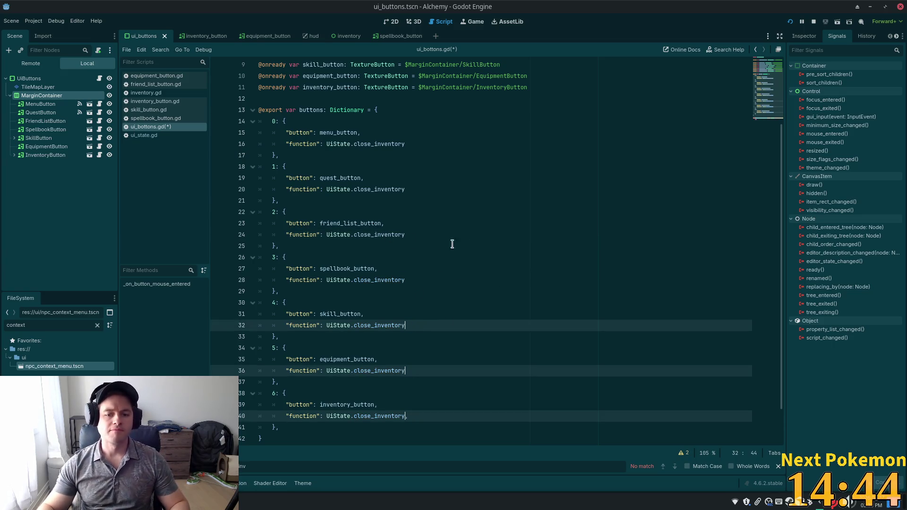
{"action": "left_click", "coordinate": [421, 414]}
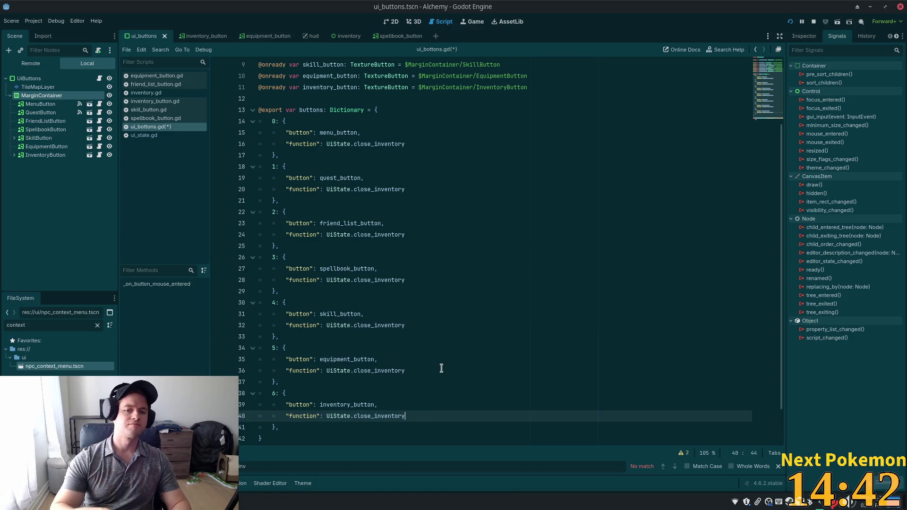
Save the script and run the project to test the hover behaviour.
{"action": "left_click", "coordinate": [470, 269]}
{"action": "key", "text": "ctrl+s"}
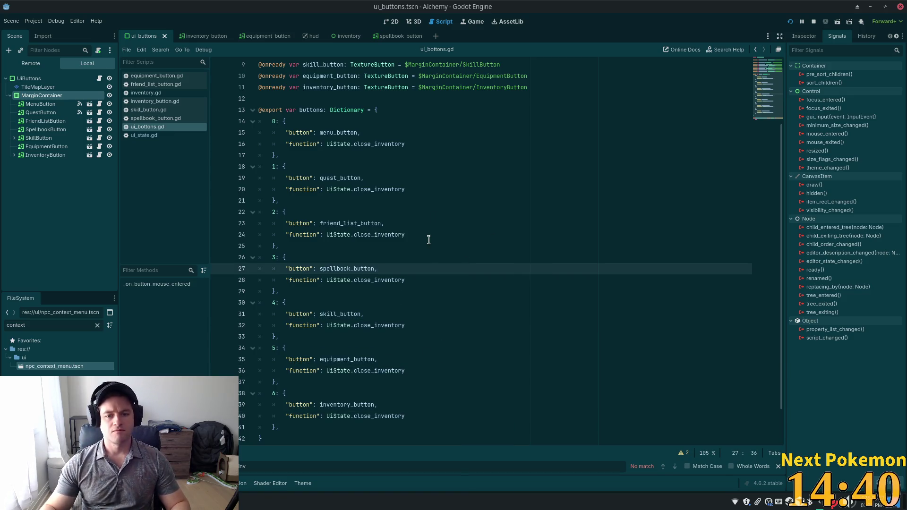
{"action": "left_click", "coordinate": [429, 238]}
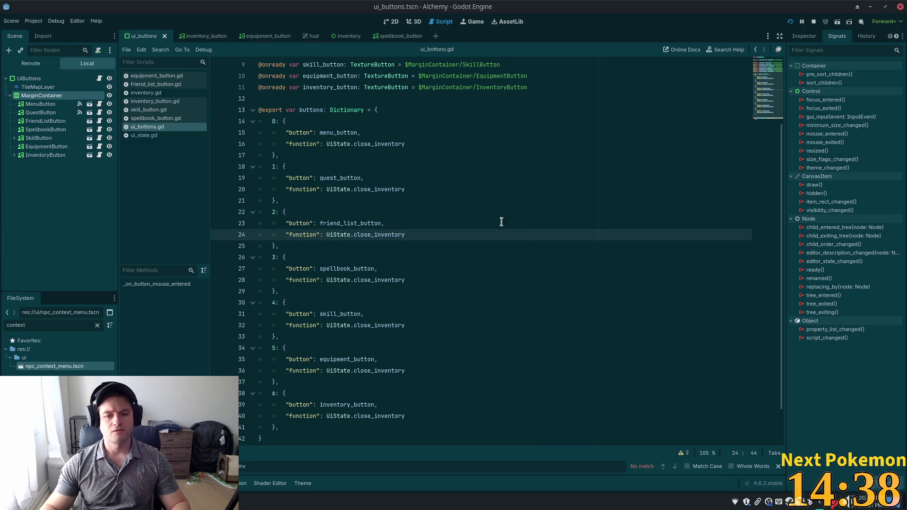
{"action": "left_click", "coordinate": [792, 22]}
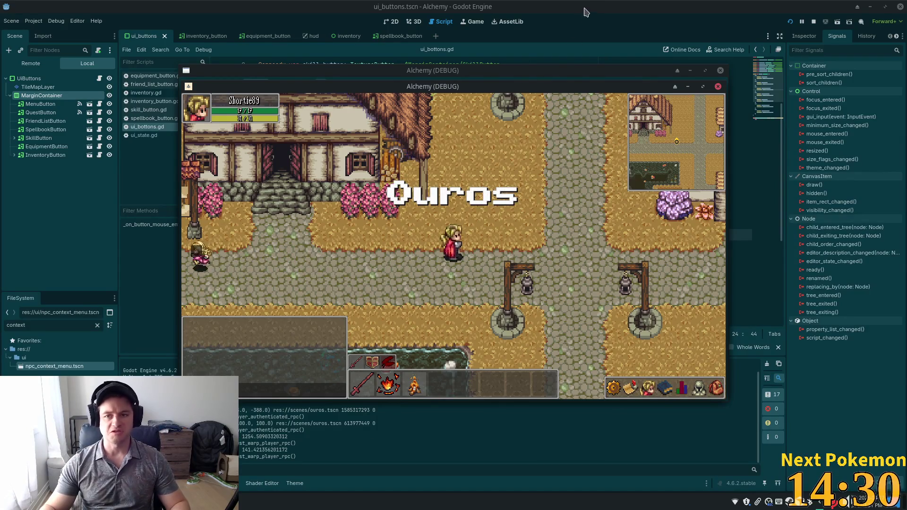
Stop the running Alchemy game with F8 after checking it.
{"action": "key", "text": "F8"}
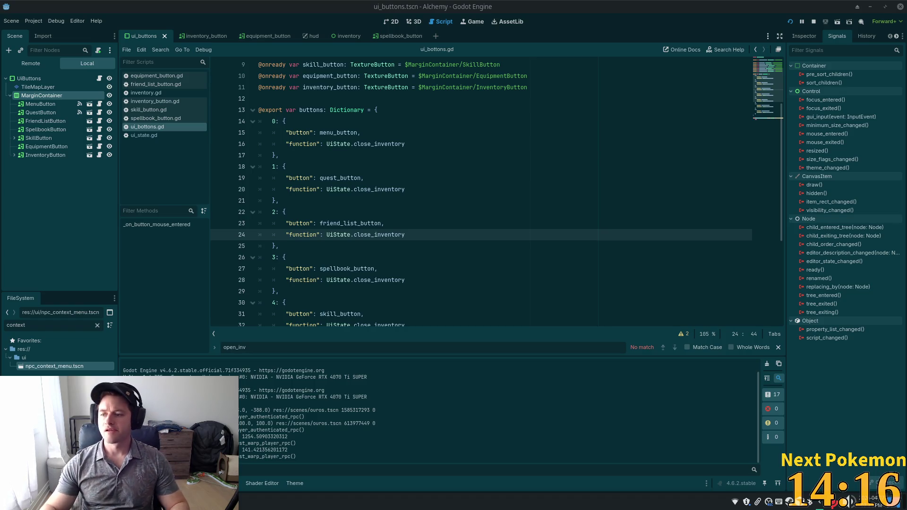
{"action": "left_click", "coordinate": [395, 144]}
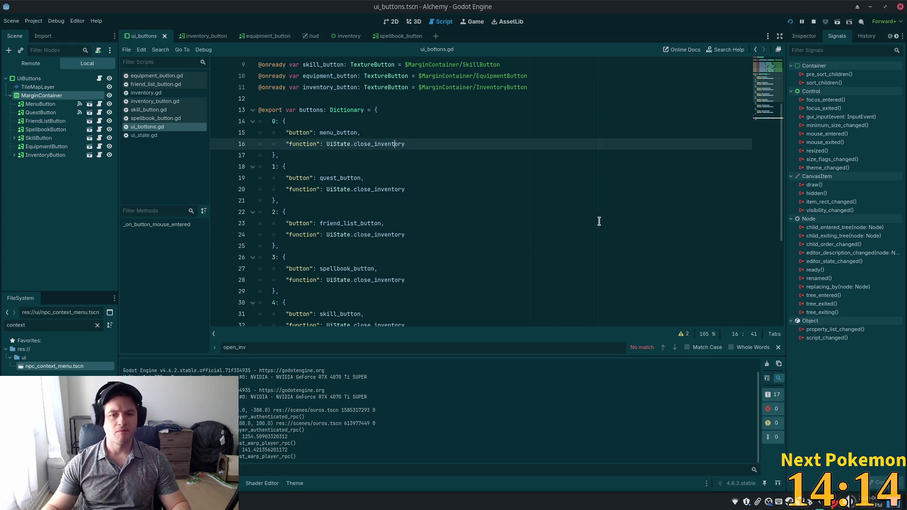
{"action": "scroll", "coordinate": [467, 177], "scroll_direction": "down", "scroll_amount": 5}
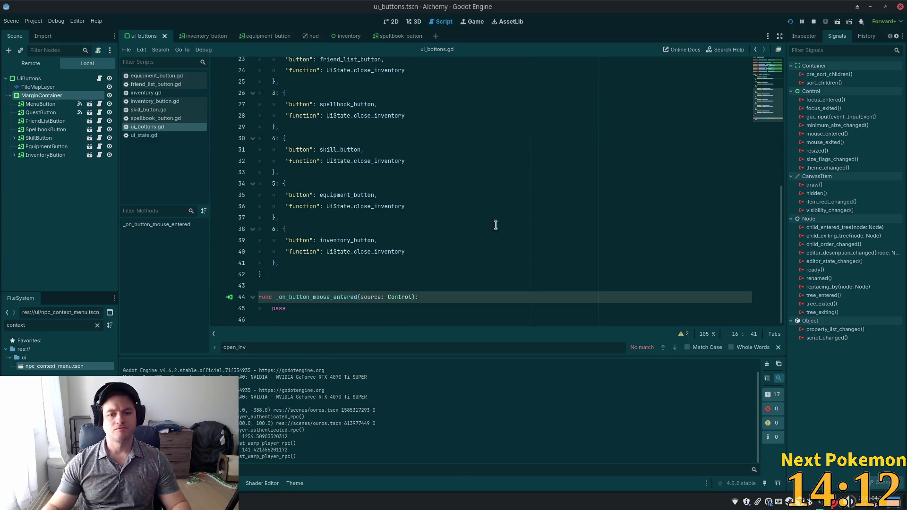
{"action": "scroll", "coordinate": [354, 227], "scroll_direction": "up", "scroll_amount": 8}
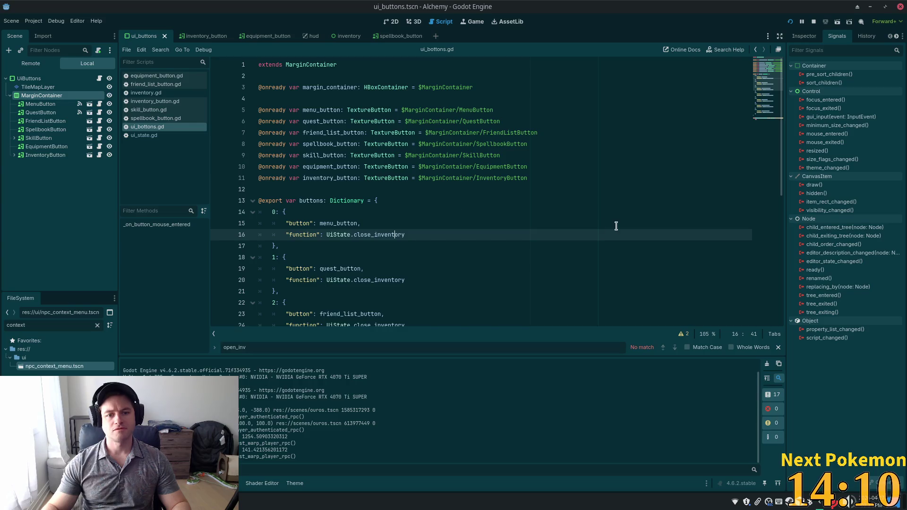
{"action": "scroll", "coordinate": [338, 185], "scroll_direction": "down", "scroll_amount": 3}
{"action": "left_click", "coordinate": [513, 166]}
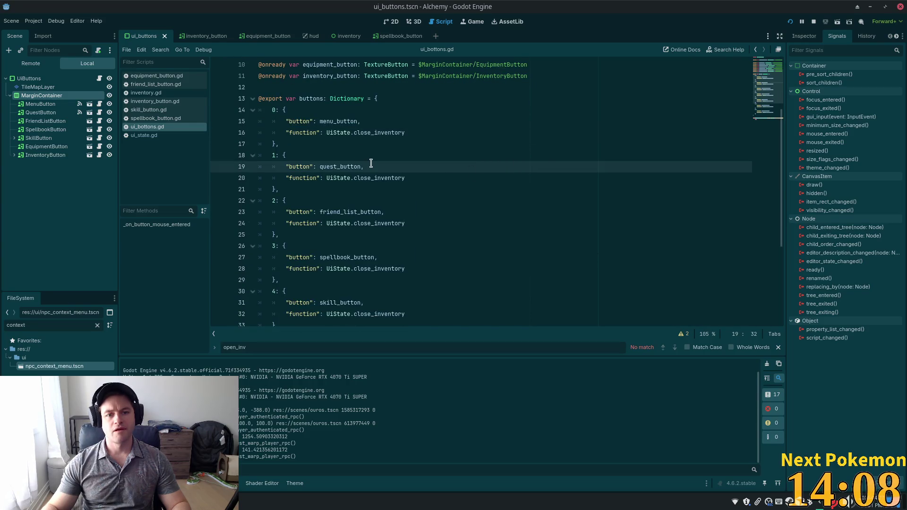
{"action": "left_click", "coordinate": [336, 121]}
{"action": "double_click", "coordinate": [331, 121]}
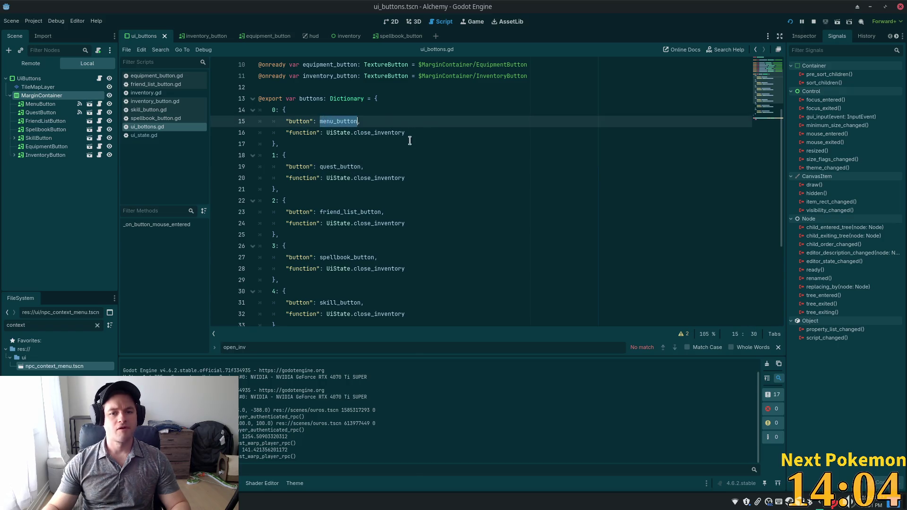
{"action": "double_click", "coordinate": [380, 133]}
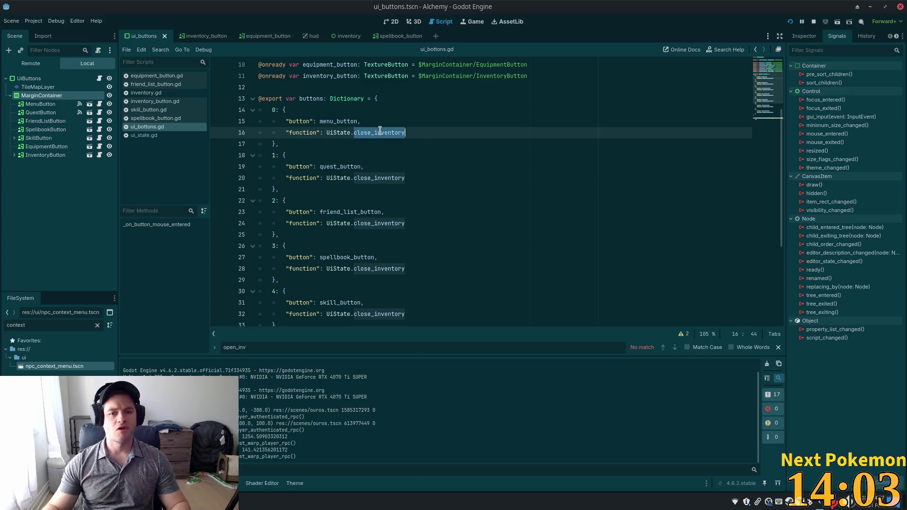
{"action": "double_click", "coordinate": [335, 121]}
{"action": "scroll", "coordinate": [431, 157], "scroll_direction": "up", "scroll_amount": 3}
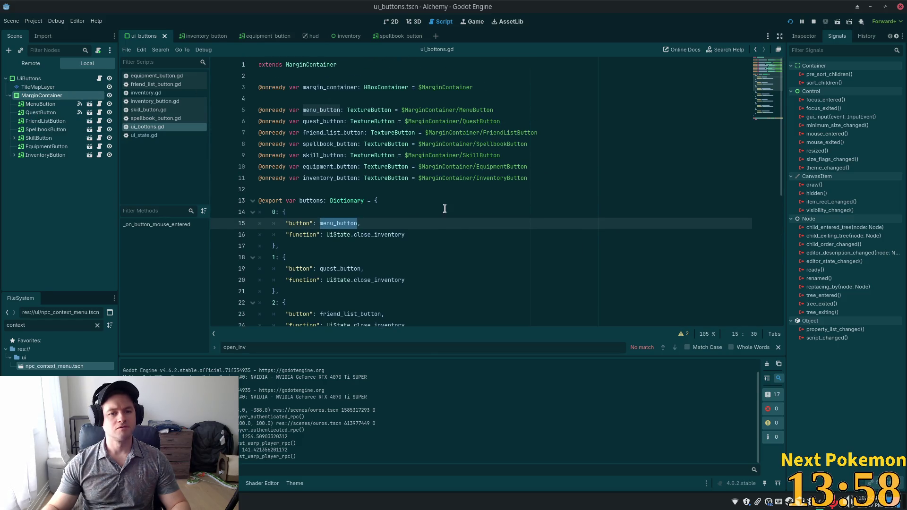
{"action": "double_click", "coordinate": [394, 234]}
Map the game menu, quest and friend list entries to close_game_menu, close_quest_pane and close_friend_list.
{"action": "type", "text": "close_"}
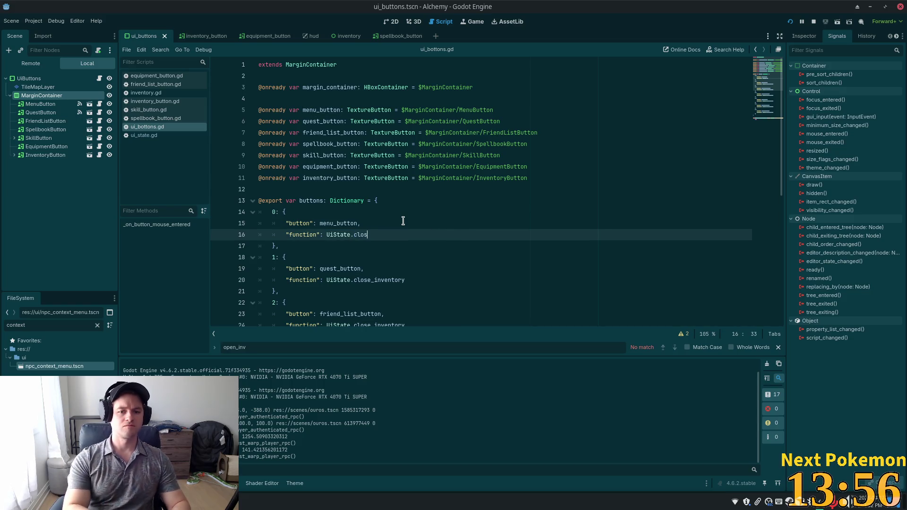
{"action": "type", "text": "m"}
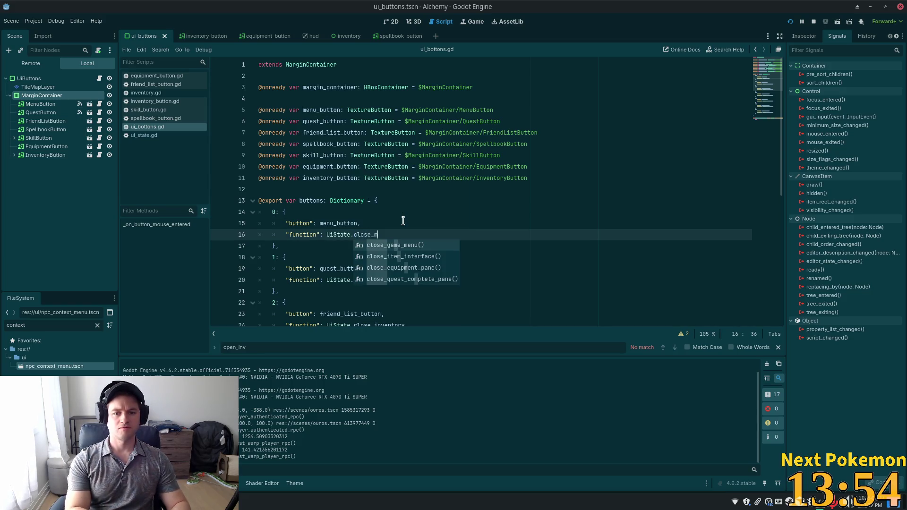
{"action": "key", "text": "Return"}
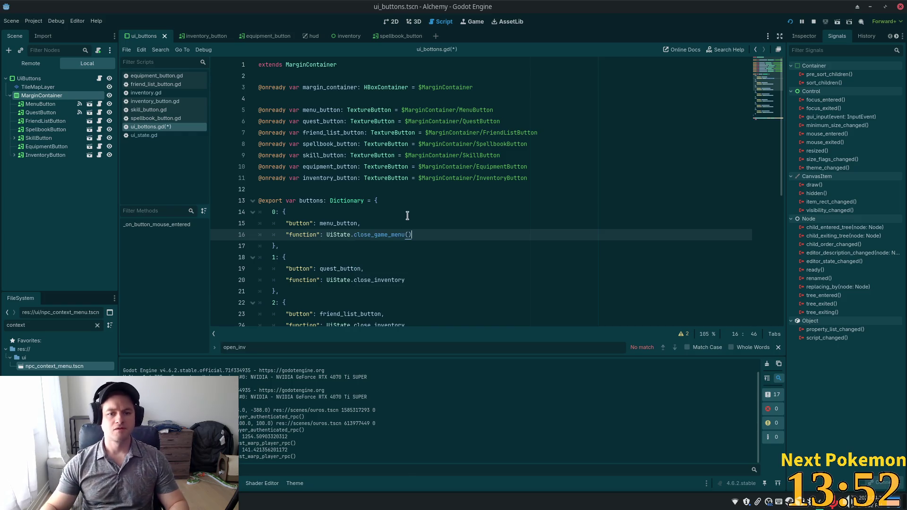
{"action": "scroll", "coordinate": [411, 221], "scroll_direction": "down", "scroll_amount": 3}
{"action": "key", "text": "BackSpace"}
{"action": "key", "text": "BackSpace"}
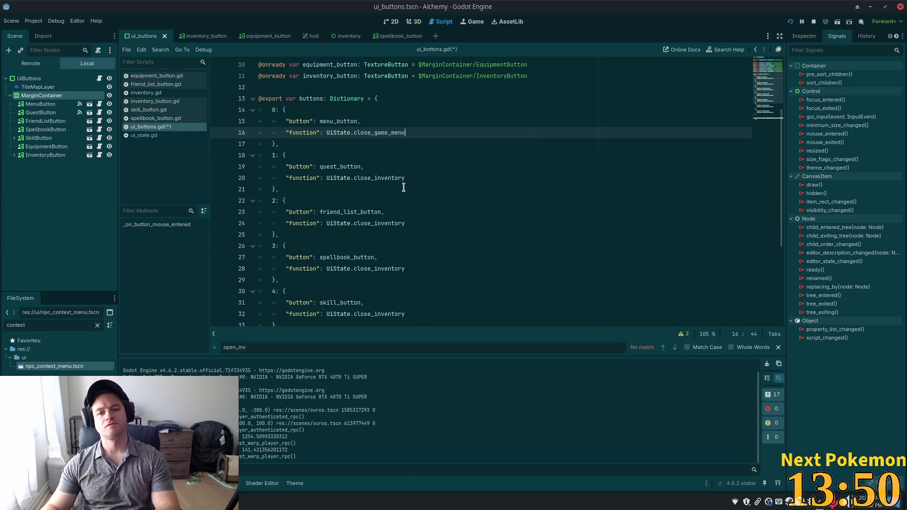
{"action": "left_click", "coordinate": [411, 178]}
{"action": "scroll", "coordinate": [396, 217], "scroll_direction": "down", "scroll_amount": 2}
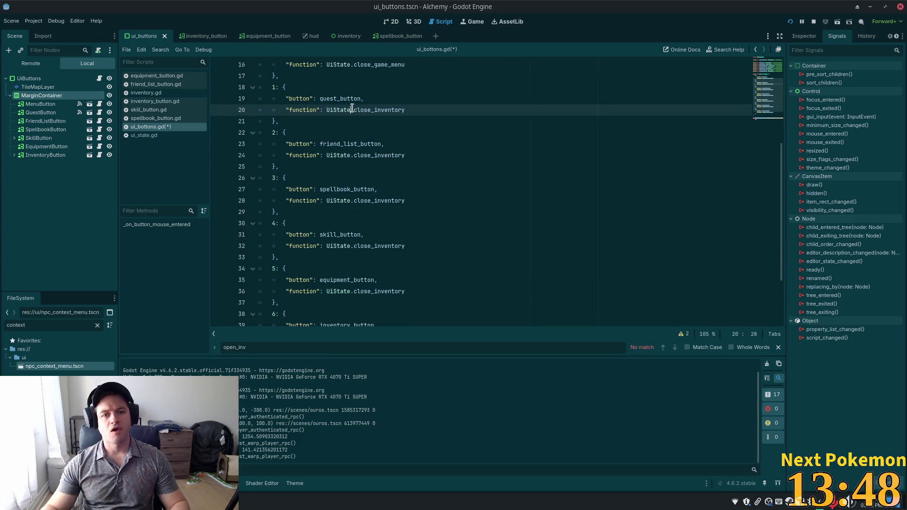
{"action": "double_click", "coordinate": [399, 110]}
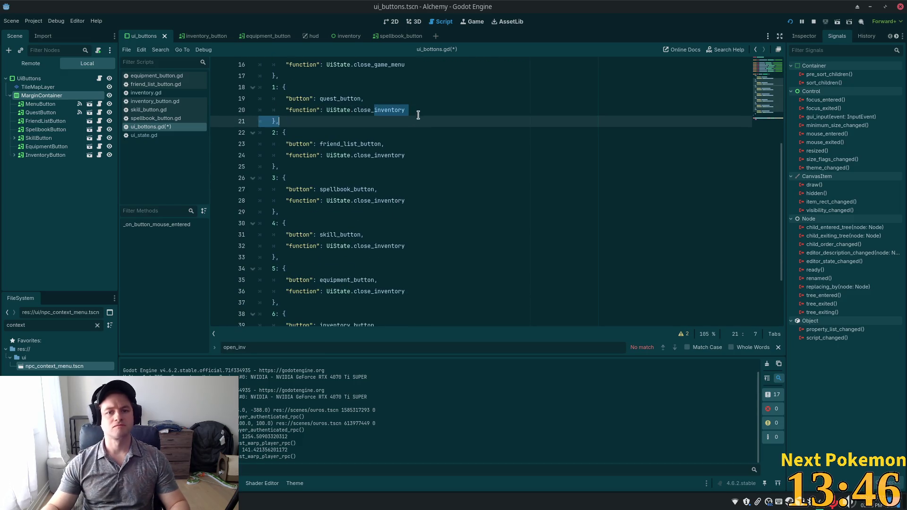
{"action": "type", "text": "ques"}
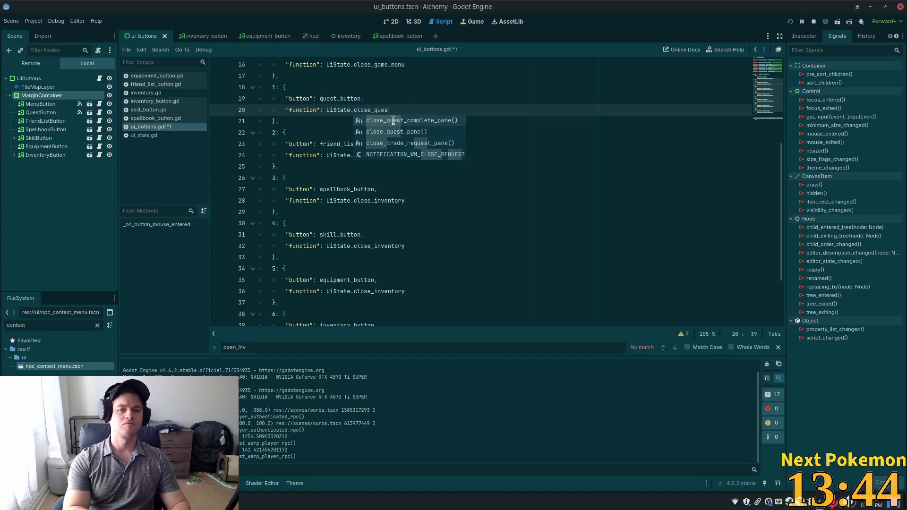
{"action": "left_click", "coordinate": [391, 132]}
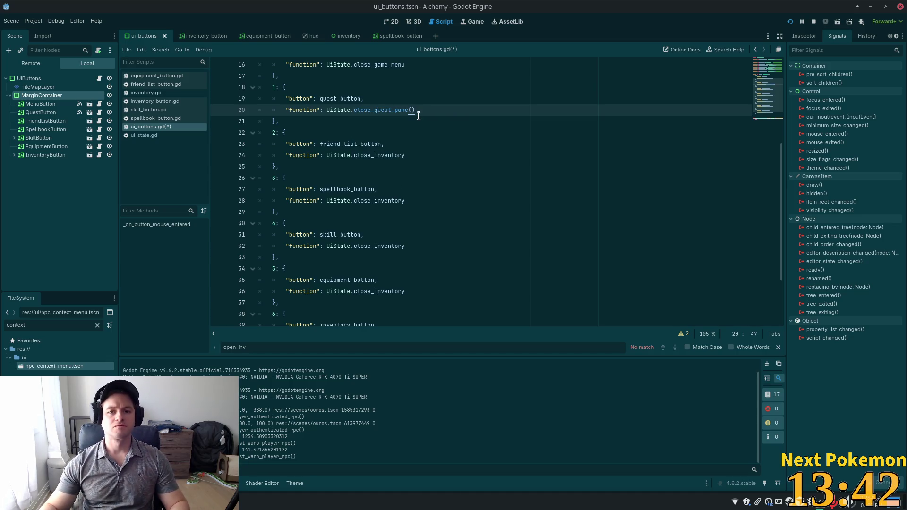
{"action": "key", "text": "BackSpace"}
{"action": "key", "text": "BackSpace"}
{"action": "left_click", "coordinate": [396, 155]}
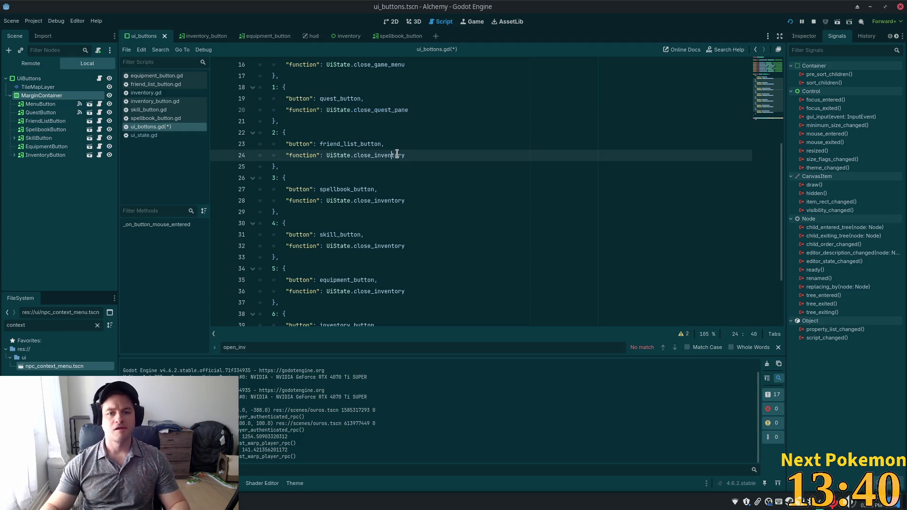
{"action": "double_click", "coordinate": [397, 155]}
{"action": "type", "text": "clo"}
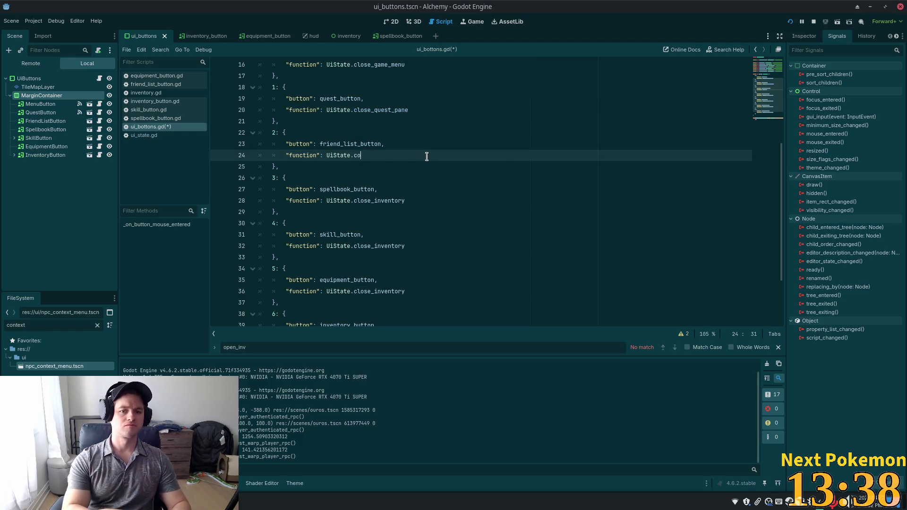
{"action": "type", "text": "se_frien"}
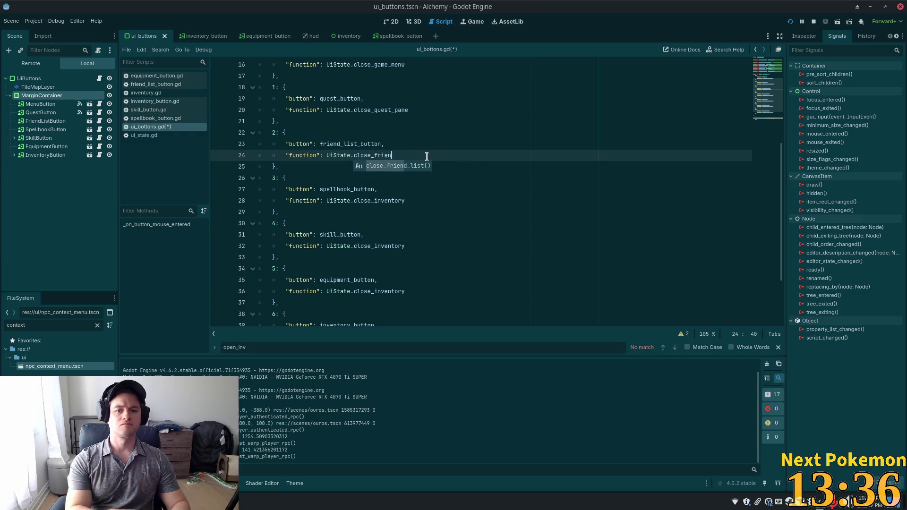
{"action": "key", "text": "Return"}
{"action": "key", "text": "BackSpace"}
{"action": "key", "text": "BackSpace"}
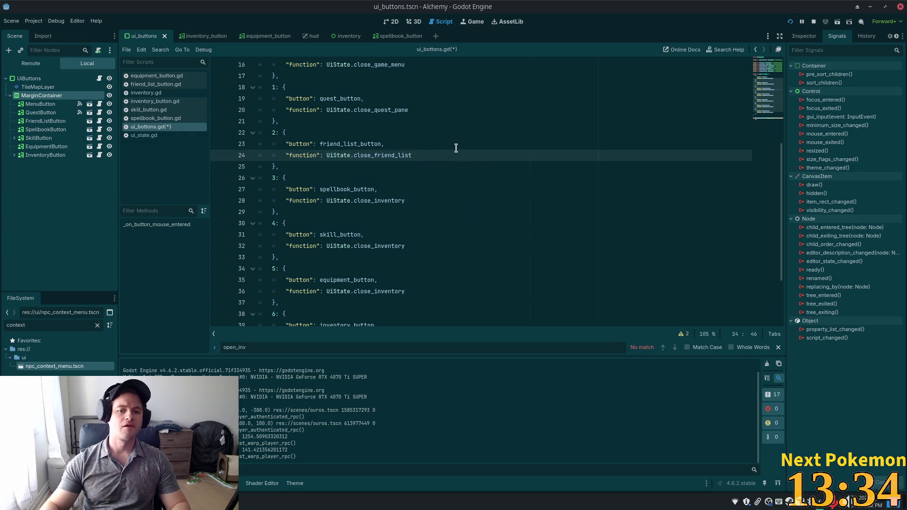
Map the spellbook, skill and equipment entries to close_spellbook, close_skill_pane and close_equipment_pane, then save.
{"action": "left_click", "coordinate": [365, 200]}
{"action": "scroll", "coordinate": [442, 197], "scroll_direction": "down", "scroll_amount": 1}
{"action": "scroll", "coordinate": [442, 197], "scroll_direction": "down", "scroll_amount": 2}
{"action": "double_click", "coordinate": [397, 132]}
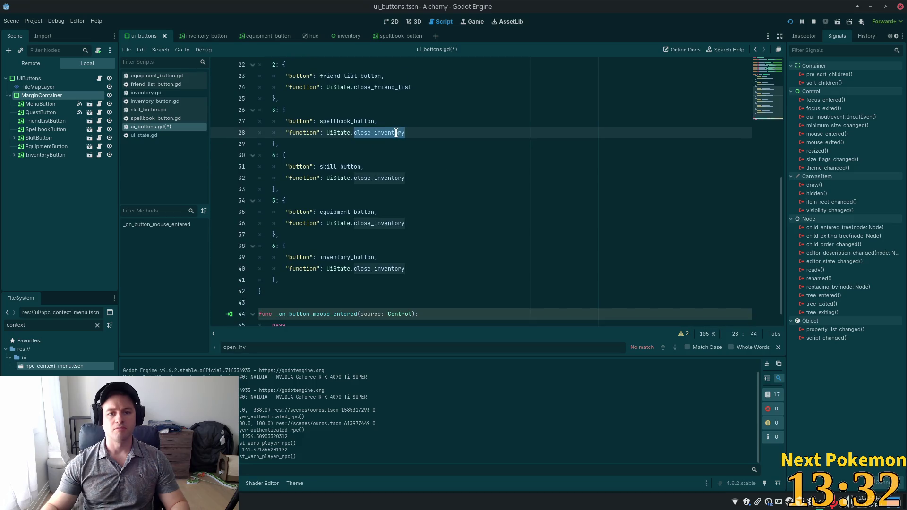
{"action": "type", "text": "close_spell"}
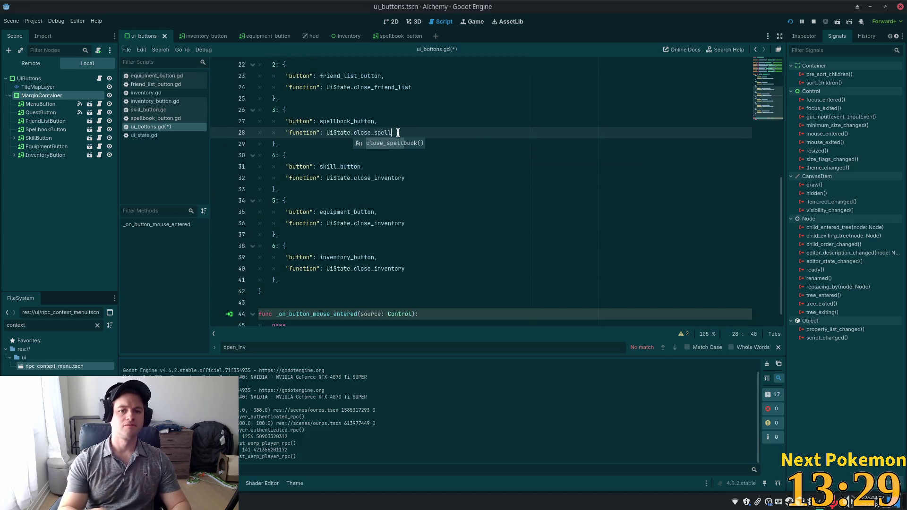
{"action": "key", "text": "Return"}
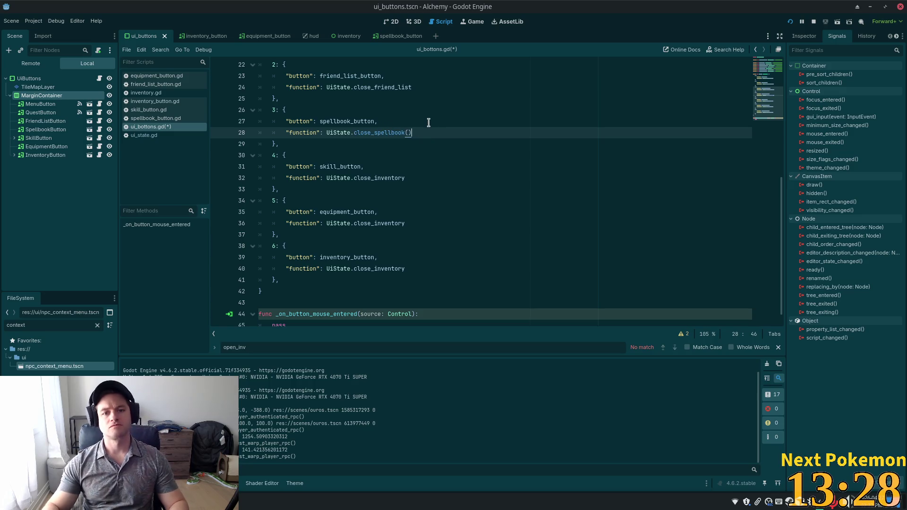
{"action": "key", "text": "BackSpace"}
{"action": "key", "text": "BackSpace"}
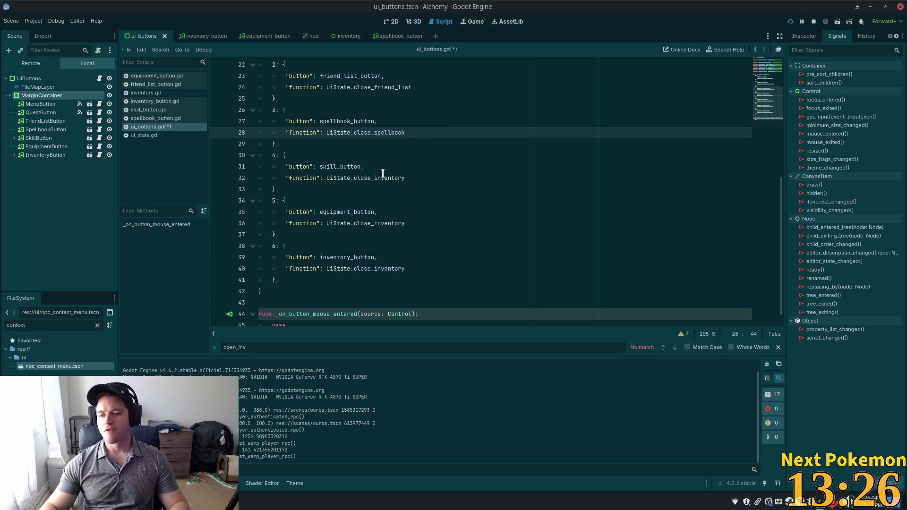
{"action": "left_click", "coordinate": [352, 169]}
{"action": "double_click", "coordinate": [379, 178]}
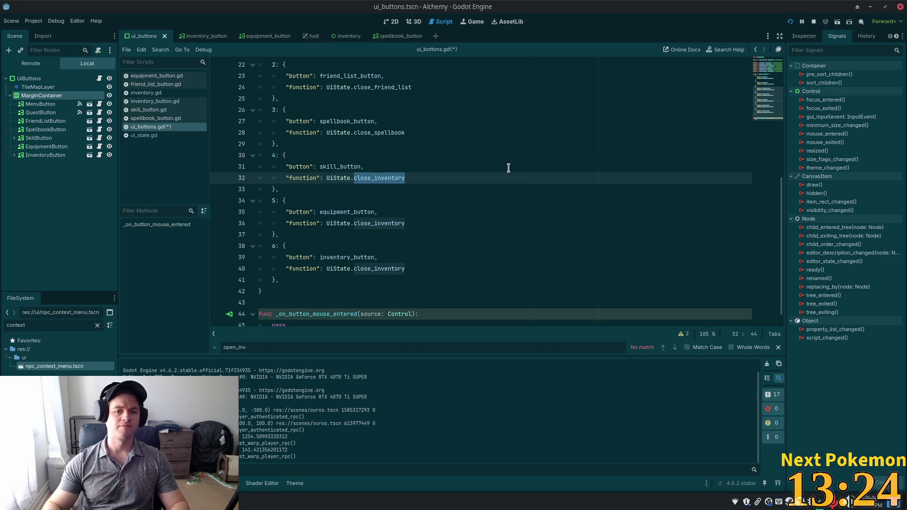
{"action": "type", "text": "close_sk"}
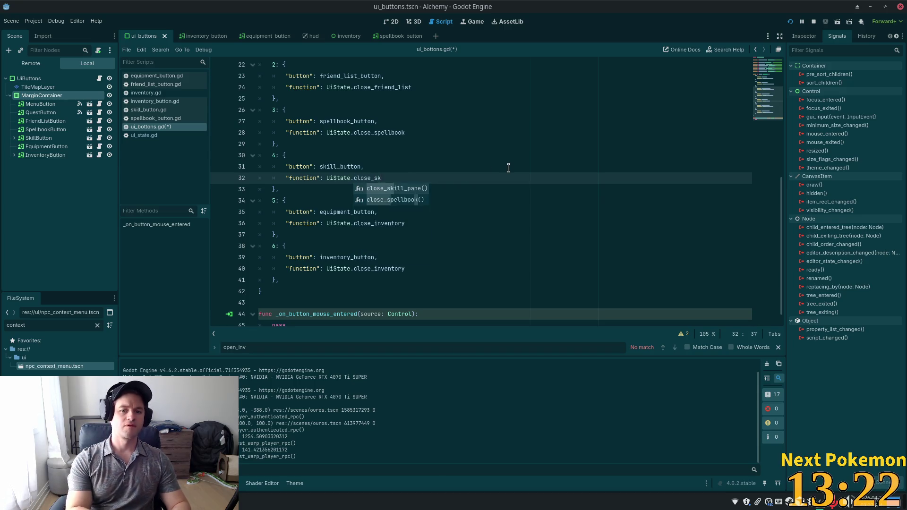
{"action": "type", "text": "il"}
{"action": "key", "text": "Return"}
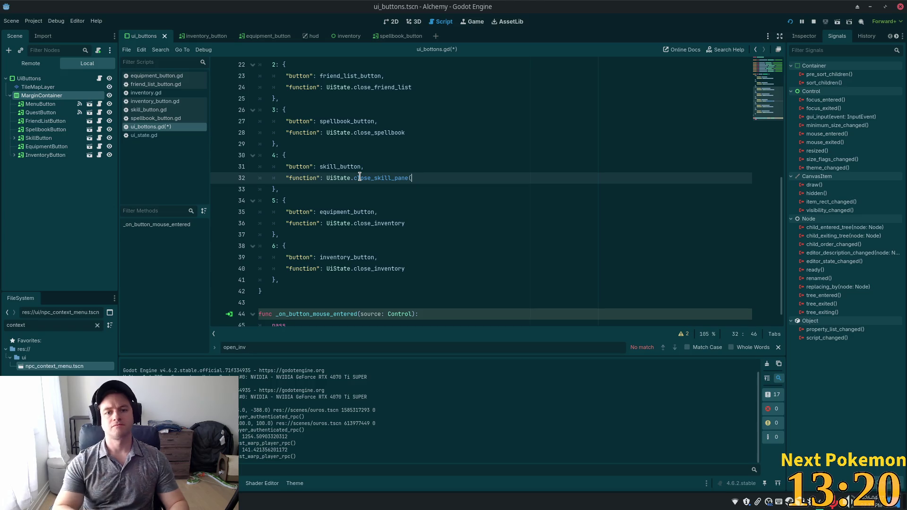
{"action": "key", "text": "BackSpace"}
{"action": "left_click", "coordinate": [363, 201]}
{"action": "scroll", "coordinate": [363, 193], "scroll_direction": "down", "scroll_amount": 1}
{"action": "left_click", "coordinate": [388, 206]}
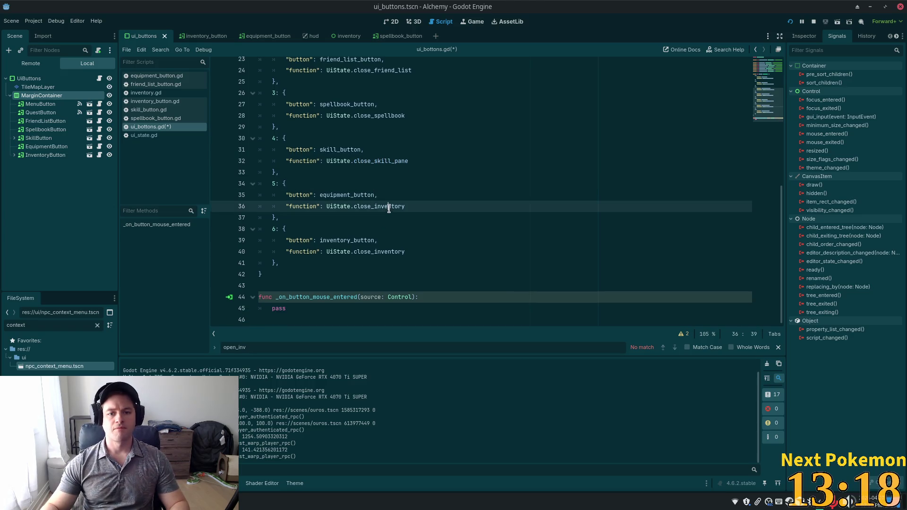
{"action": "double_click", "coordinate": [389, 206]}
{"action": "type", "text": "close_"}
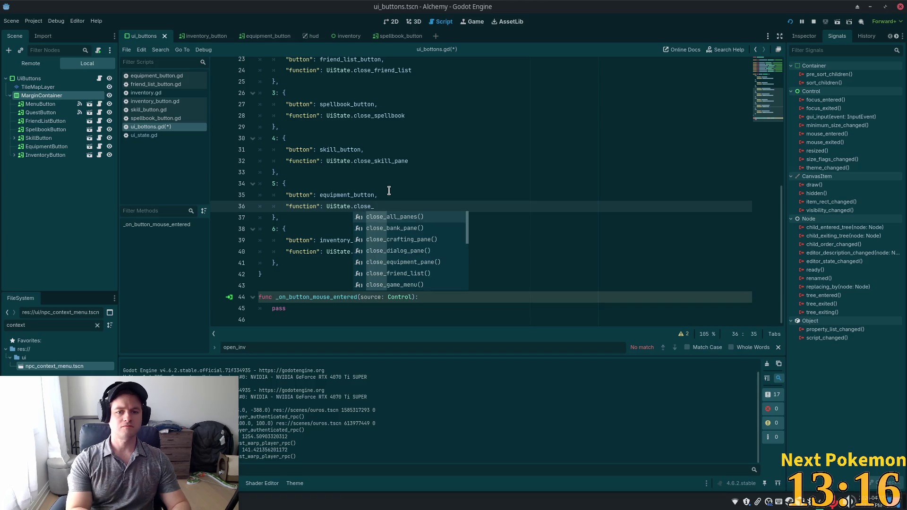
{"action": "type", "text": "equi"}
{"action": "key", "text": "Escape"}
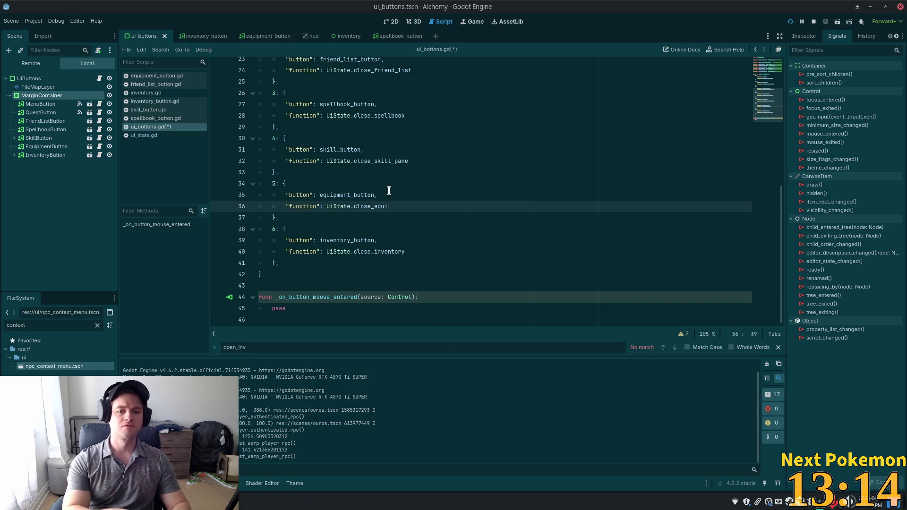
{"action": "type", "text": "p"}
{"action": "key", "text": "Return"}
{"action": "key", "text": "ctrl+s"}
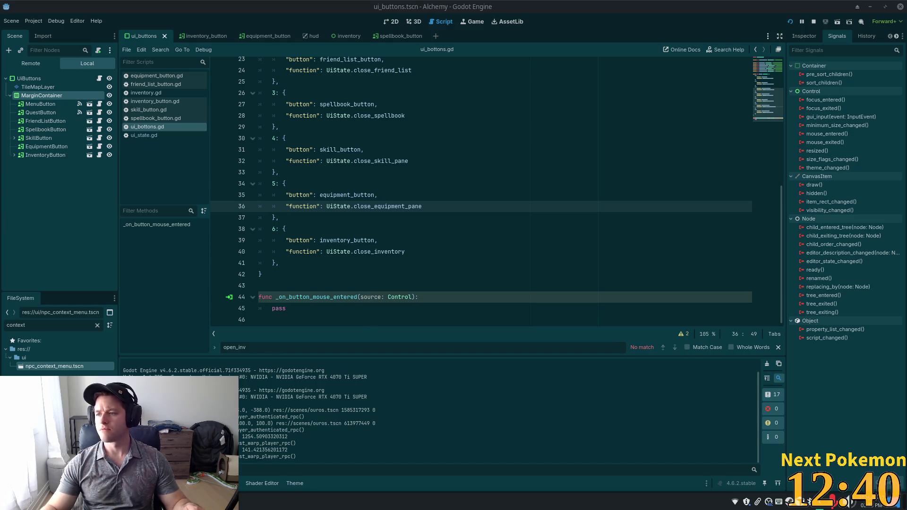
Switch from Godot to the Cursor window showing inventory.gd.
{"action": "key", "text": "alt+Tab"}
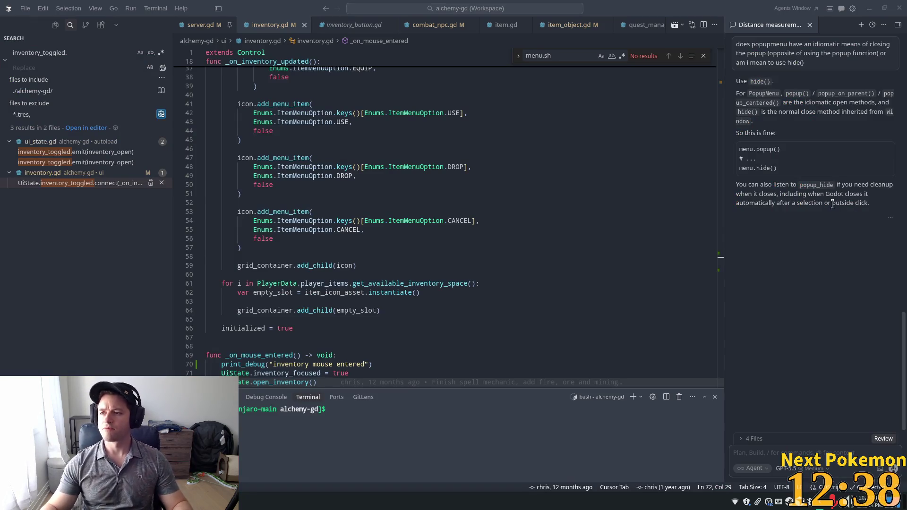
Review the print_debug line in inventory.gd's _on_mouse_entered, then return to Godot's ui_buttons.gd.
{"action": "left_click", "coordinate": [464, 132]}
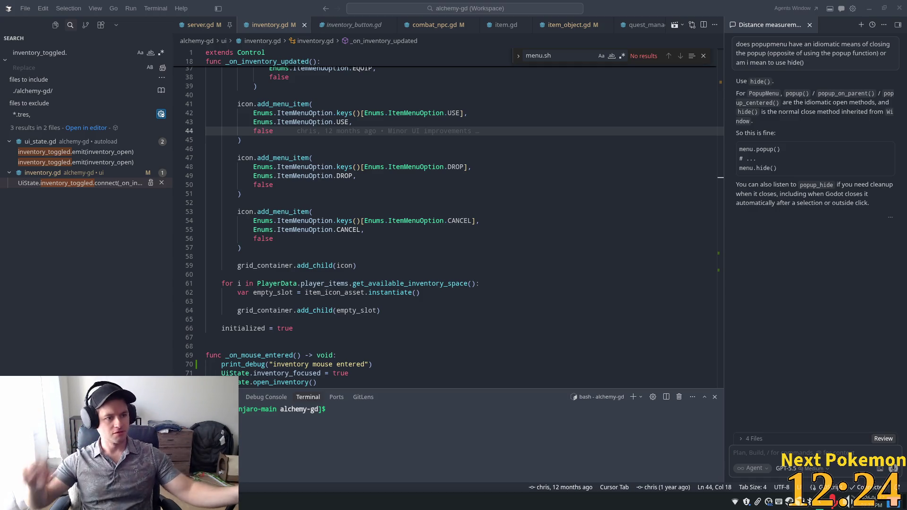
{"action": "scroll", "coordinate": [362, 231], "scroll_direction": "down", "scroll_amount": 2}
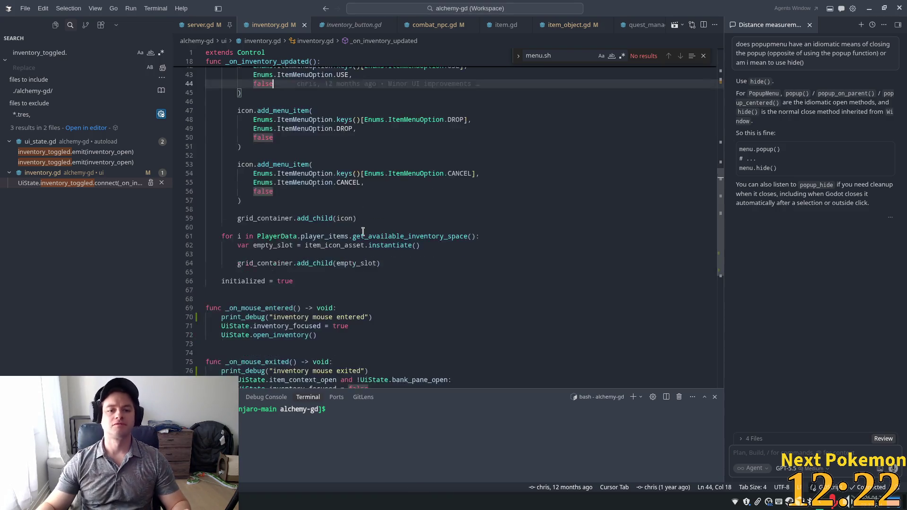
{"action": "scroll", "coordinate": [363, 231], "scroll_direction": "down", "scroll_amount": 6}
{"action": "left_click", "coordinate": [405, 154]}
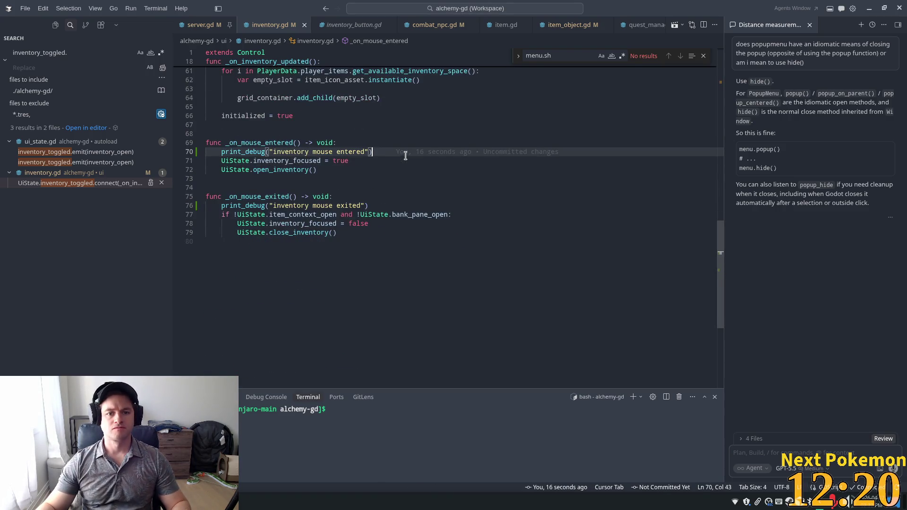
{"action": "left_click_drag", "start_coordinate": [405, 154], "coordinate": [181, 152]}
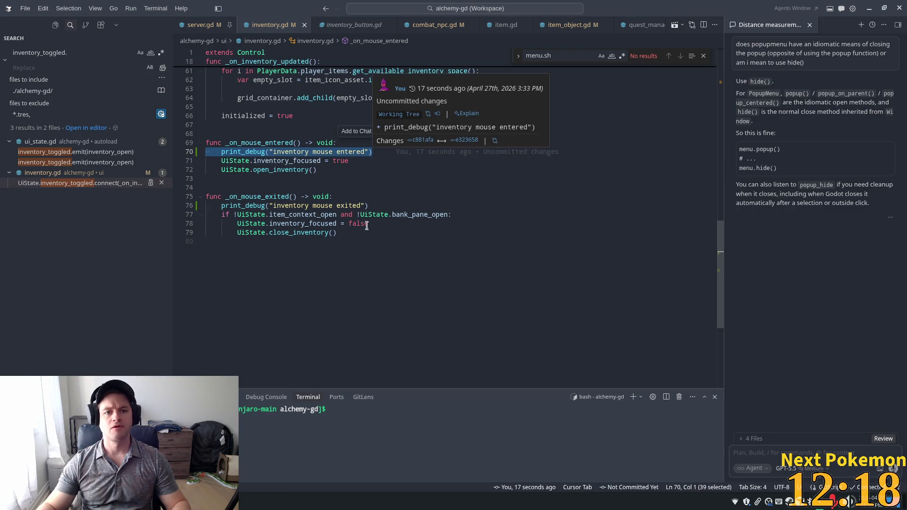
{"action": "scroll", "coordinate": [367, 226], "scroll_direction": "up", "scroll_amount": 12}
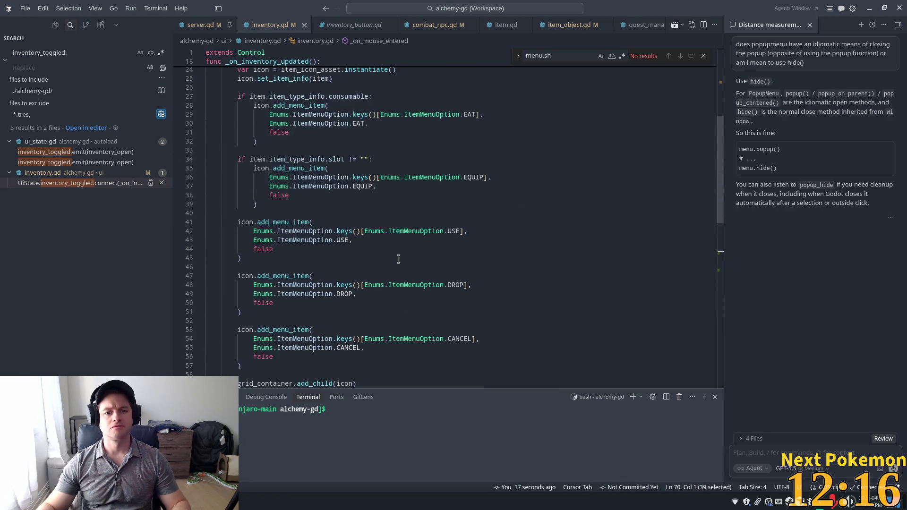
{"action": "scroll", "coordinate": [398, 259], "scroll_direction": "up", "scroll_amount": 8}
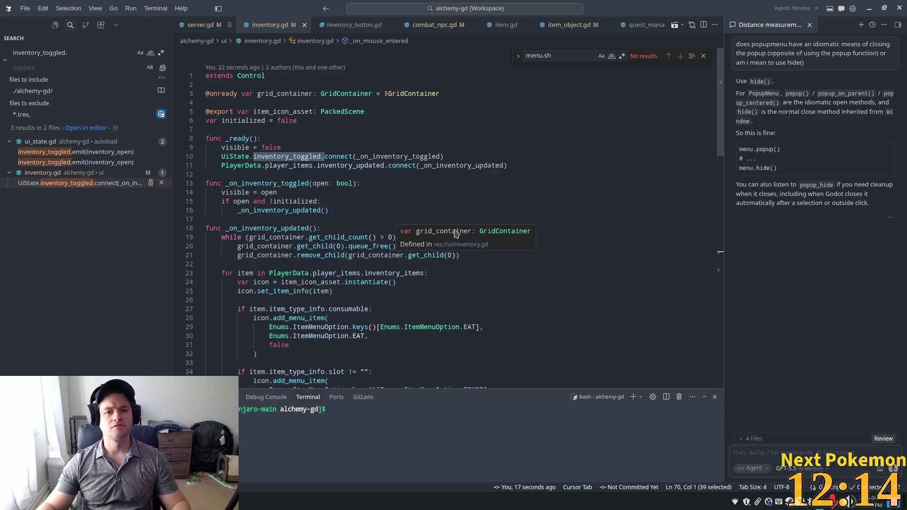
{"action": "left_click", "coordinate": [425, 154]}
{"action": "key", "text": "alt+Tab"}
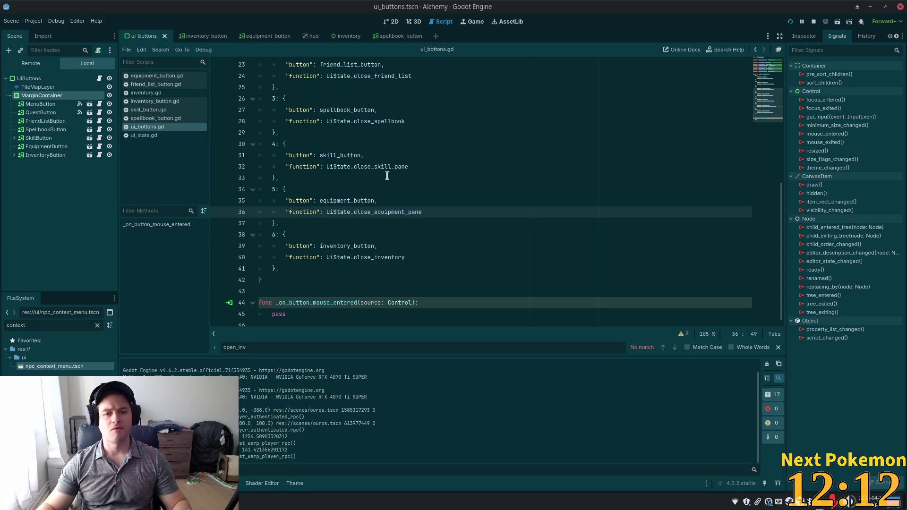
Start a loop in _on_button_mouse_entered, then remove the half-typed 'fo' so only pass remains.
{"action": "left_click", "coordinate": [424, 289]}
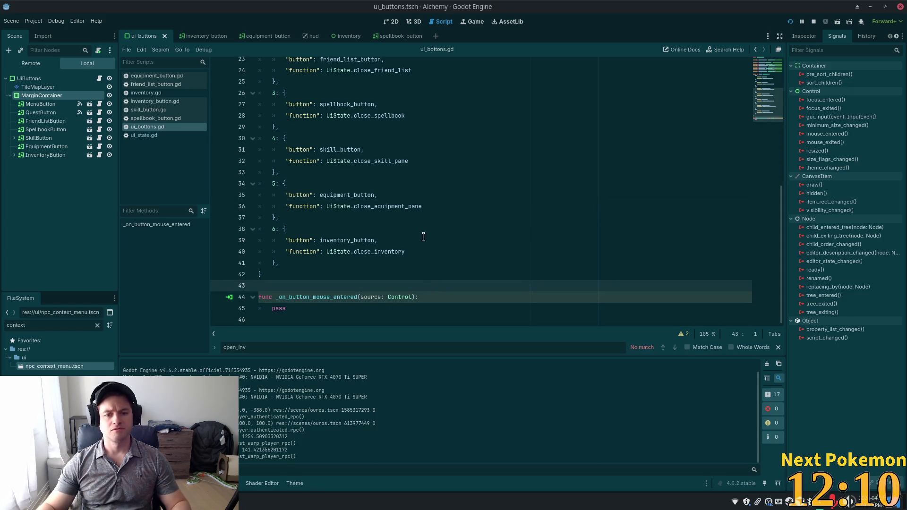
{"action": "left_click", "coordinate": [432, 298]}
{"action": "key", "text": "Return"}
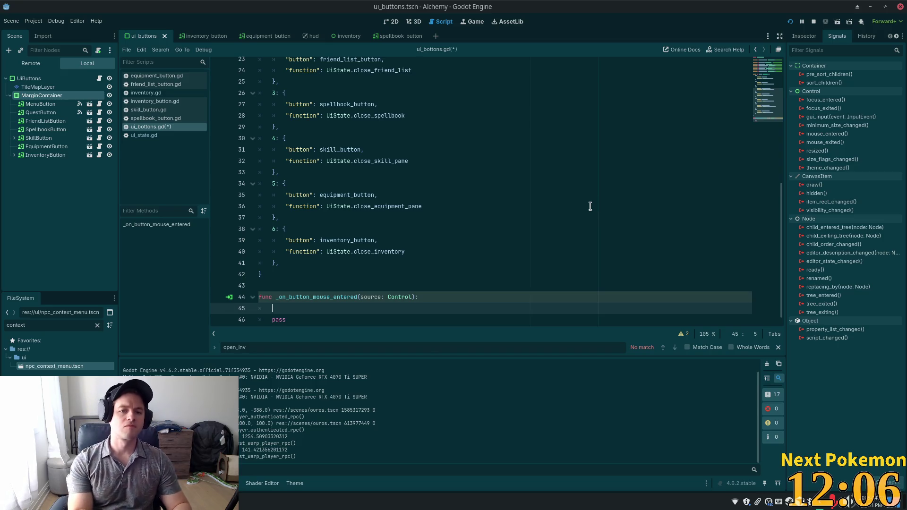
{"action": "scroll", "coordinate": [487, 231], "scroll_direction": "up", "scroll_amount": 8}
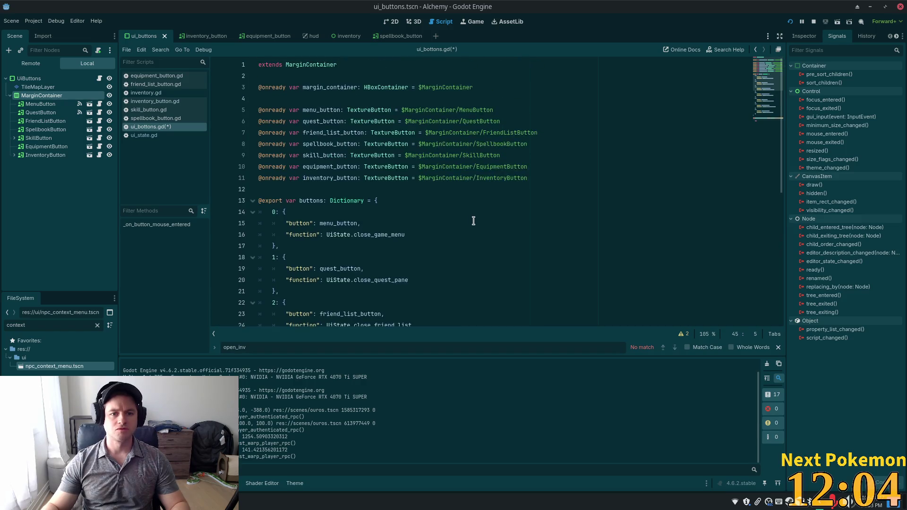
{"action": "scroll", "coordinate": [469, 236], "scroll_direction": "down", "scroll_amount": 6}
{"action": "scroll", "coordinate": [425, 208], "scroll_direction": "down", "scroll_amount": 3}
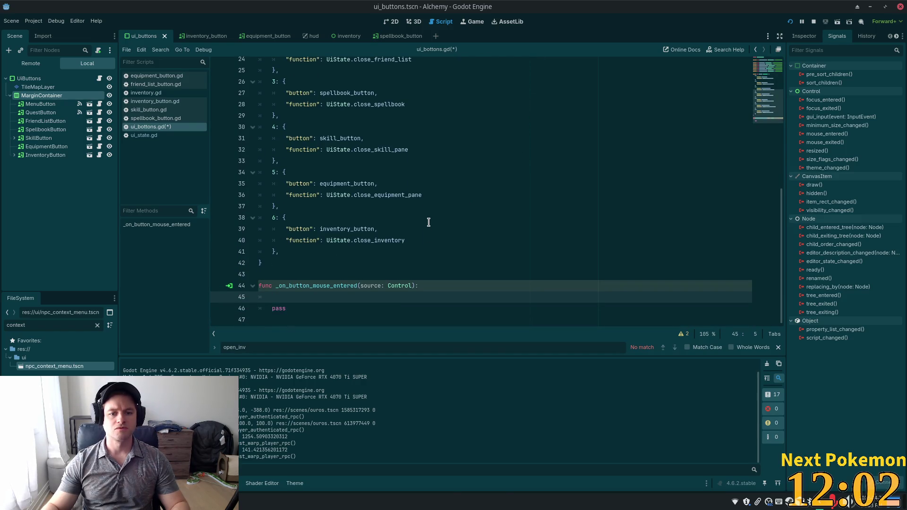
{"action": "scroll", "coordinate": [429, 219], "scroll_direction": "up", "scroll_amount": 7}
{"action": "scroll", "coordinate": [439, 213], "scroll_direction": "down", "scroll_amount": 3}
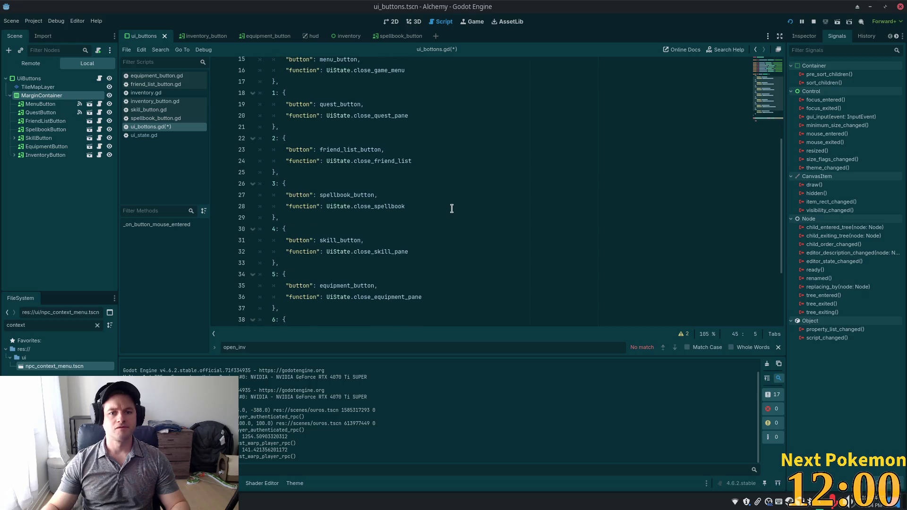
{"action": "scroll", "coordinate": [458, 202], "scroll_direction": "down", "scroll_amount": 4}
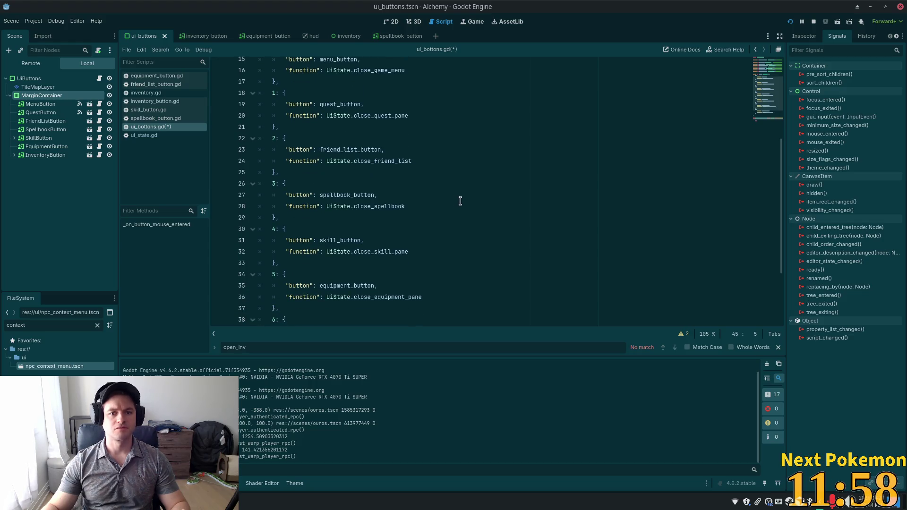
{"action": "type", "text": "fo"}
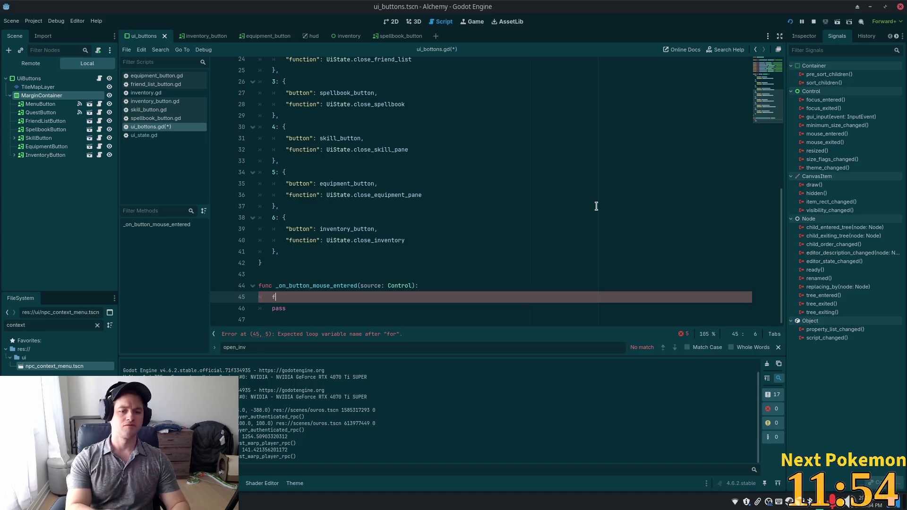
{"action": "key", "text": "BackSpace"}
{"action": "key", "text": "BackSpace"}
{"action": "key", "text": "BackSpace"}
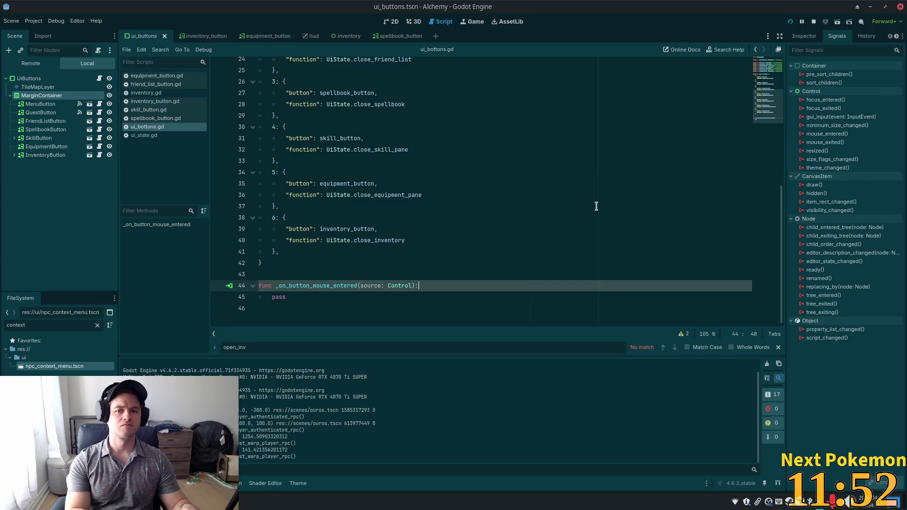
Switch to Cursor and search Quick Open for ui_buttons.gd.
{"action": "key", "text": "alt+Tab"}
{"action": "key", "text": "ctrl+p"}
{"action": "type", "text": "ui_"}
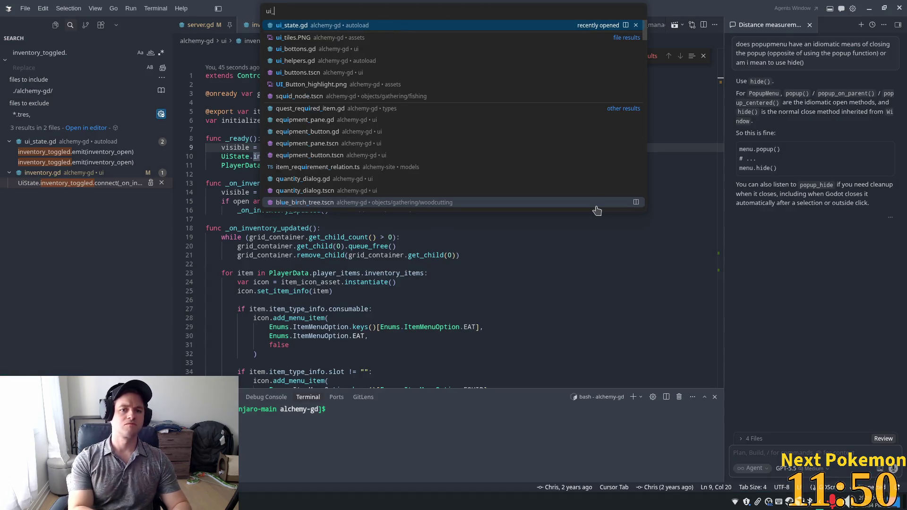
{"action": "type", "text": "bu"}
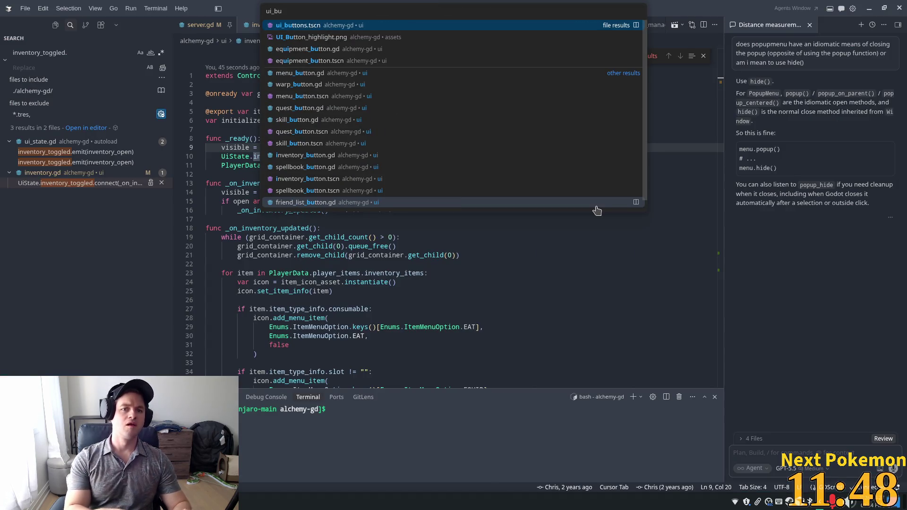
{"action": "type", "text": "ttons."}
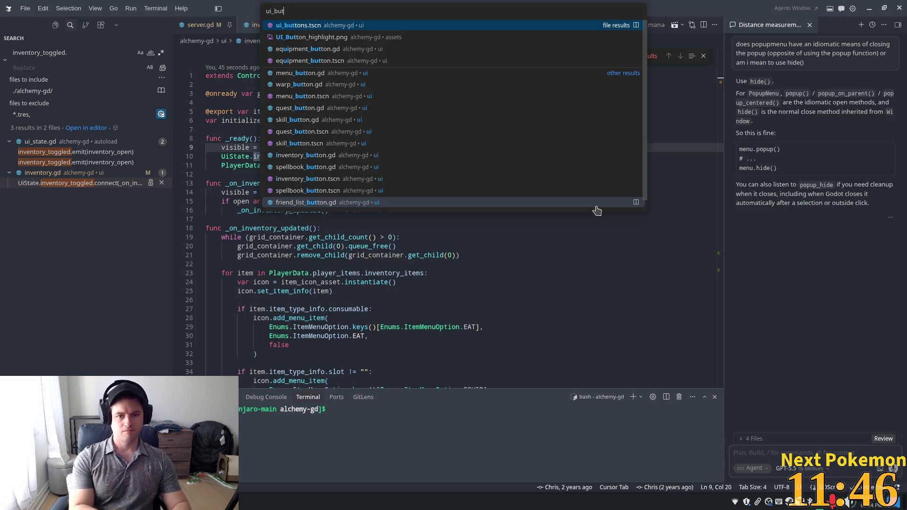
{"action": "type", "text": "gd"}
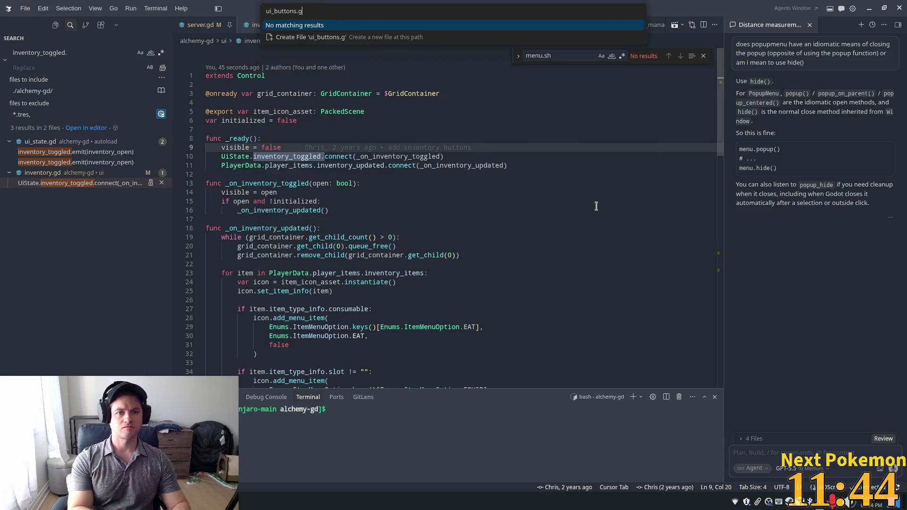
Return to the Godot editor after Quick Open finds no ui_buttons.gd match.
{"action": "key", "text": "alt+Tab"}
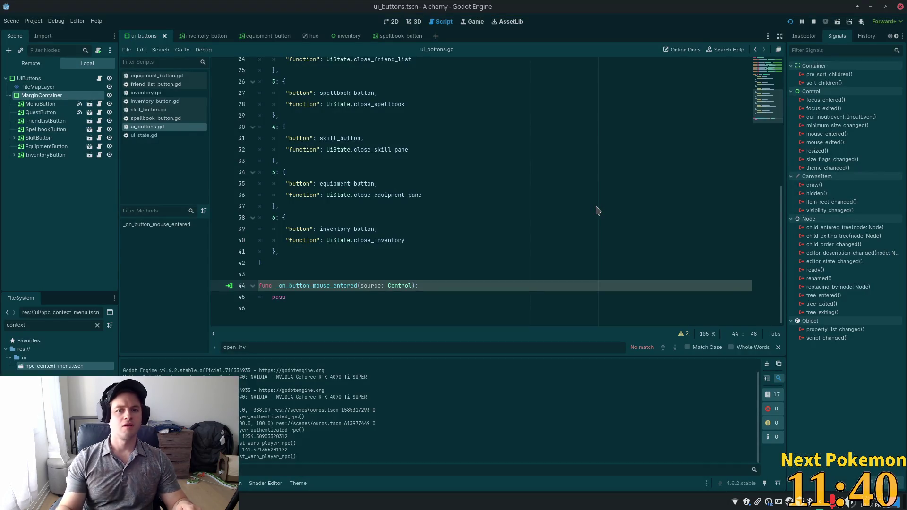
Filter the FileSystem for ui_ and rename ui_bottons.gd to ui_buttons.gd.
{"action": "left_click", "coordinate": [49, 326]}
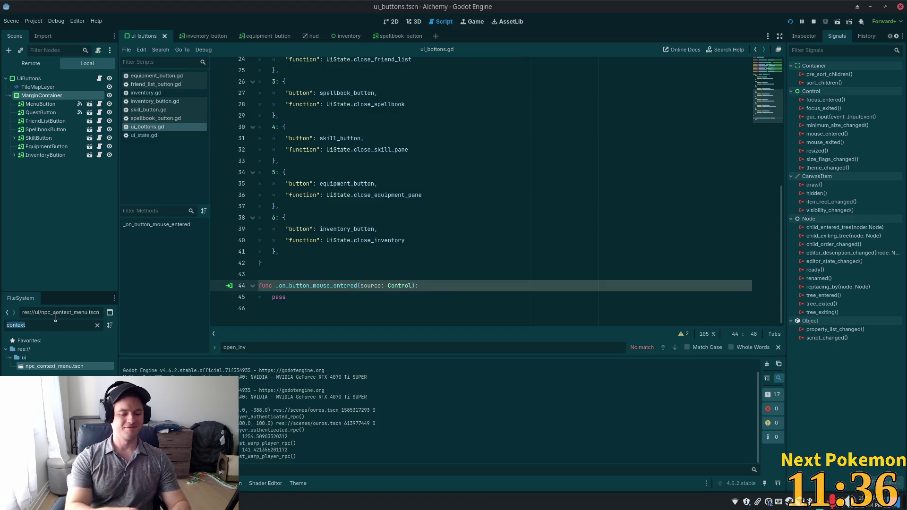
{"action": "type", "text": "ui_bo"}
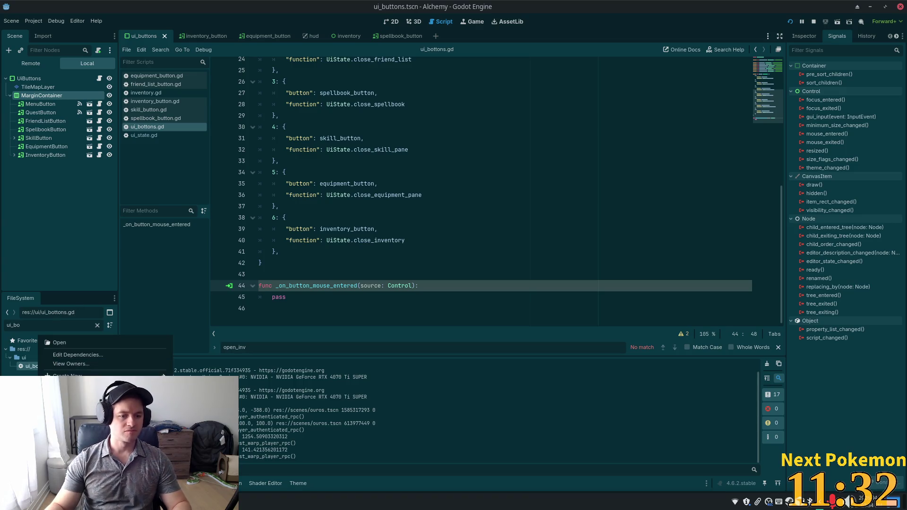
{"action": "left_click", "coordinate": [42, 366]}
{"action": "key", "text": "F2"}
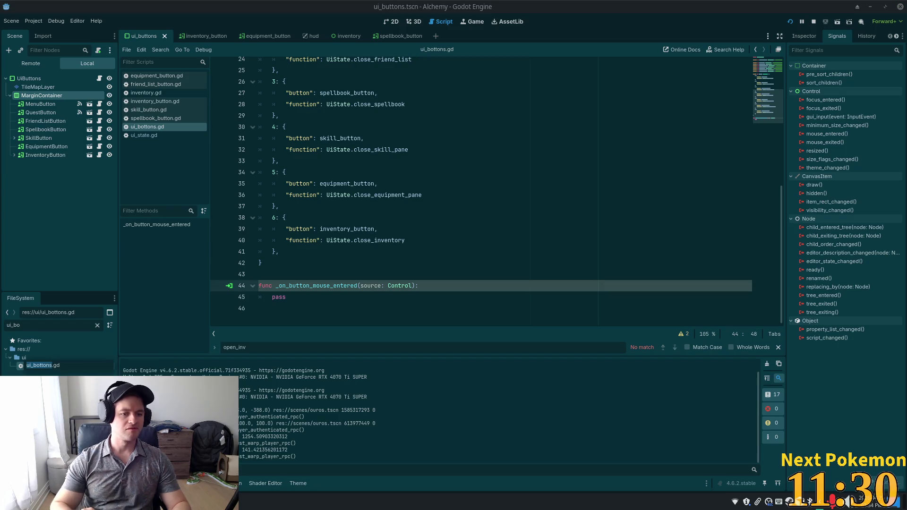
{"action": "left_click", "coordinate": [29, 365]}
{"action": "left_click", "coordinate": [40, 365]}
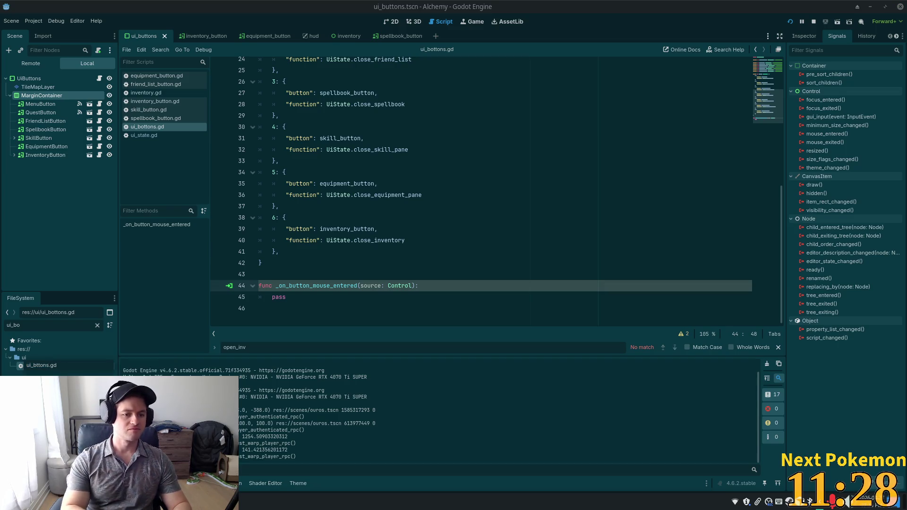
{"action": "type", "text": "u"}
{"action": "key", "text": "Return"}
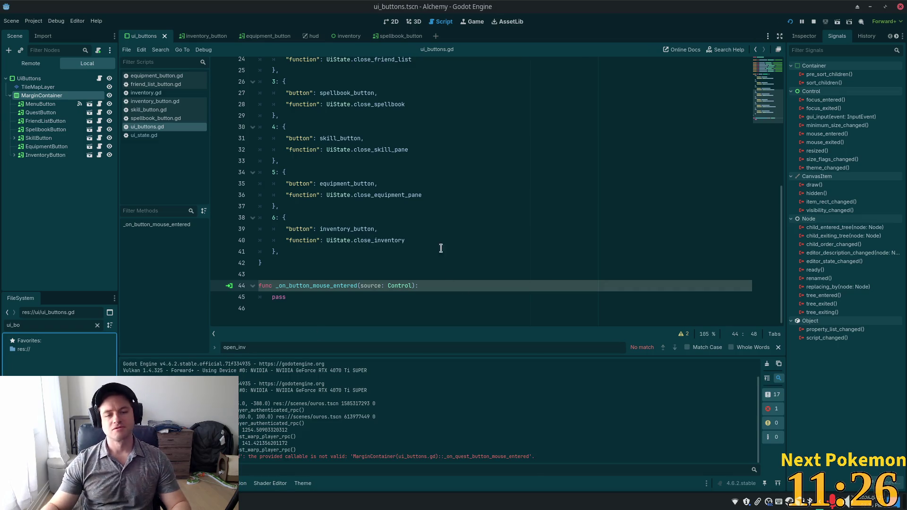
{"action": "left_click", "coordinate": [434, 239]}
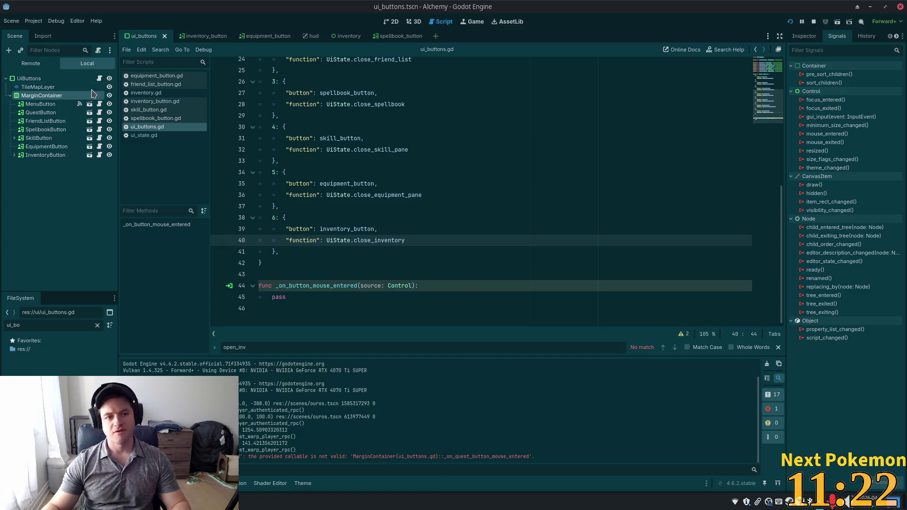
Disconnect MenuButton's mouse_entered signal, then switch back to Cursor.
{"action": "left_click", "coordinate": [42, 104]}
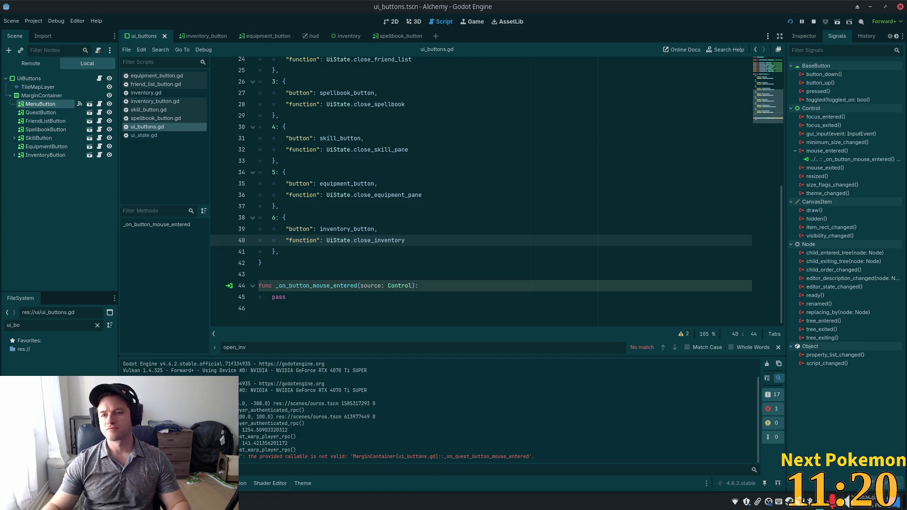
{"action": "left_click", "coordinate": [850, 159]}
{"action": "key", "text": "Delete"}
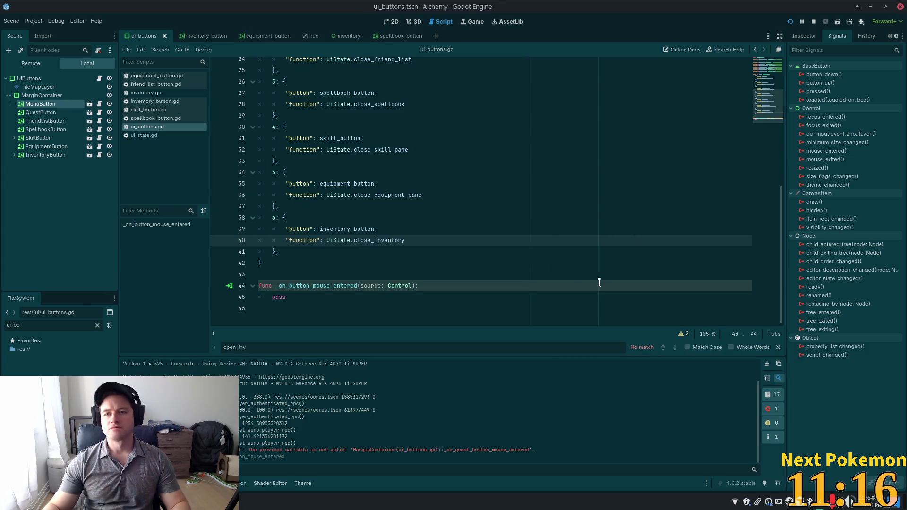
{"action": "key", "text": "alt+Tab"}
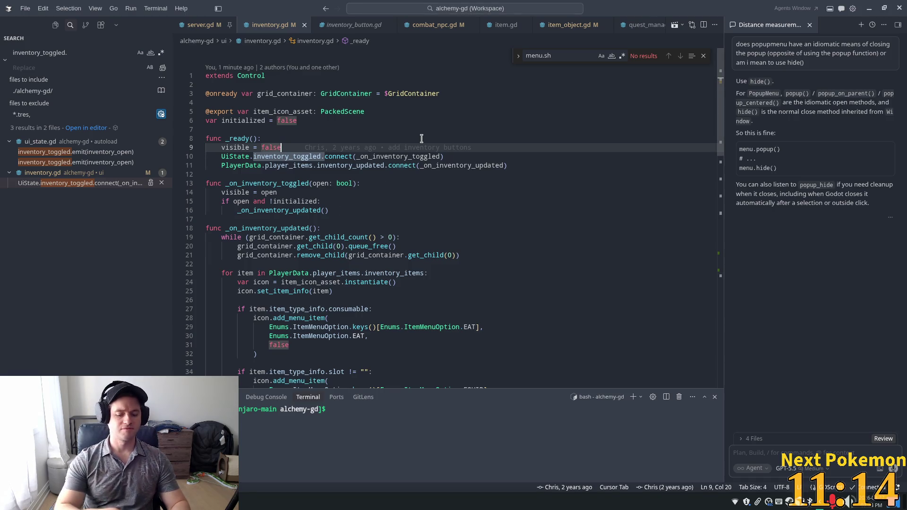
Open ui_buttons.gd in Cursor and go to the handler's pass line.
{"action": "key", "text": "ctrl+p"}
{"action": "type", "text": "ui_butt"}
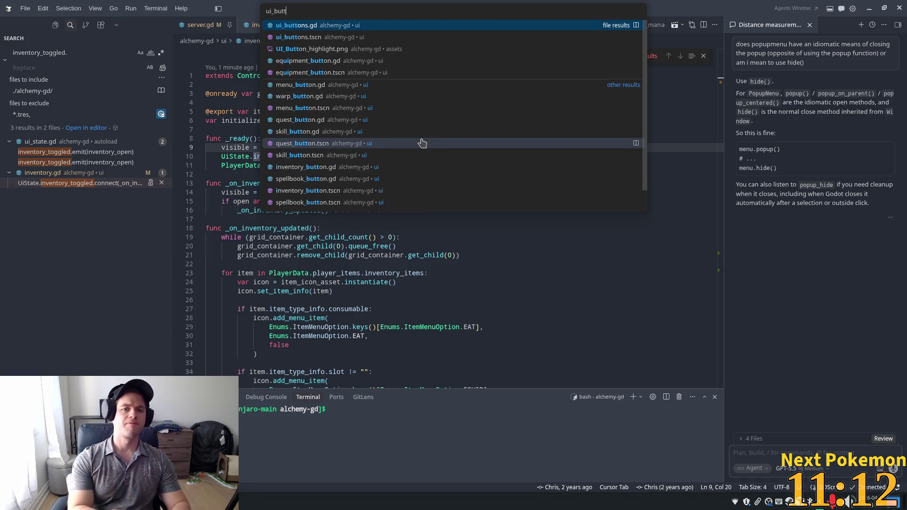
{"action": "type", "text": "ons"}
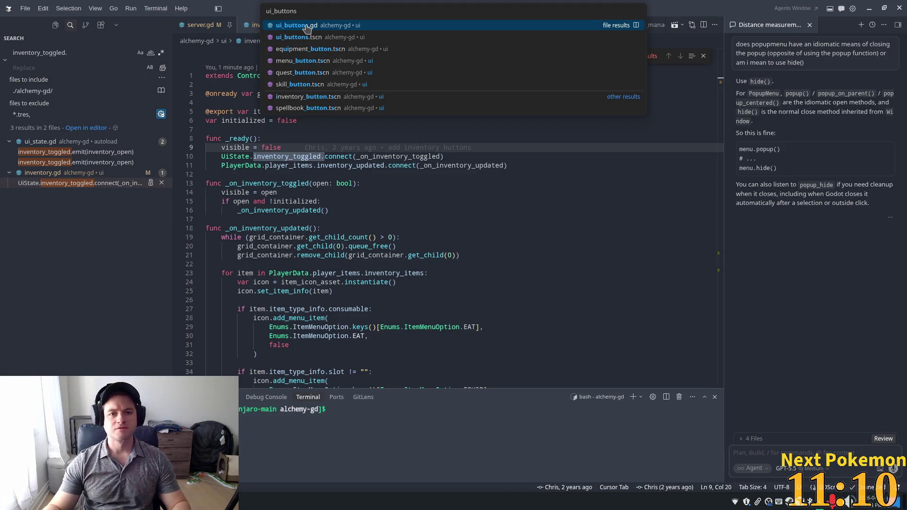
{"action": "left_click", "coordinate": [305, 27]}
{"action": "left_click", "coordinate": [369, 170]}
{"action": "scroll", "coordinate": [368, 257], "scroll_direction": "down", "scroll_amount": 3}
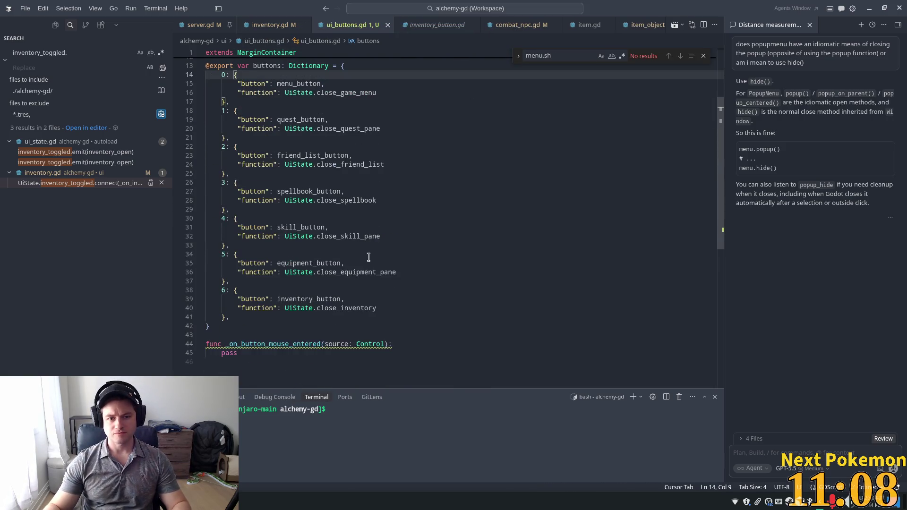
{"action": "scroll", "coordinate": [368, 256], "scroll_direction": "down", "scroll_amount": 4}
{"action": "left_click", "coordinate": [417, 232]}
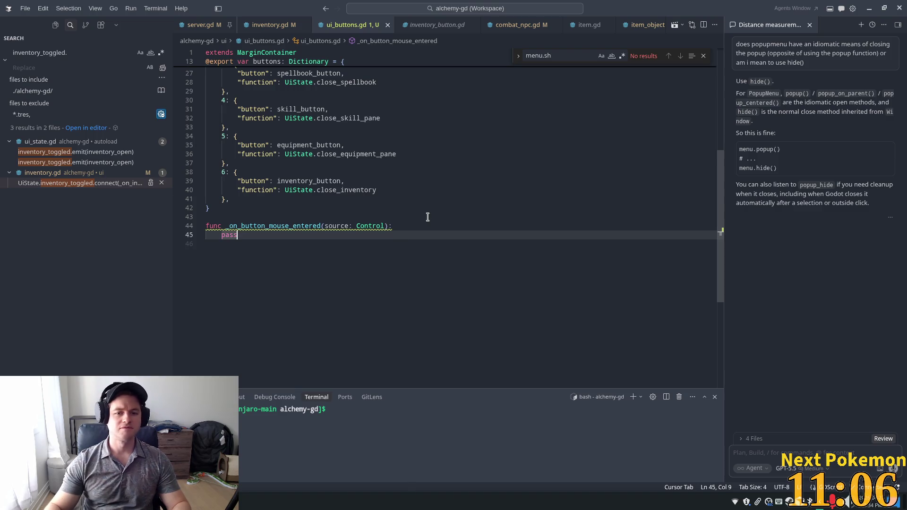
Add 'for button in buttons:' and a partial 'if button.button' check above pass.
{"action": "key", "text": "ctrl+shift+Return"}
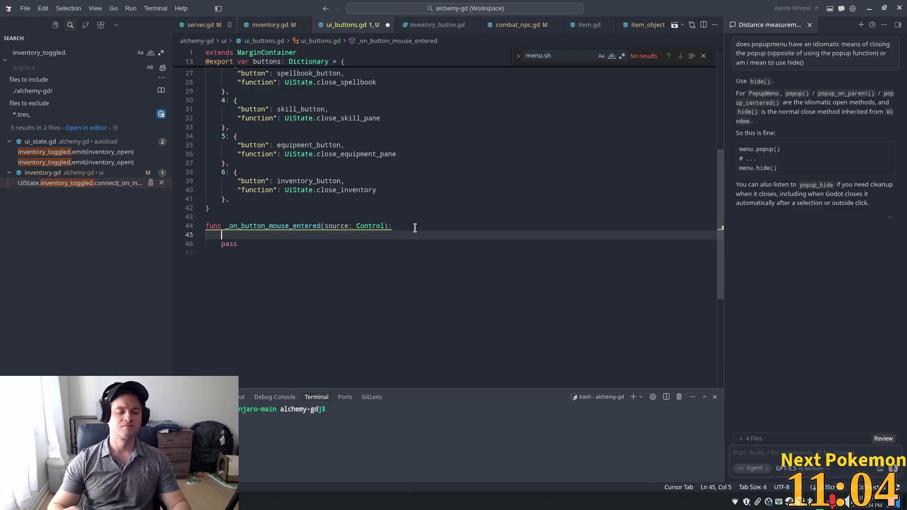
{"action": "type", "text": "for button in buttons:"}
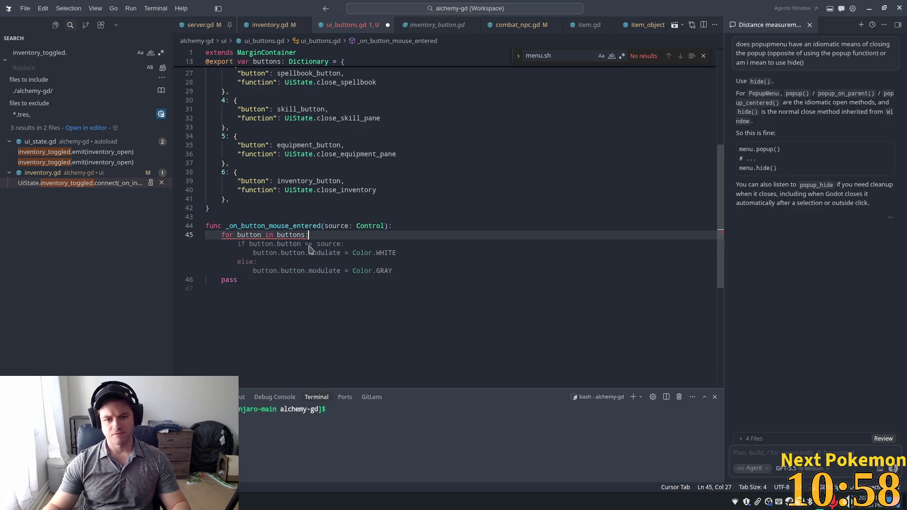
{"action": "key", "text": "Return"}
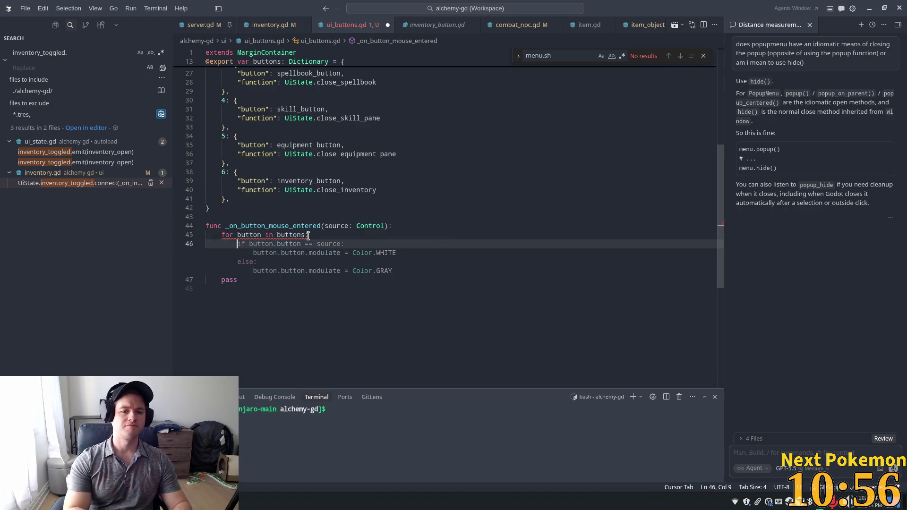
{"action": "type", "text": "if"}
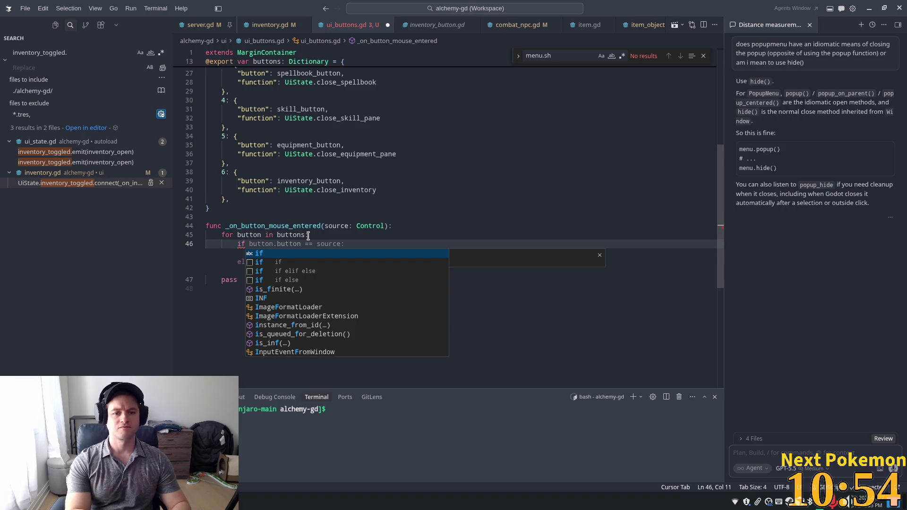
{"action": "type", "text": " button."}
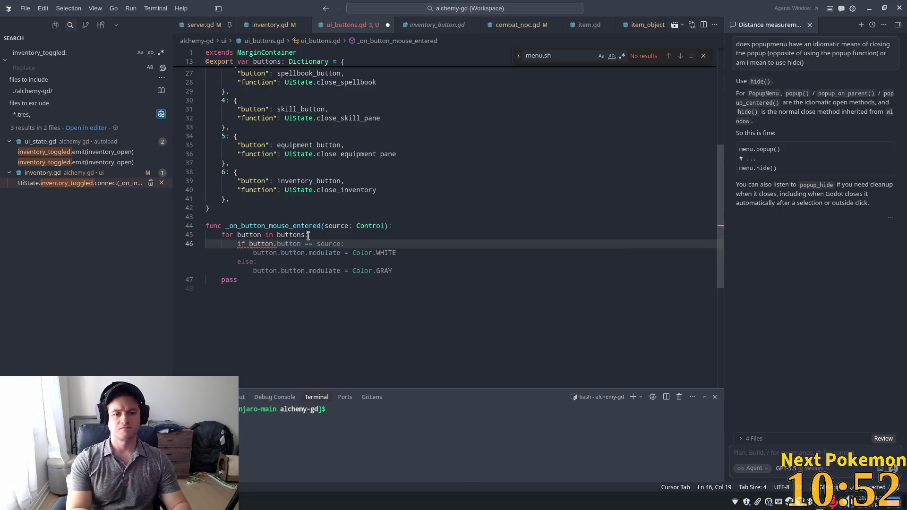
{"action": "type", "text": "button"}
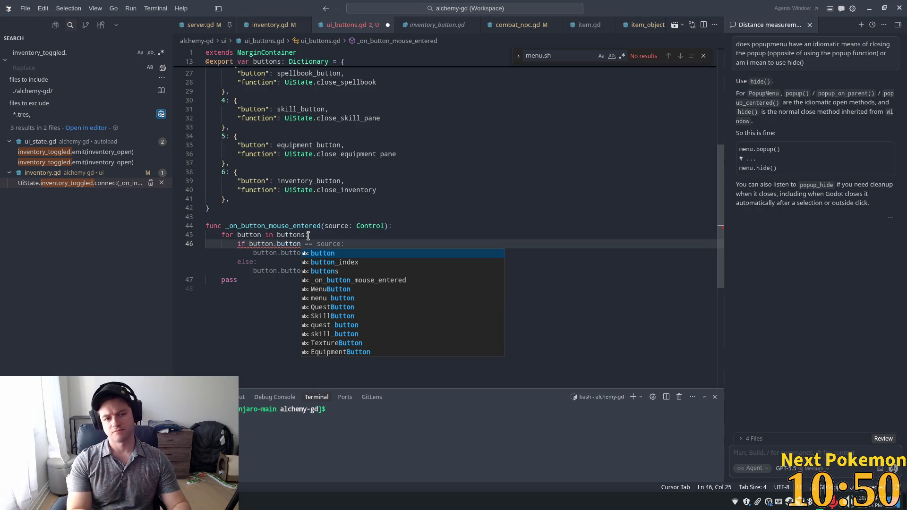
{"action": "scroll", "coordinate": [263, 131], "scroll_direction": "up", "scroll_amount": 7}
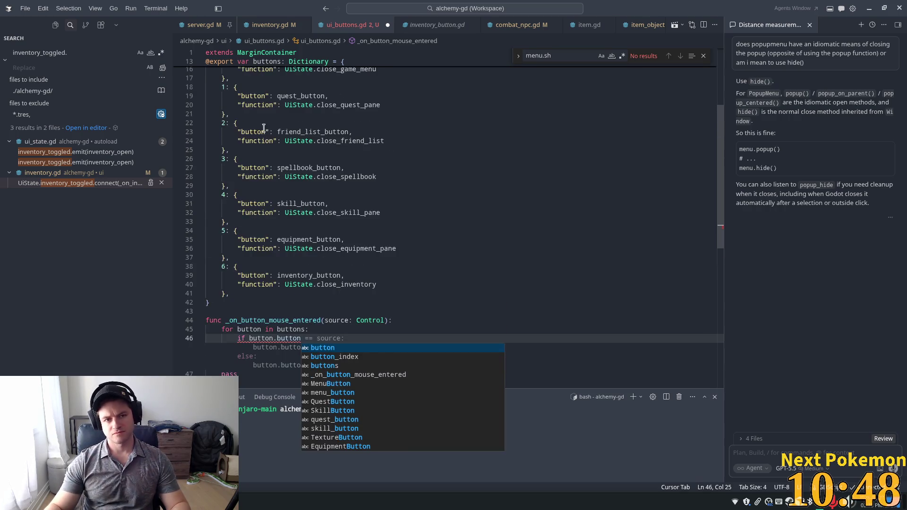
{"action": "double_click", "coordinate": [252, 154]}
Rename all seven 'button' dictionary keys to 'node' using multi-caret editing.
{"action": "scroll", "coordinate": [446, 226], "scroll_direction": "down", "scroll_amount": 2}
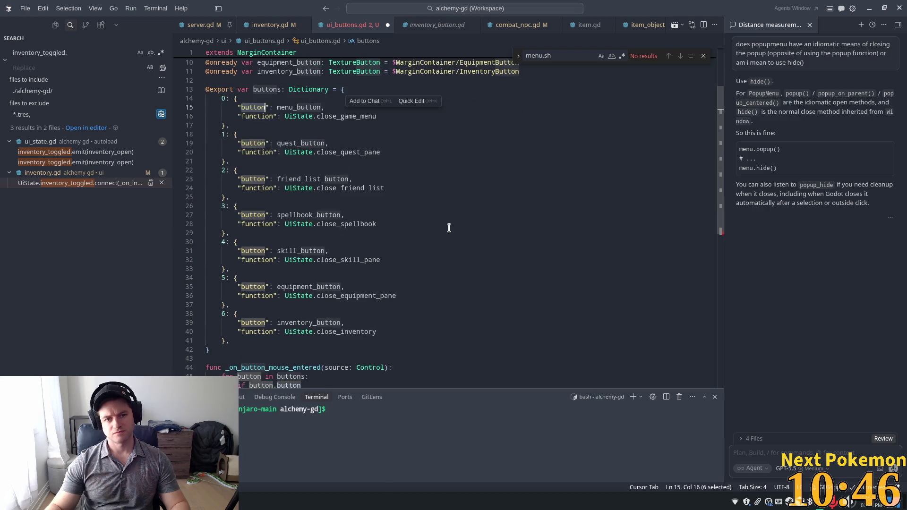
{"action": "key", "text": "ctrl+d"}
{"action": "key", "text": "ctrl+d"}
{"action": "key", "text": "ctrl+d"}
{"action": "left_click", "coordinate": [276, 143]}
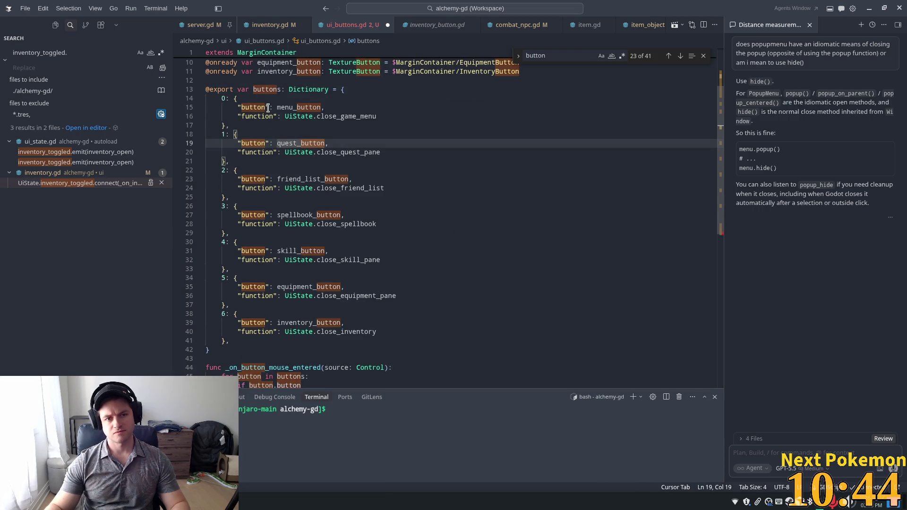
{"action": "left_click_drag", "start_coordinate": [268, 108], "coordinate": [252, 107]}
{"action": "key", "text": "ctrl+shift+l"}
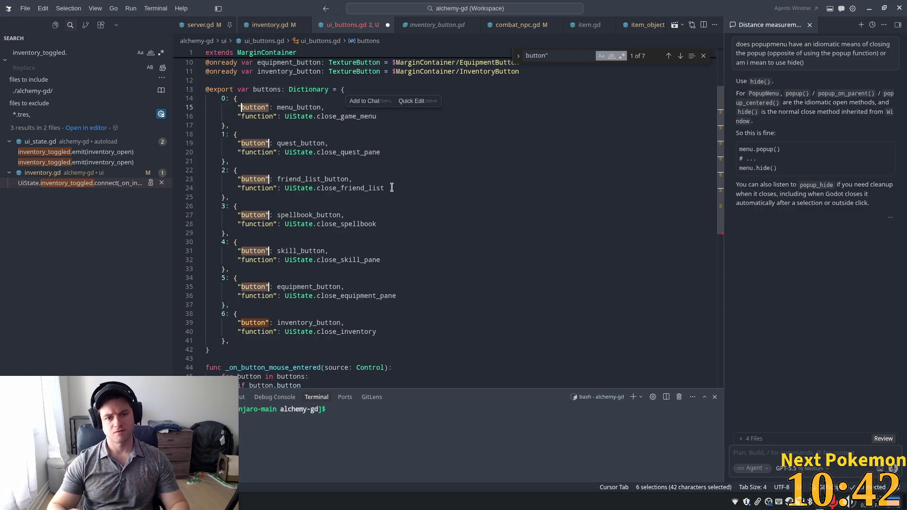
{"action": "key", "text": "Right"}
{"action": "key", "text": "Left"}
{"action": "key", "text": "ctrl+shift+Left"}
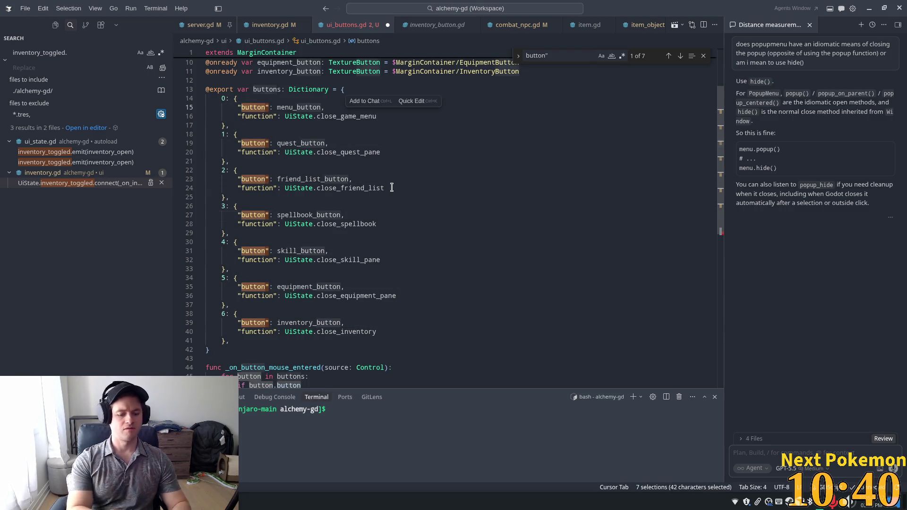
{"action": "type", "text": "node"}
{"action": "key", "text": "Escape"}
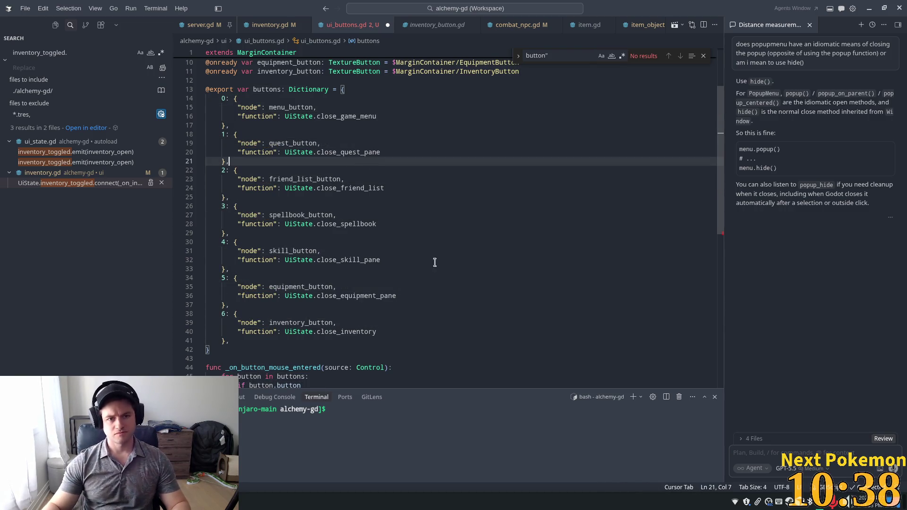
Rename the loop variable to node and accept the suggested node.button == source call with break.
{"action": "scroll", "coordinate": [433, 261], "scroll_direction": "down", "scroll_amount": 4}
{"action": "double_click", "coordinate": [249, 258]}
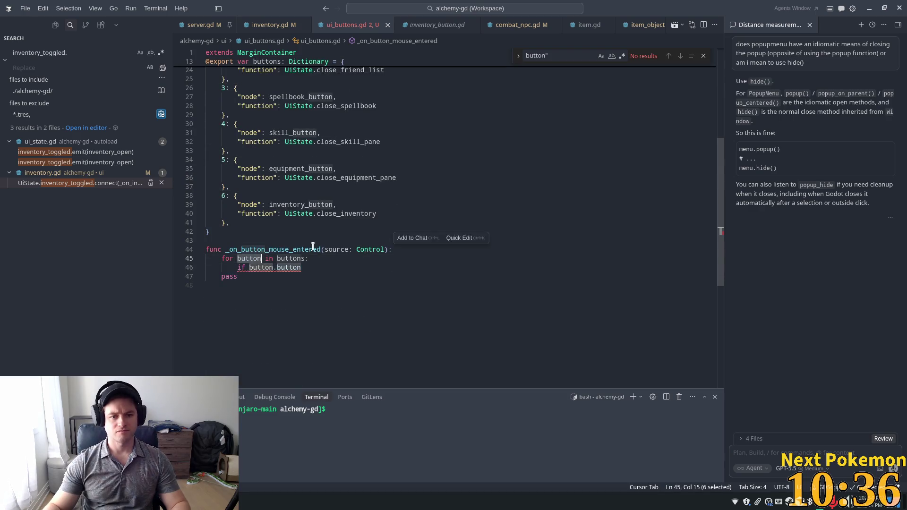
{"action": "type", "text": "node"}
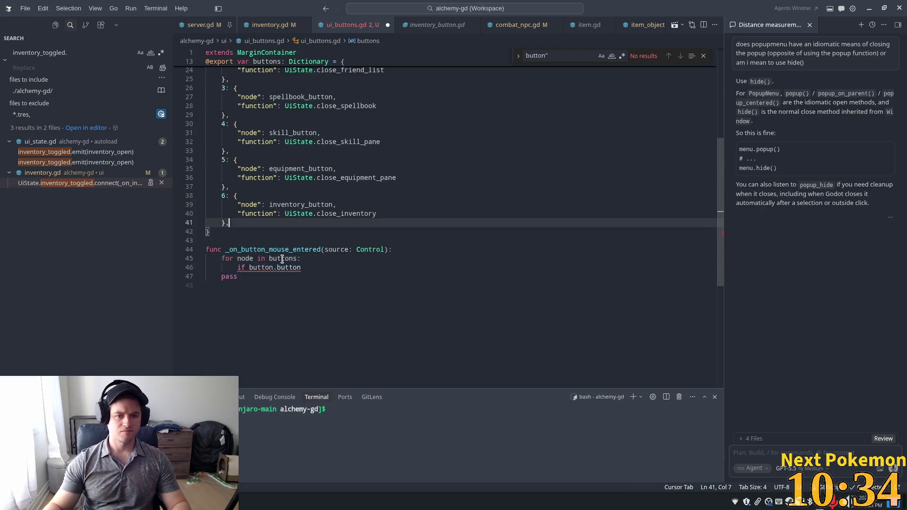
{"action": "double_click", "coordinate": [287, 268]}
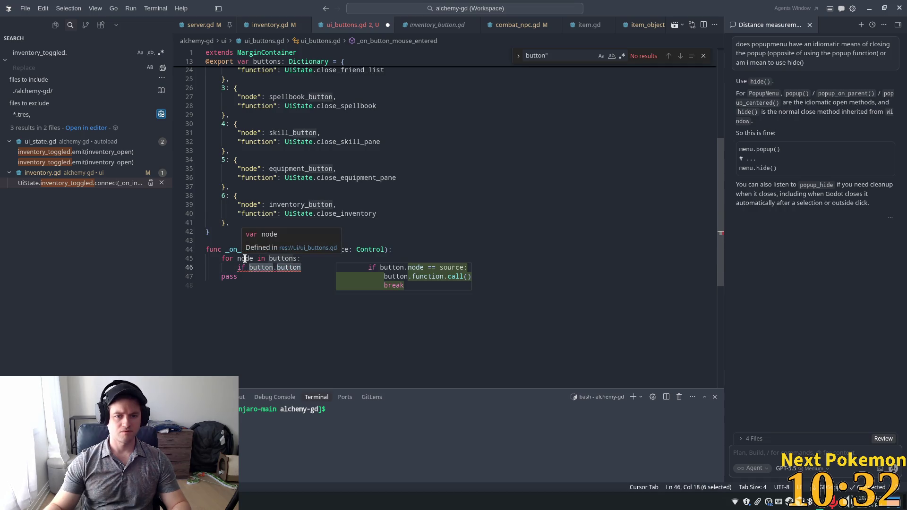
{"action": "double_click", "coordinate": [250, 266]}
{"action": "left_click", "coordinate": [306, 268]}
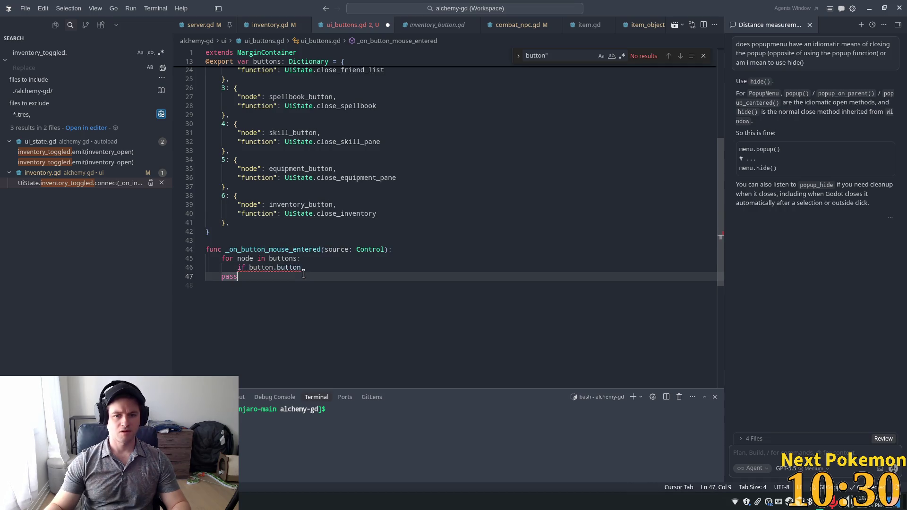
{"action": "key", "text": "Tab"}
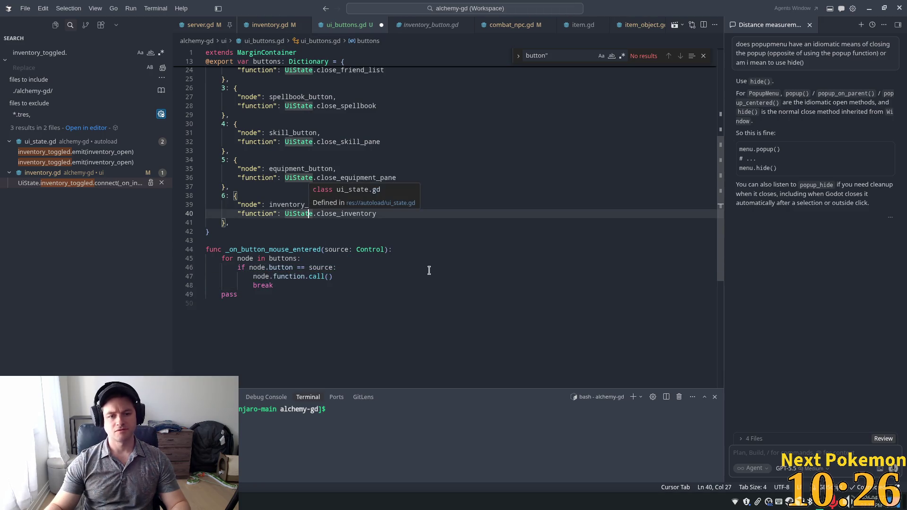
Change the loop's condition to node.button != source.
{"action": "left_click", "coordinate": [296, 249]}
{"action": "key", "text": "Tab"}
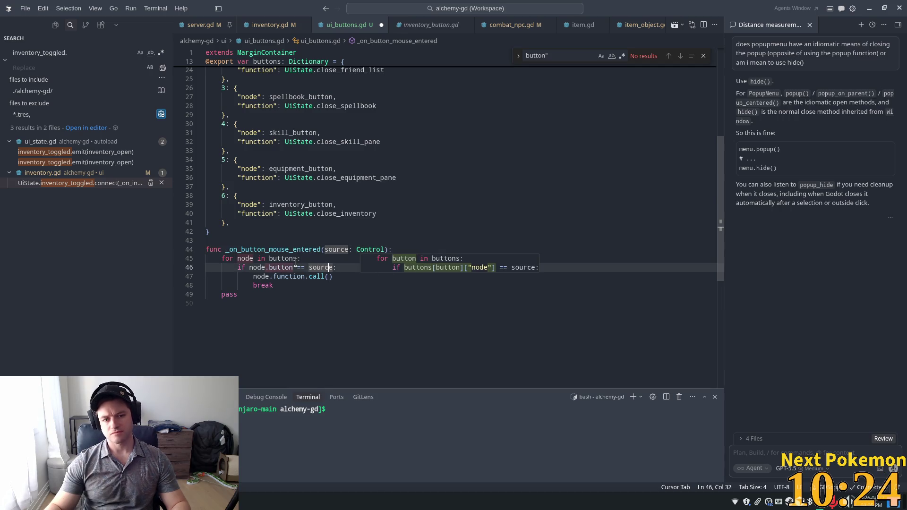
{"action": "left_click", "coordinate": [301, 267]}
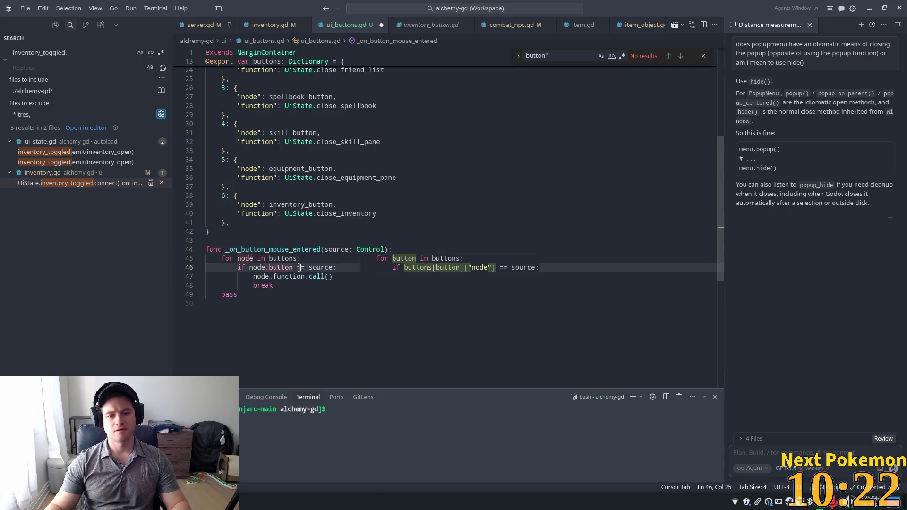
{"action": "key", "text": "shift+Left"}
{"action": "type", "text": "!"}
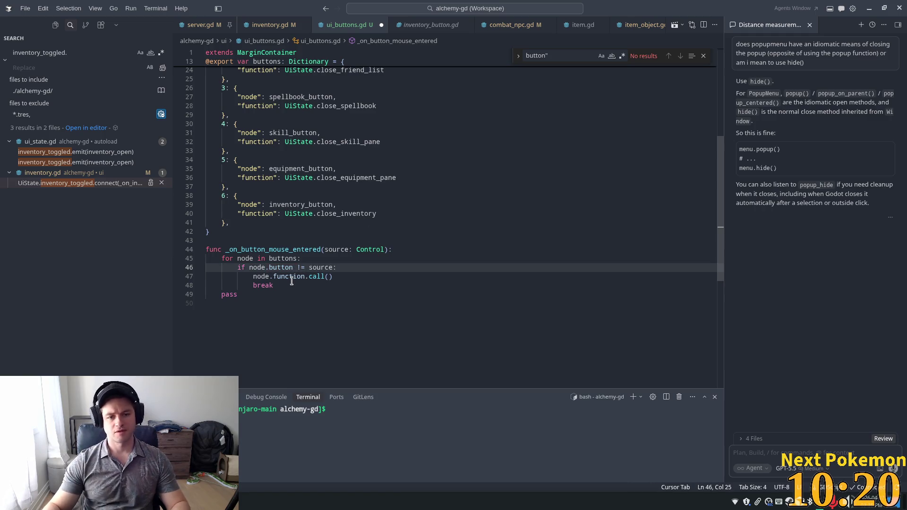
Delete the break and pass lines from the handler, then switch to the inventory.gd tab.
{"action": "left_click", "coordinate": [291, 282]}
{"action": "key", "text": "shift+Home"}
{"action": "key", "text": "BackSpace"}
{"action": "key", "text": "BackSpace"}
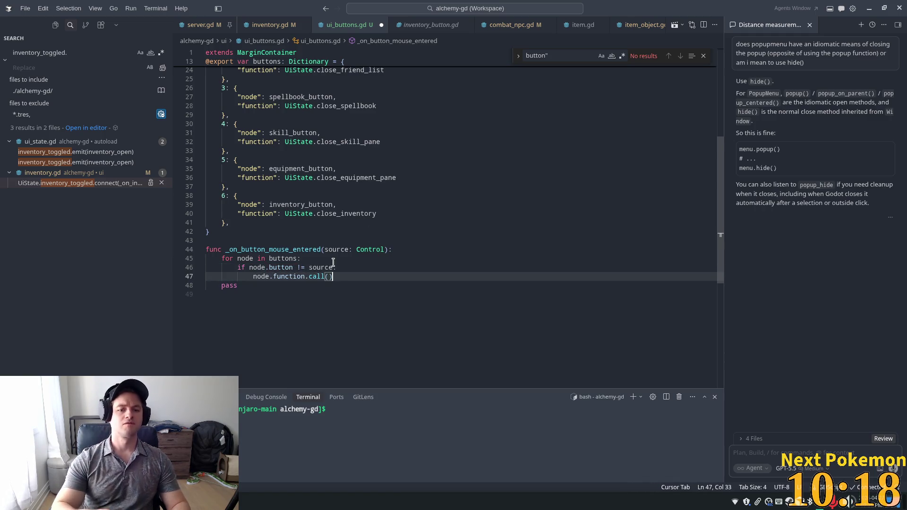
{"action": "key", "text": "Down"}
{"action": "key", "text": "shift+Home"}
{"action": "key", "text": "BackSpace"}
{"action": "key", "text": "BackSpace"}
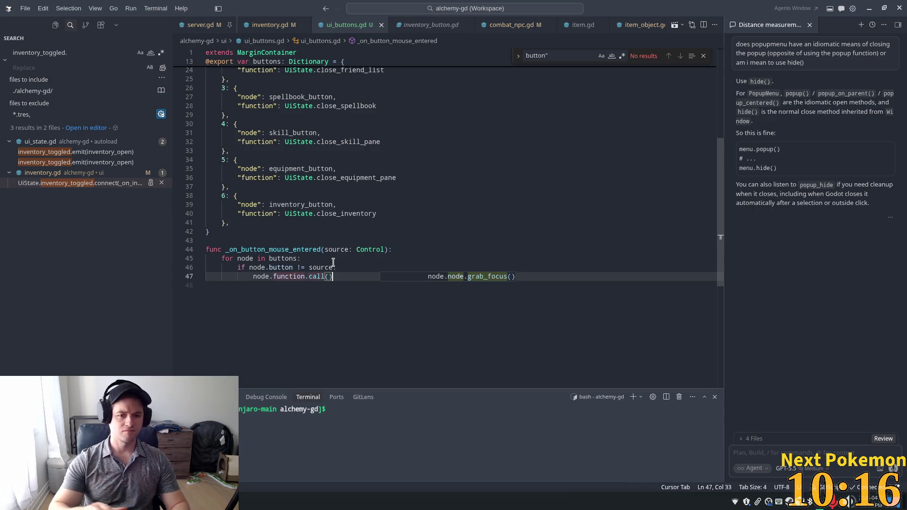
{"action": "key", "text": "Tab"}
{"action": "scroll", "coordinate": [397, 223], "scroll_direction": "up", "scroll_amount": 8}
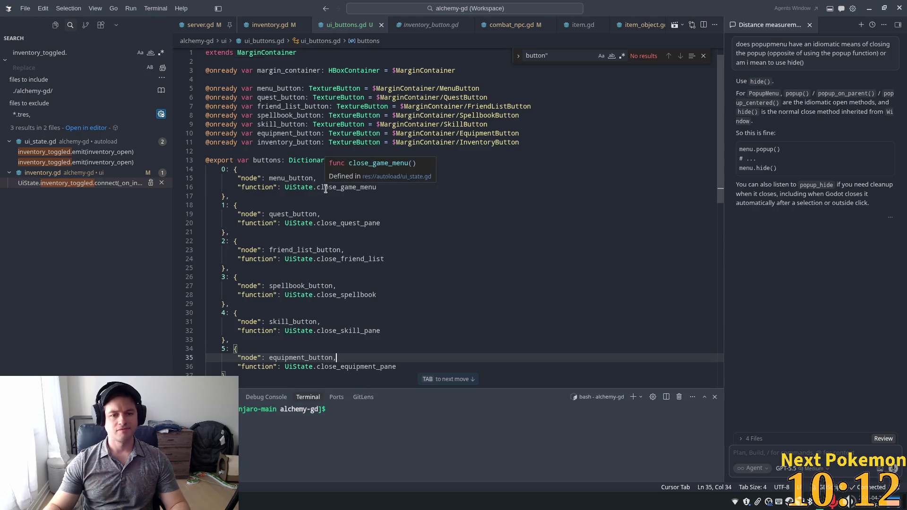
{"action": "scroll", "coordinate": [325, 189], "scroll_direction": "down", "scroll_amount": 5}
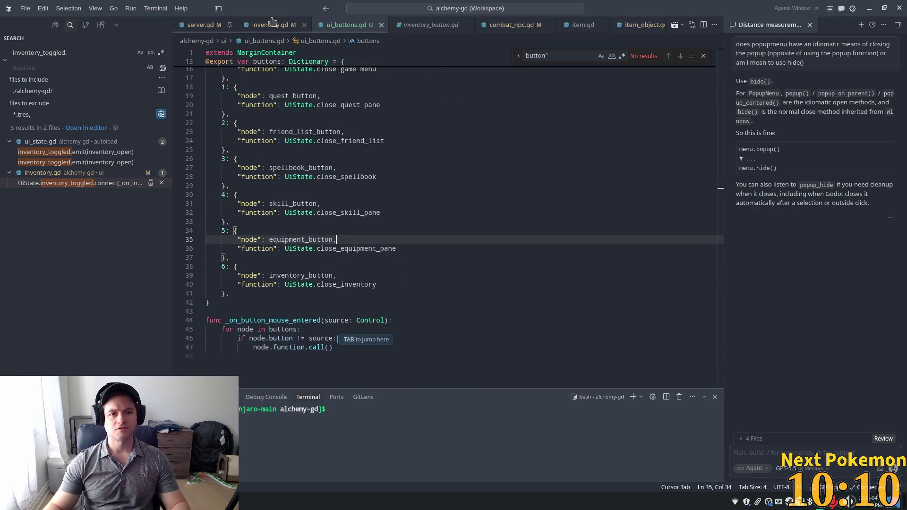
{"action": "key", "text": "ctrl+Tab"}
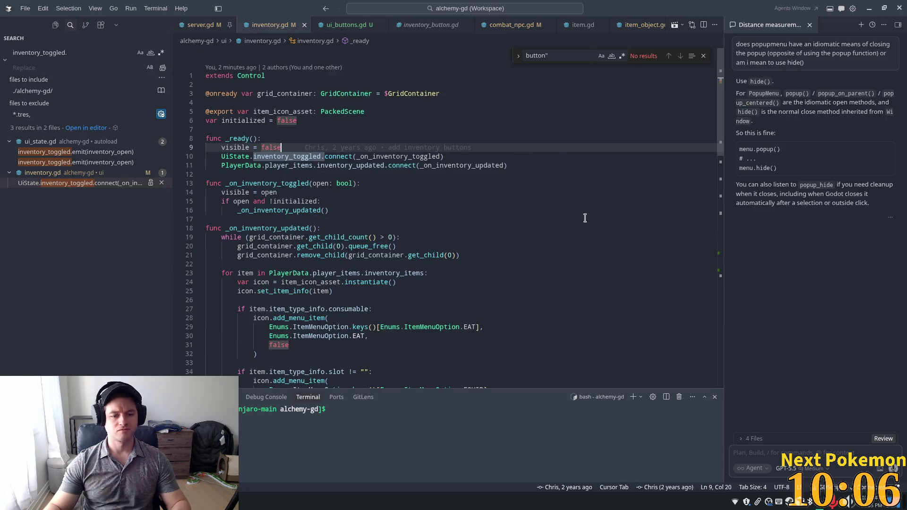
Open inventory_button.gd from the inventory_button scene and review its close_all_panes and close_inventory calls.
{"action": "key", "text": "alt+Tab"}
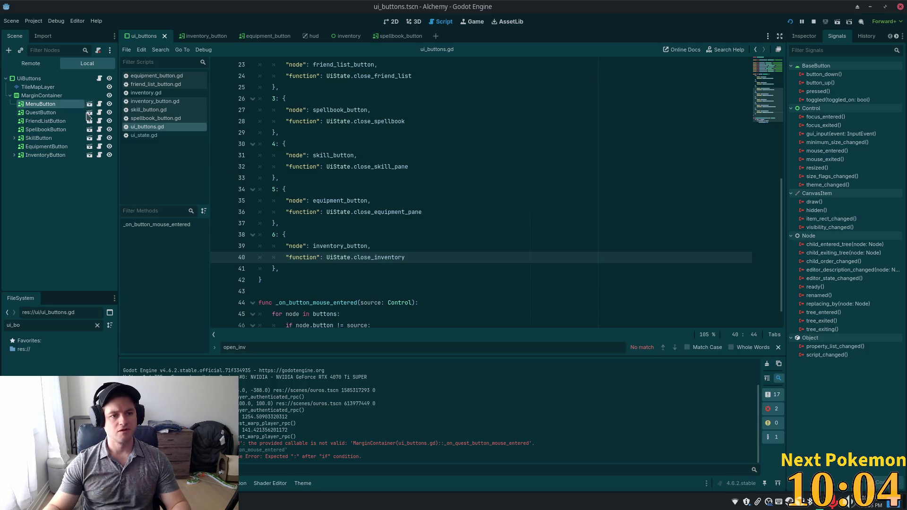
{"action": "left_click", "coordinate": [89, 155]}
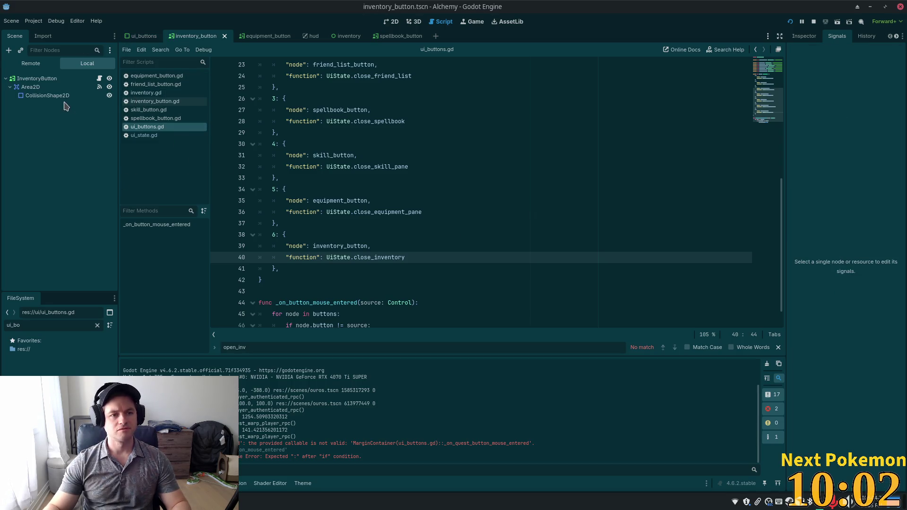
{"action": "left_click", "coordinate": [100, 79]}
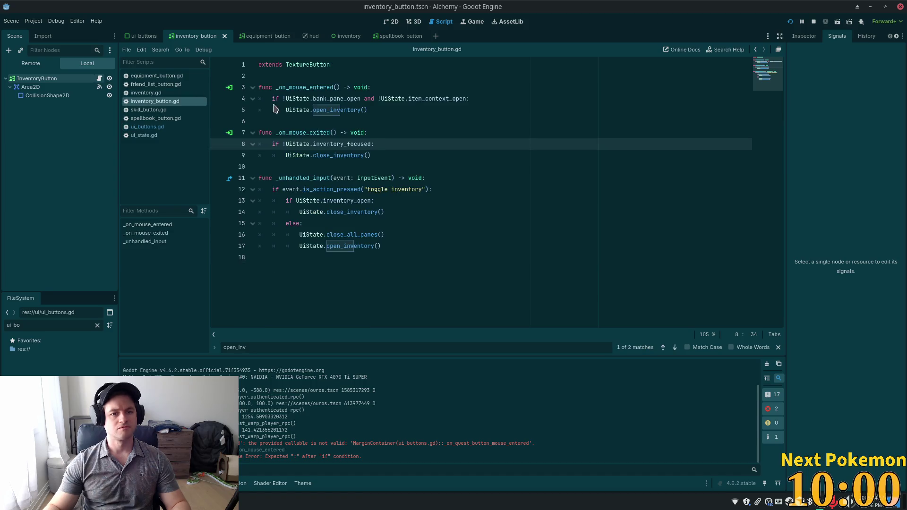
{"action": "left_click", "coordinate": [321, 144]}
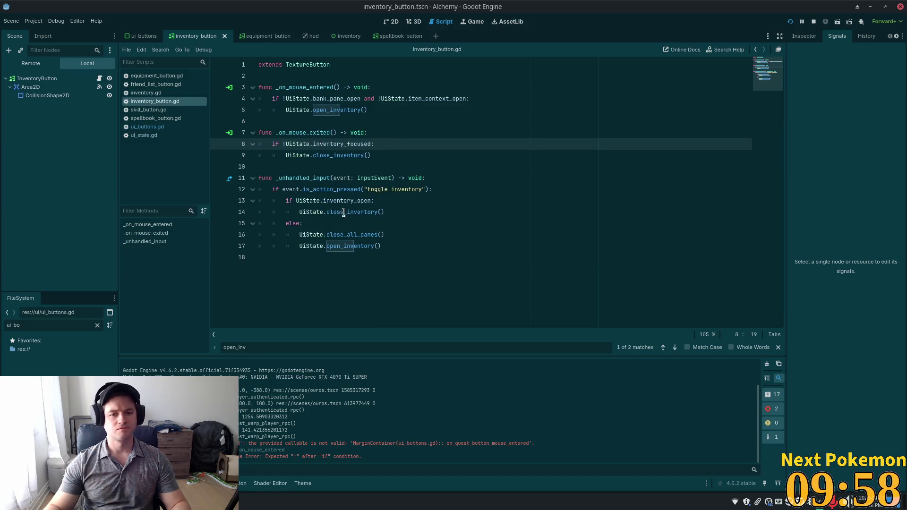
{"action": "left_click", "coordinate": [333, 235]}
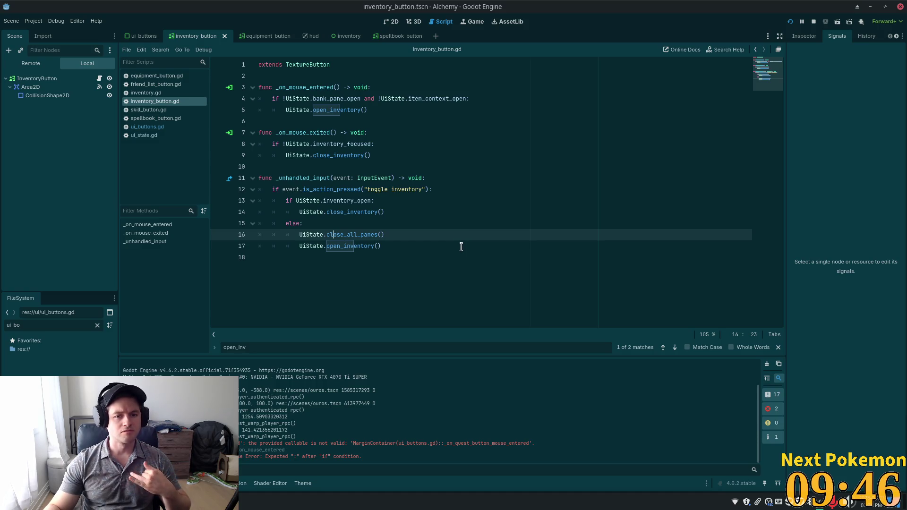
{"action": "left_click", "coordinate": [412, 195]}
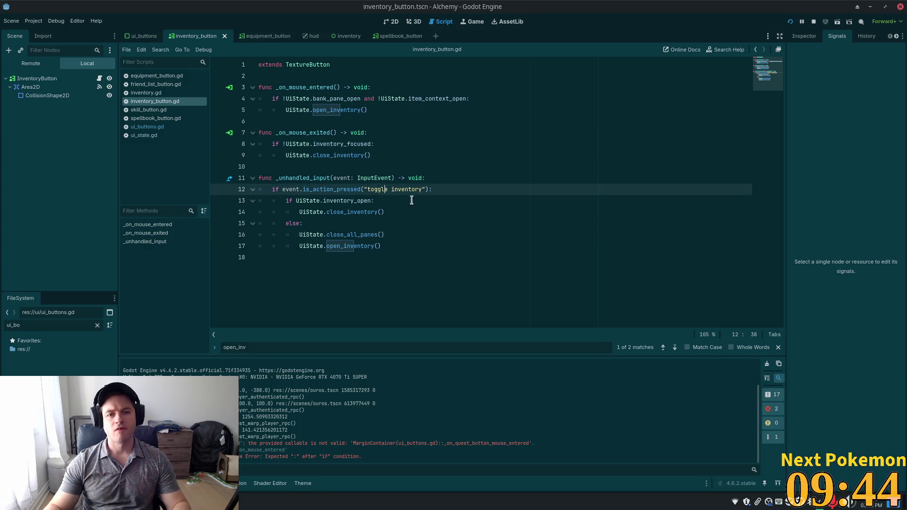
{"action": "left_click", "coordinate": [357, 159]}
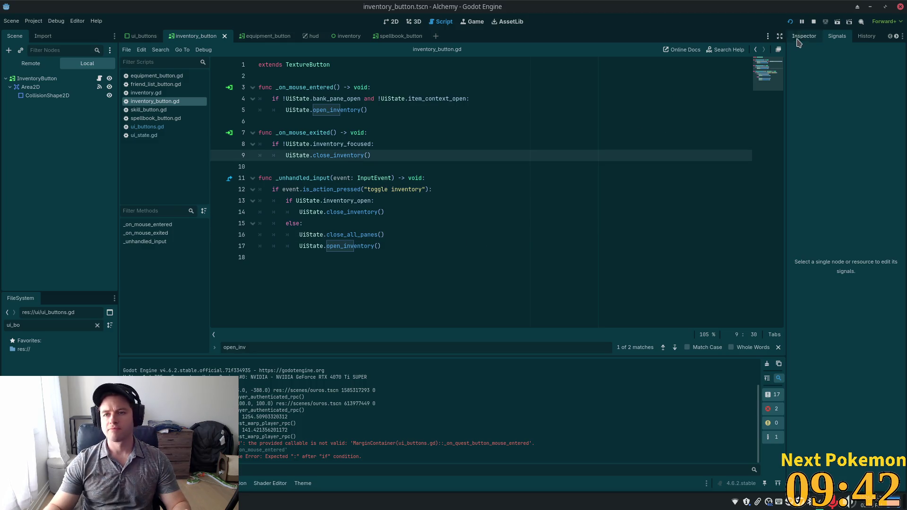
Run the game and switch between the inventory, skills, quests and stats panes.
{"action": "left_click", "coordinate": [790, 21]}
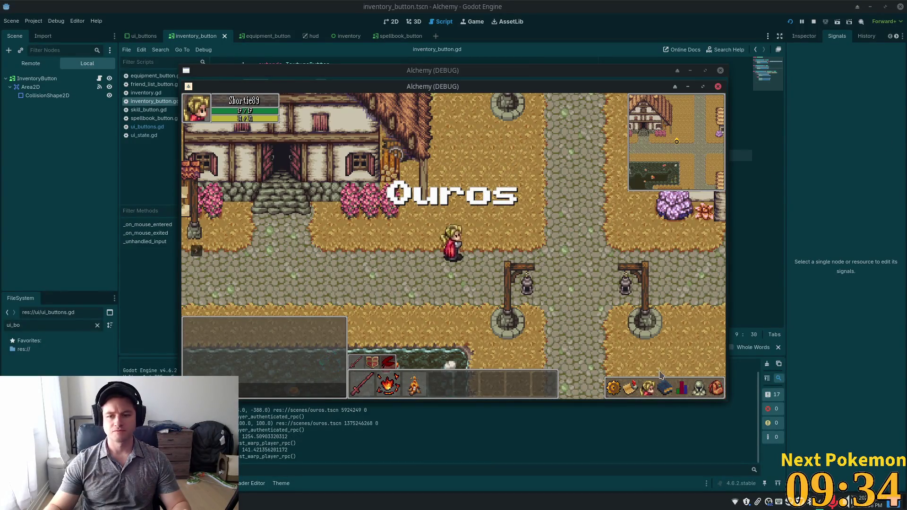
{"action": "left_click", "coordinate": [703, 387]}
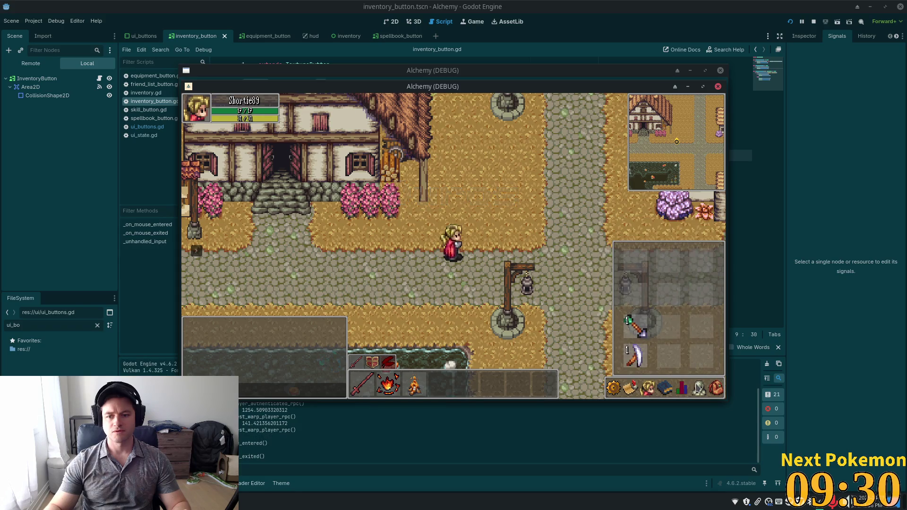
{"action": "left_click", "coordinate": [680, 388]}
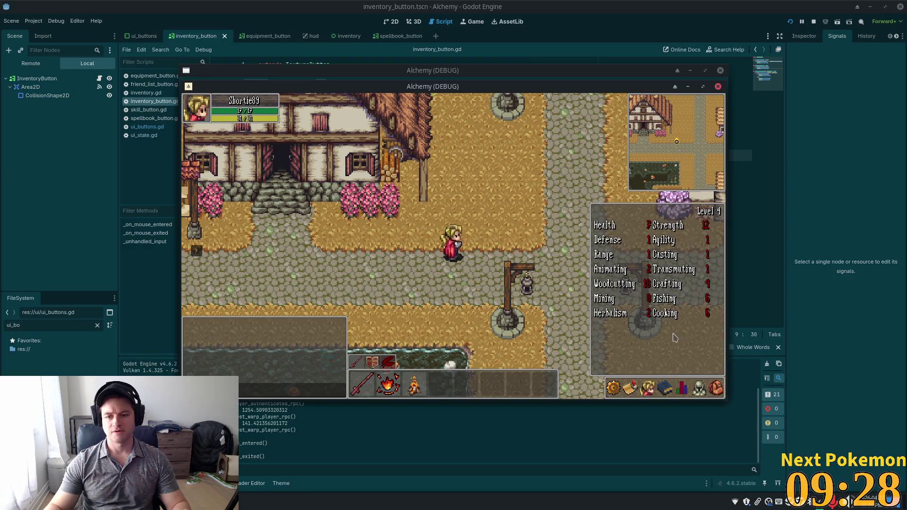
{"action": "left_click", "coordinate": [664, 390]}
{"action": "left_click", "coordinate": [647, 389]}
{"action": "left_click", "coordinate": [629, 390]}
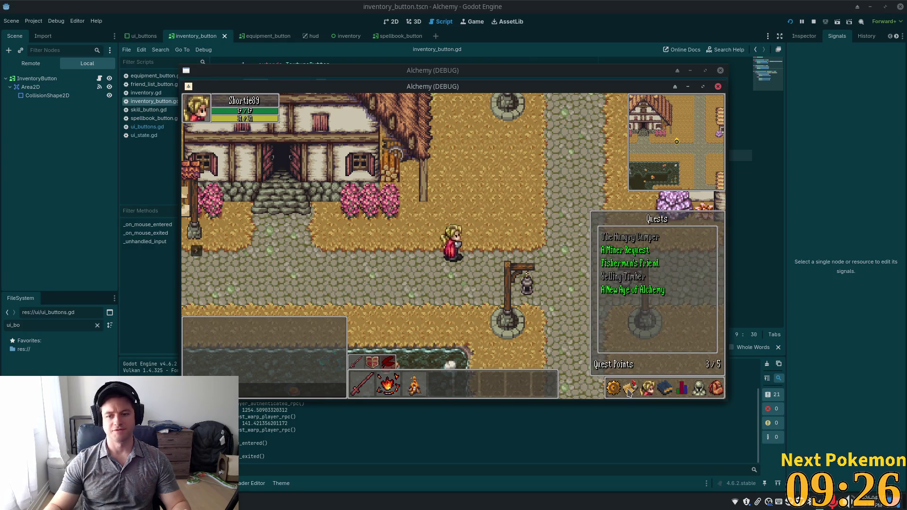
{"action": "left_click", "coordinate": [614, 387]}
{"action": "left_click", "coordinate": [652, 387]}
{"action": "left_click", "coordinate": [715, 388]}
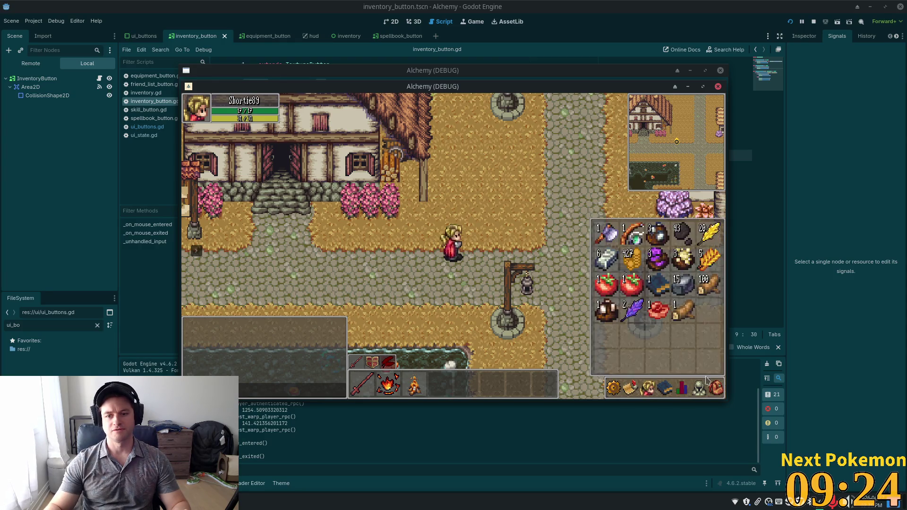
{"action": "left_click", "coordinate": [682, 391]}
{"action": "left_click", "coordinate": [715, 388]}
{"action": "left_click", "coordinate": [699, 388]}
{"action": "left_click", "coordinate": [698, 388]}
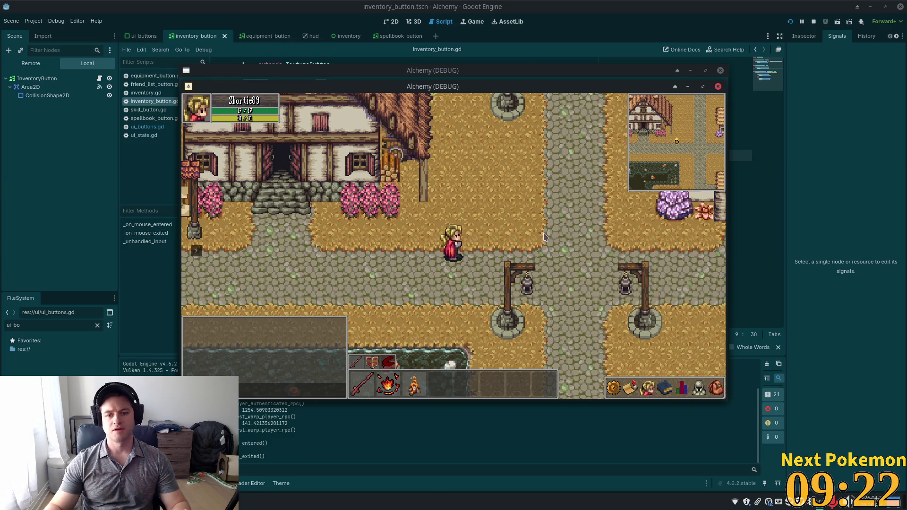
In the second game window, open and dismiss inventory item option menus, then stop the game.
{"action": "mouse_move", "coordinate": [506, 88]}
{"action": "left_mouse_down"}
{"action": "mouse_move", "coordinate": [368, 134]}
{"action": "mouse_move", "coordinate": [404, 141]}
{"action": "left_mouse_up"}
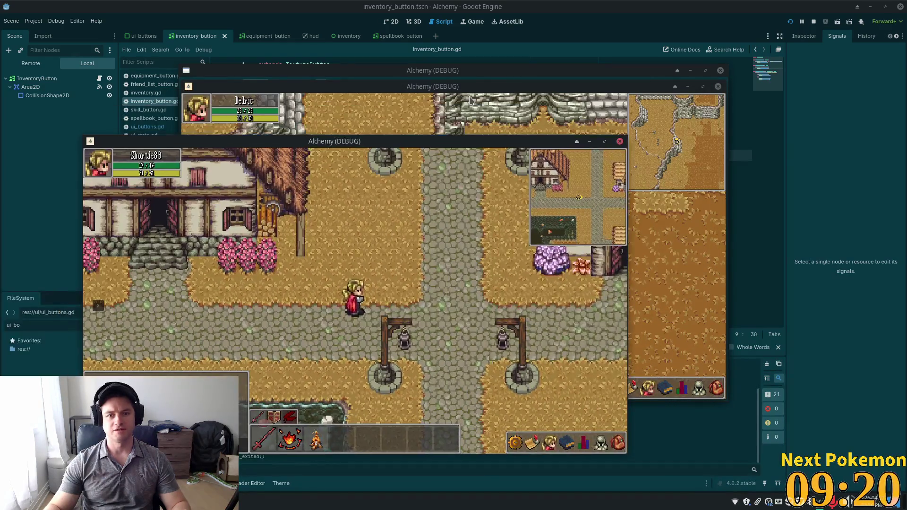
{"action": "left_click", "coordinate": [626, 203]}
{"action": "left_click", "coordinate": [648, 388]}
{"action": "left_click", "coordinate": [716, 388]}
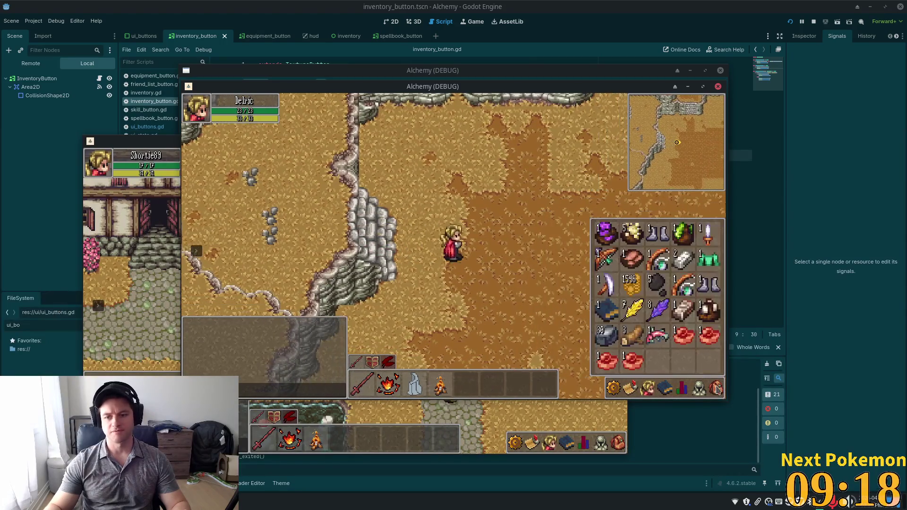
{"action": "left_click", "coordinate": [635, 369]}
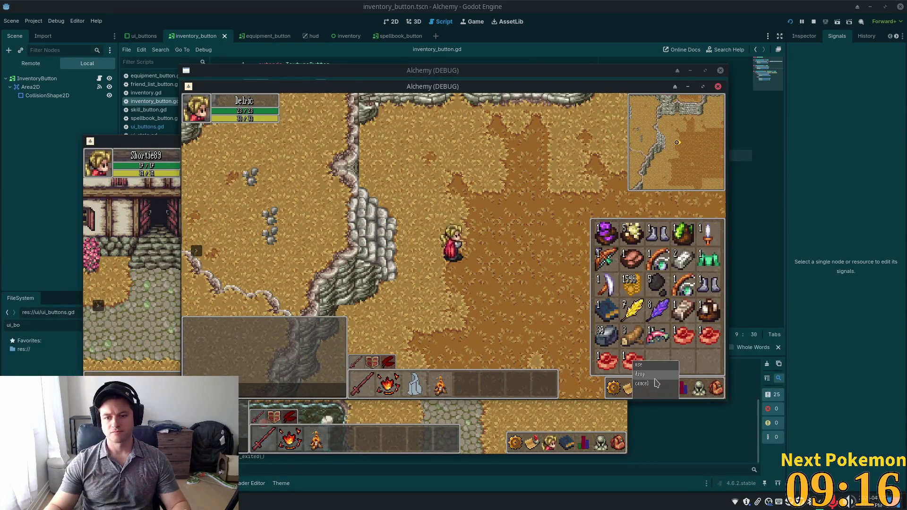
{"action": "left_click", "coordinate": [638, 384]}
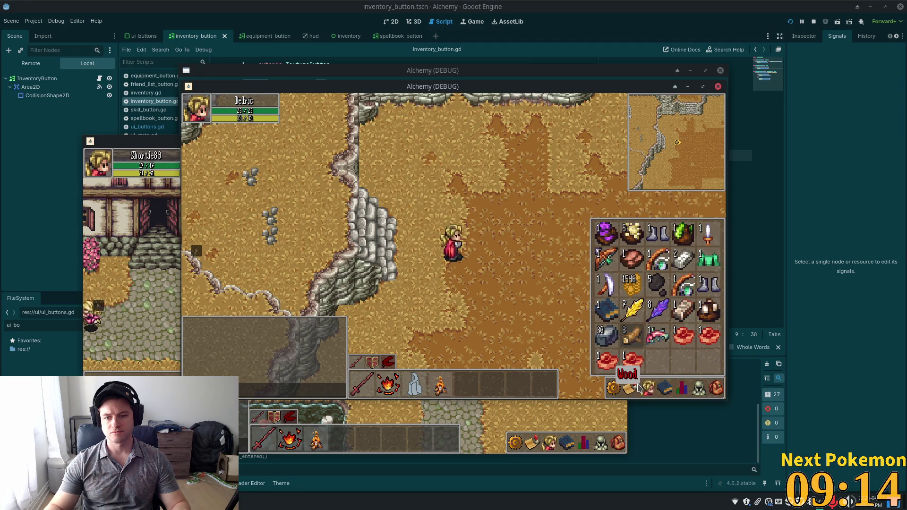
{"action": "left_click", "coordinate": [638, 386]}
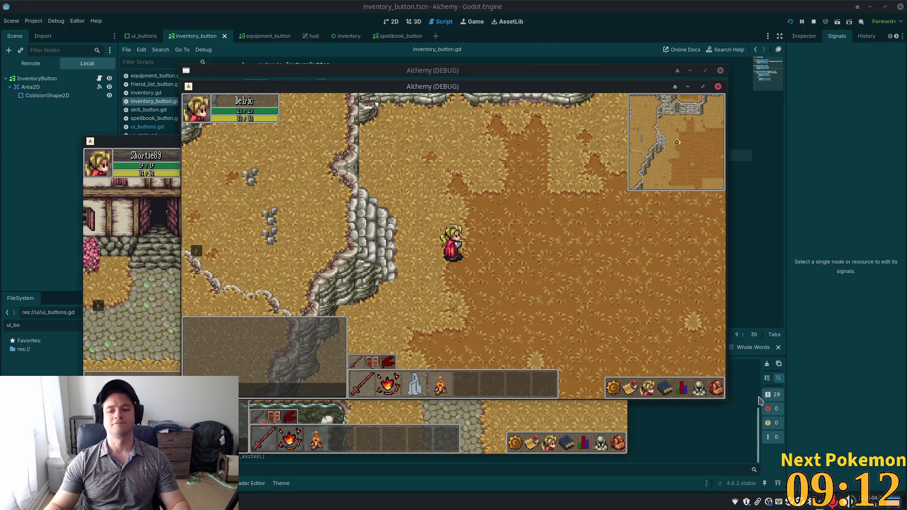
{"action": "left_click", "coordinate": [723, 391]}
{"action": "left_click", "coordinate": [656, 335]}
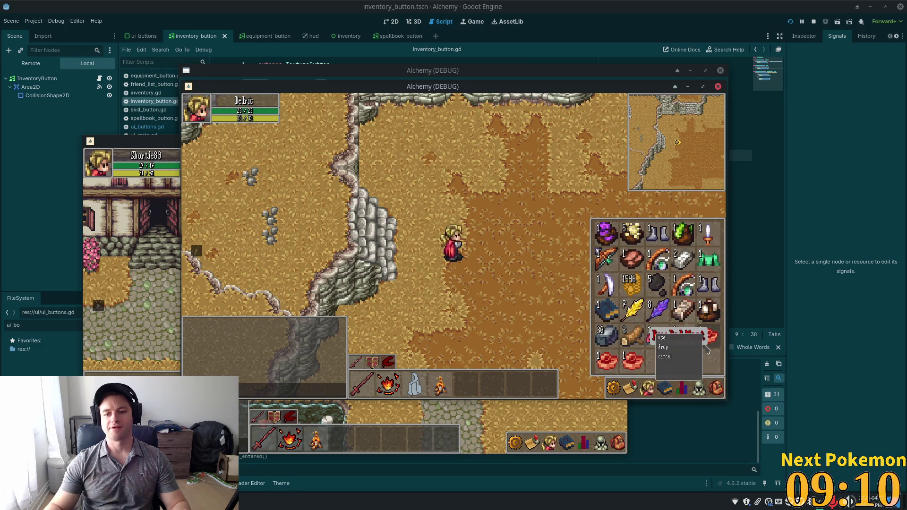
{"action": "left_click", "coordinate": [714, 374]}
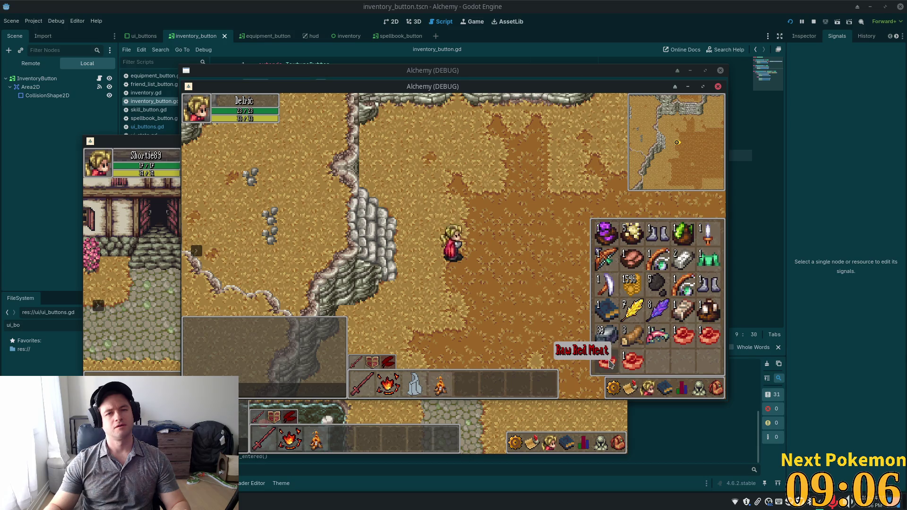
{"action": "key", "text": "Escape"}
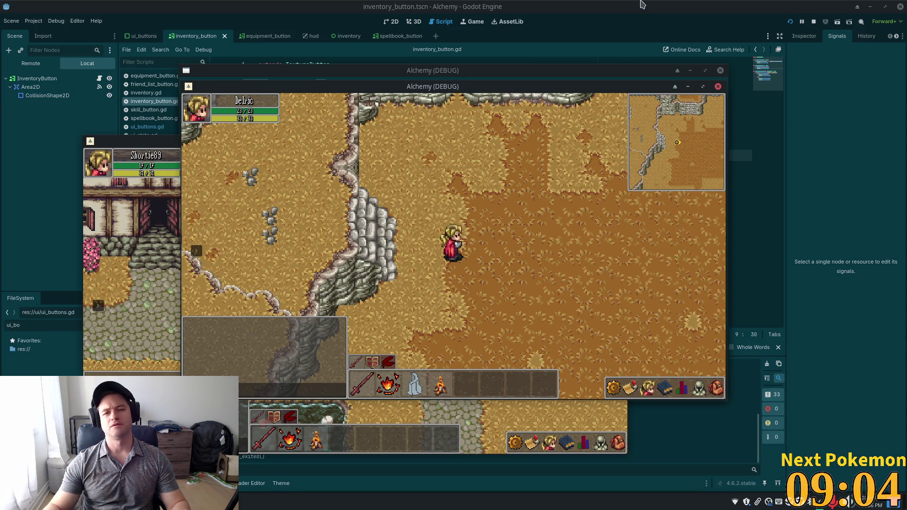
{"action": "left_click", "coordinate": [642, 4]}
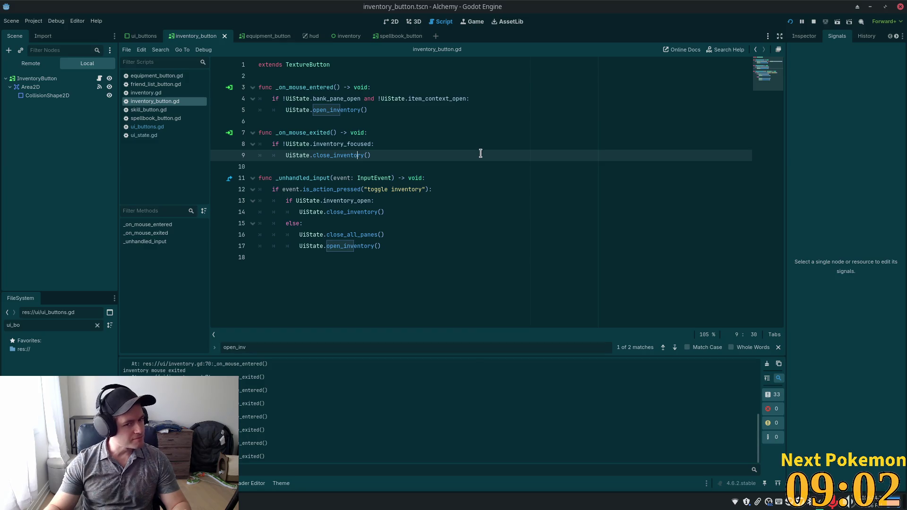
{"action": "key", "text": "alt+Tab"}
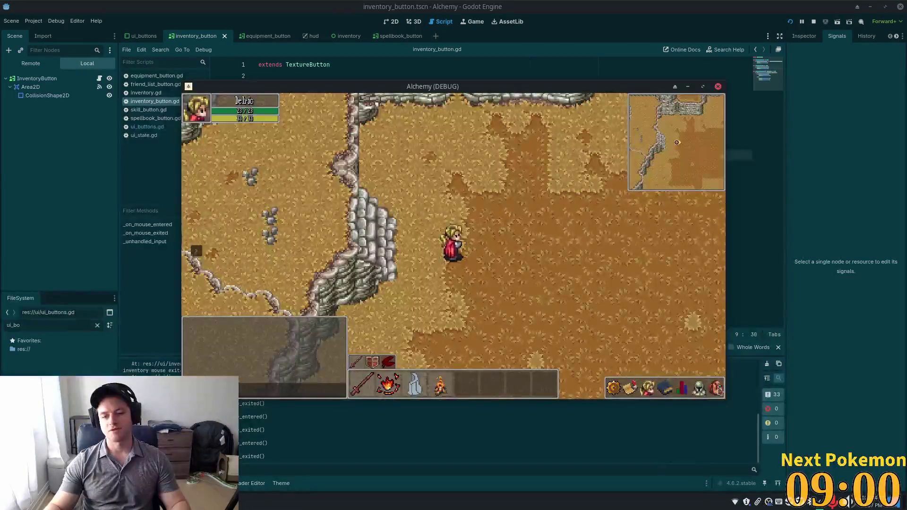
{"action": "left_click", "coordinate": [477, 250]}
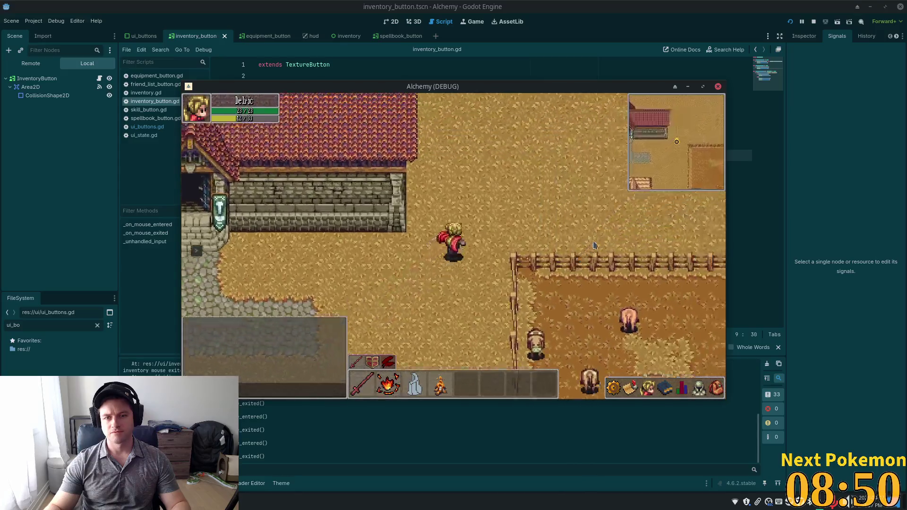
{"action": "left_click", "coordinate": [594, 245]}
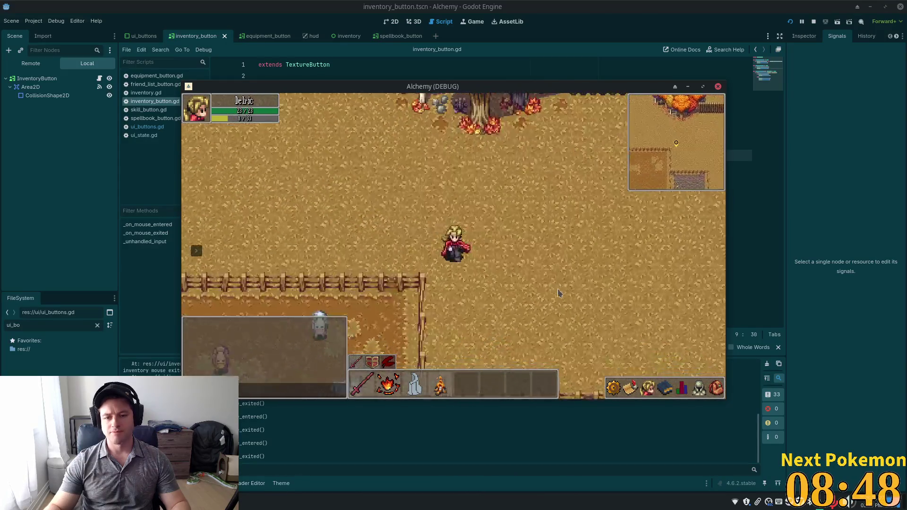
{"action": "left_click", "coordinate": [533, 267]}
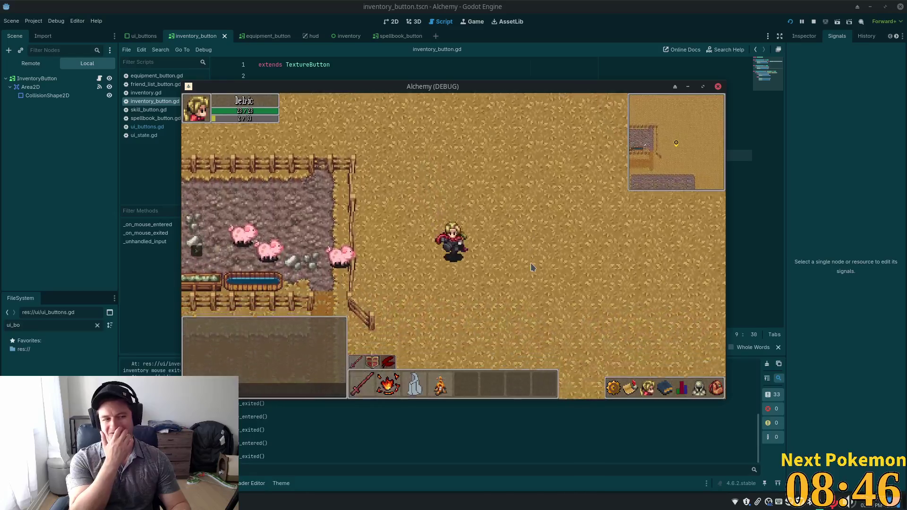
{"action": "left_click", "coordinate": [503, 247]}
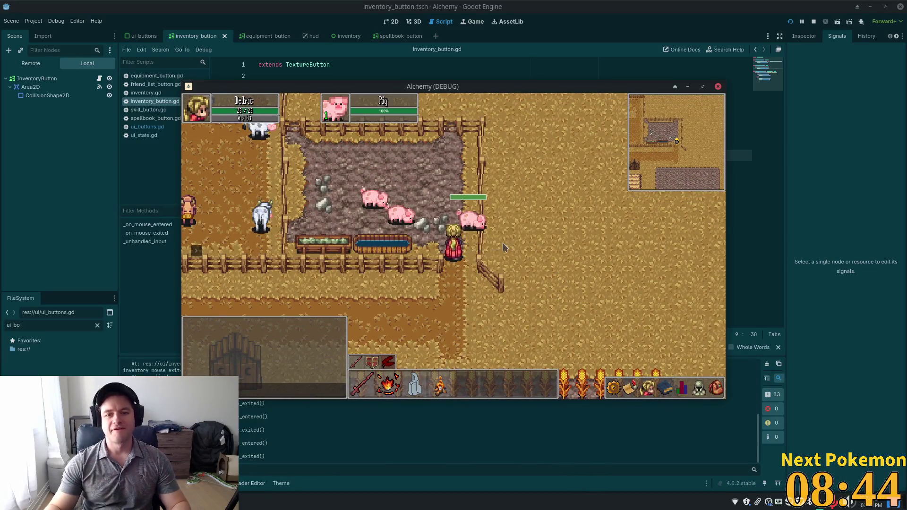
{"action": "left_click", "coordinate": [381, 266]}
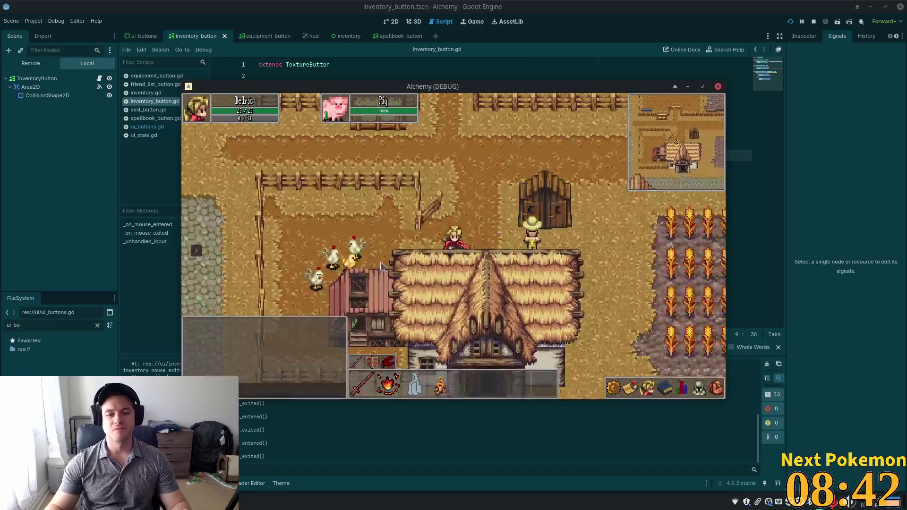
{"action": "left_click", "coordinate": [453, 258]}
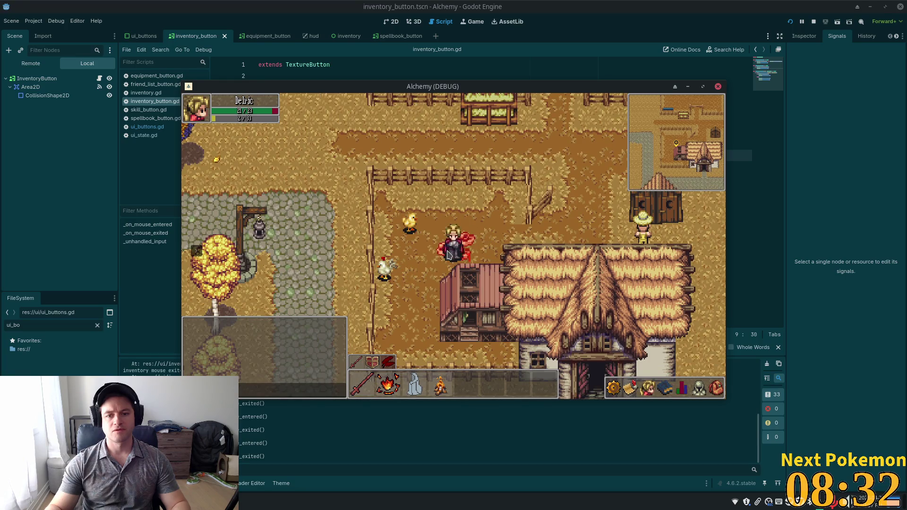
{"action": "left_click", "coordinate": [719, 386]}
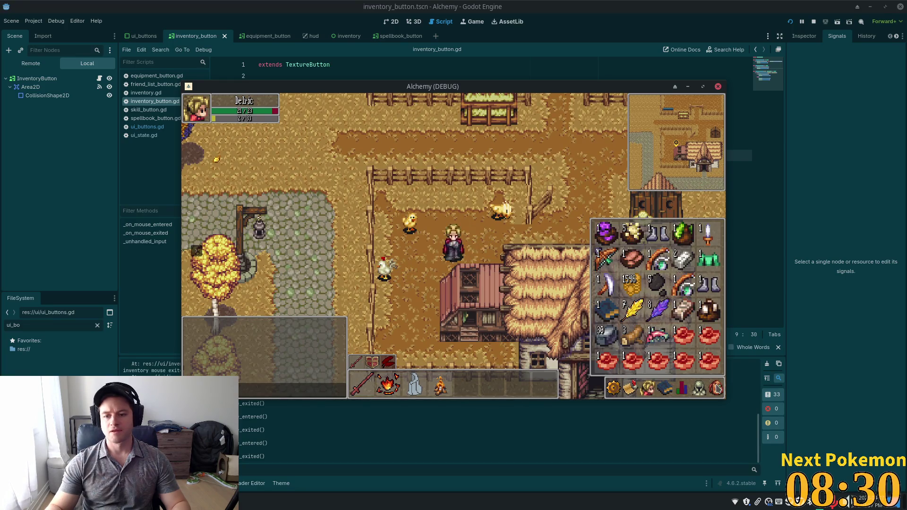
{"action": "right_click", "coordinate": [636, 362]}
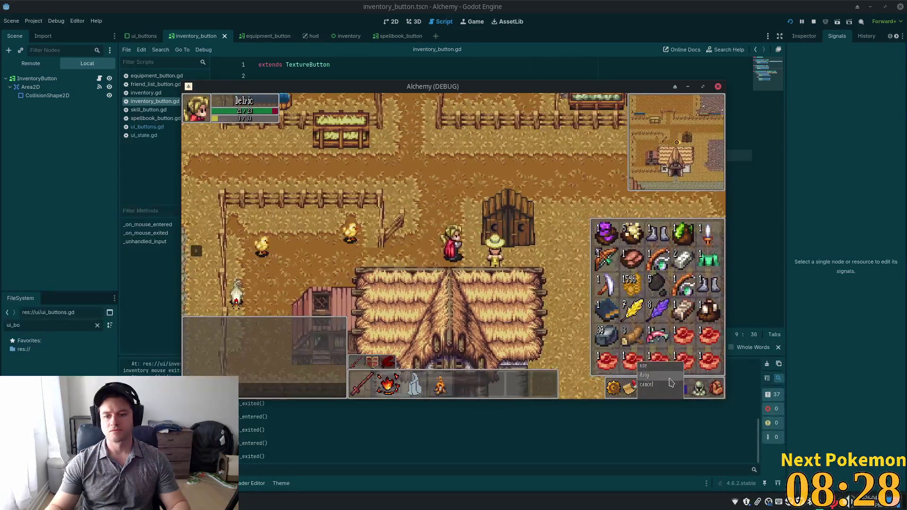
{"action": "left_click", "coordinate": [670, 383]}
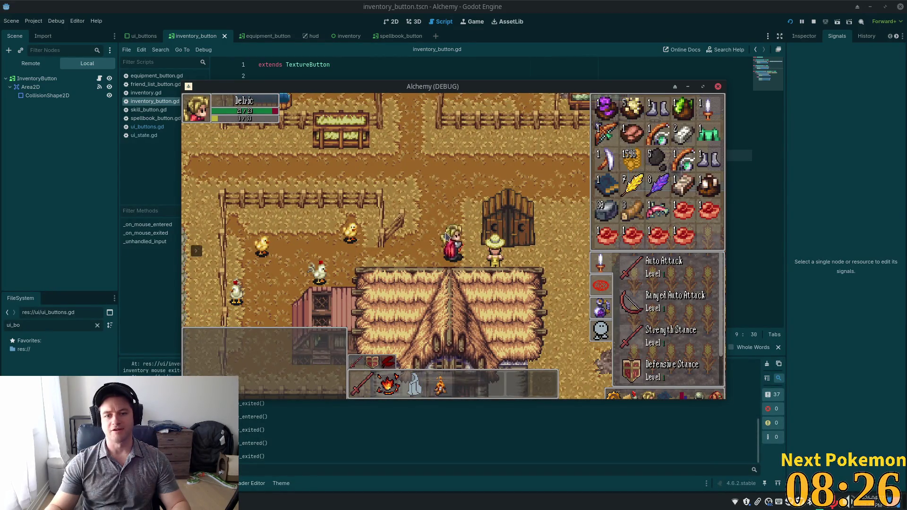
{"action": "key", "text": "Escape"}
{"action": "key", "text": "Escape"}
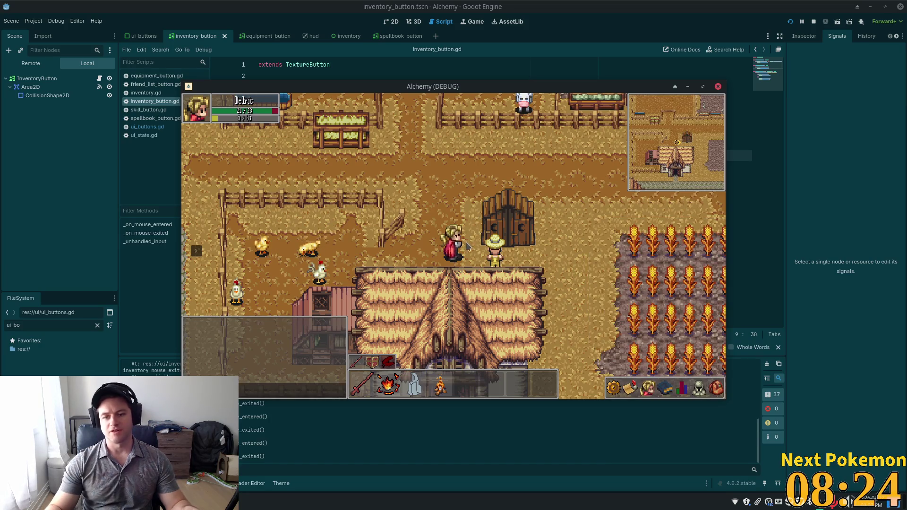
{"action": "left_click", "coordinate": [520, 165]}
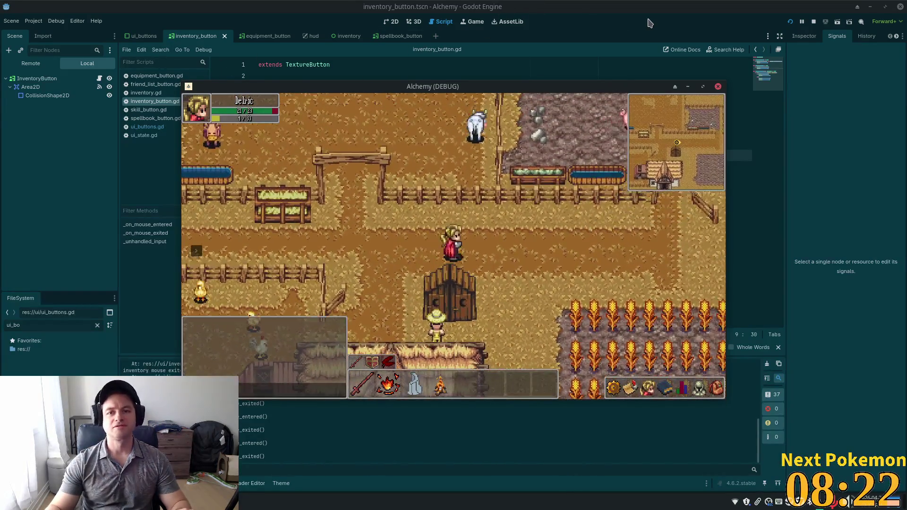
{"action": "key", "text": "F8"}
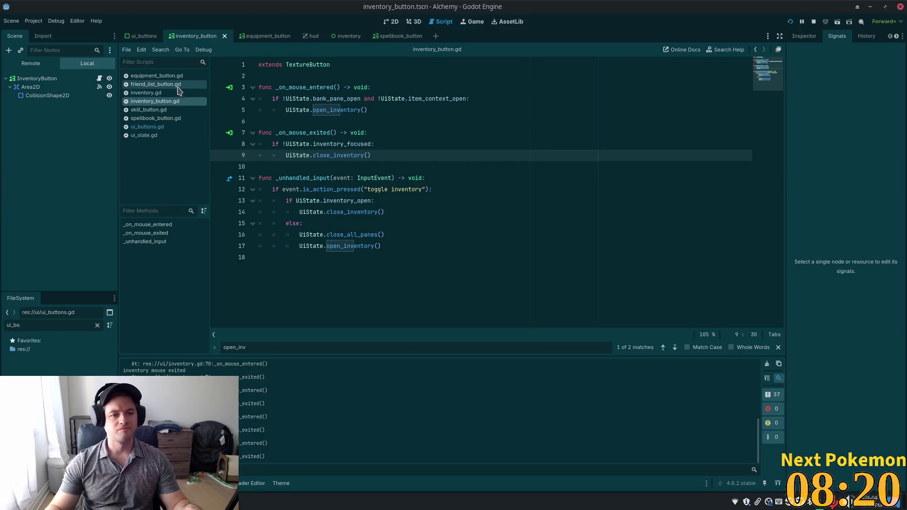
Look over inventory.gd in Cursor, then return to the Godot editor.
{"action": "key", "text": "alt+Tab"}
{"action": "left_click", "coordinate": [459, 245]}
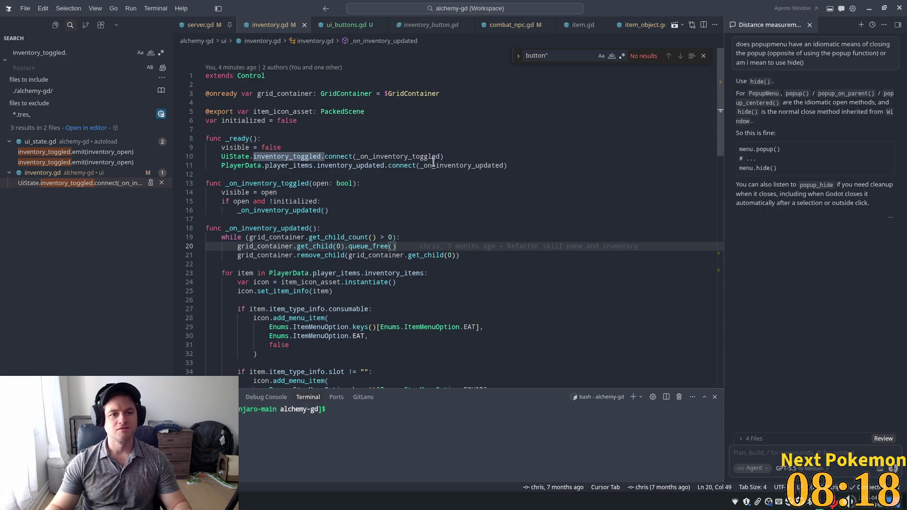
{"action": "scroll", "coordinate": [433, 162], "scroll_direction": "down", "scroll_amount": 3}
{"action": "key", "text": "alt+Tab"}
Open ui_buttons.gd from the ui_buttons scene and select the _on_button_mouse_entered function name.
{"action": "left_click", "coordinate": [89, 65]}
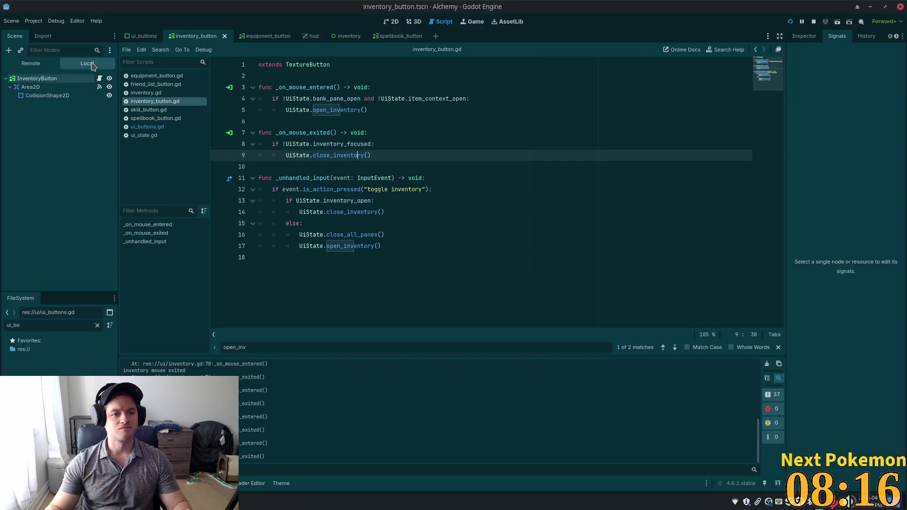
{"action": "left_click", "coordinate": [142, 36]}
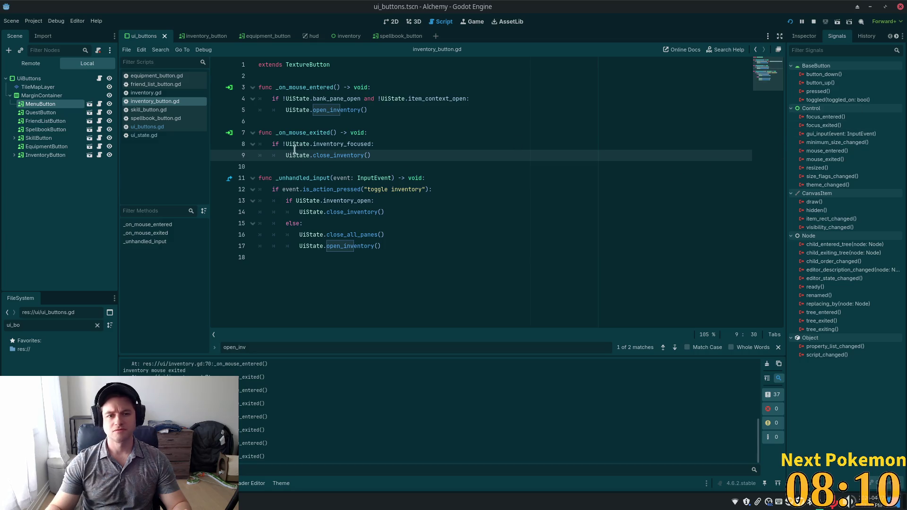
{"action": "left_click", "coordinate": [99, 78]}
{"action": "left_click", "coordinate": [420, 178]}
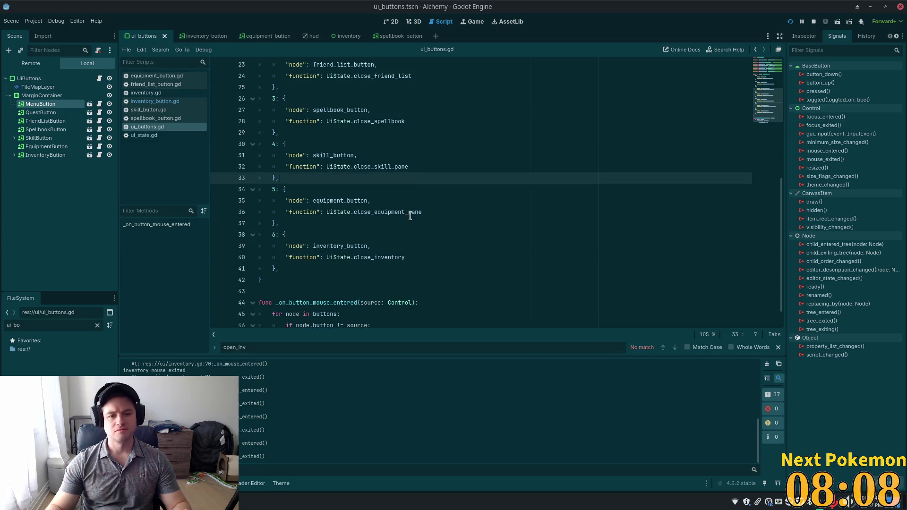
{"action": "scroll", "coordinate": [368, 196], "scroll_direction": "down", "scroll_amount": 1}
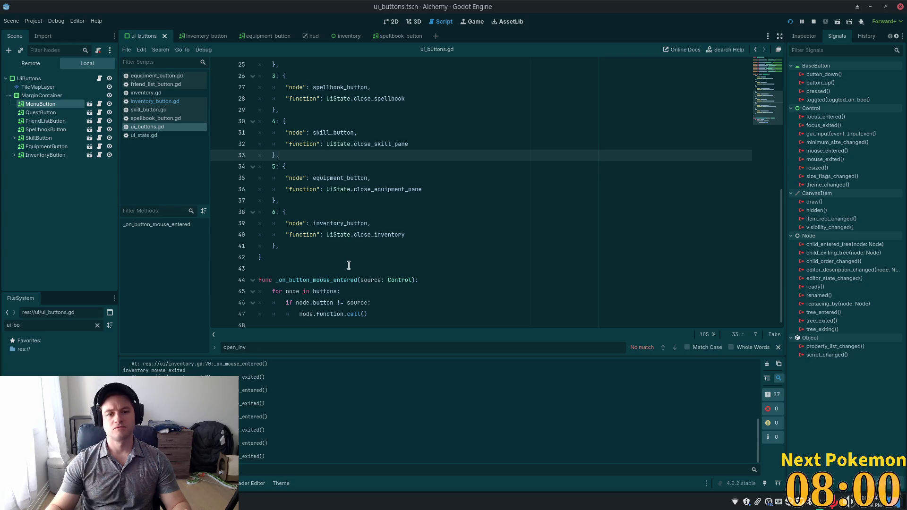
{"action": "left_click", "coordinate": [303, 268]}
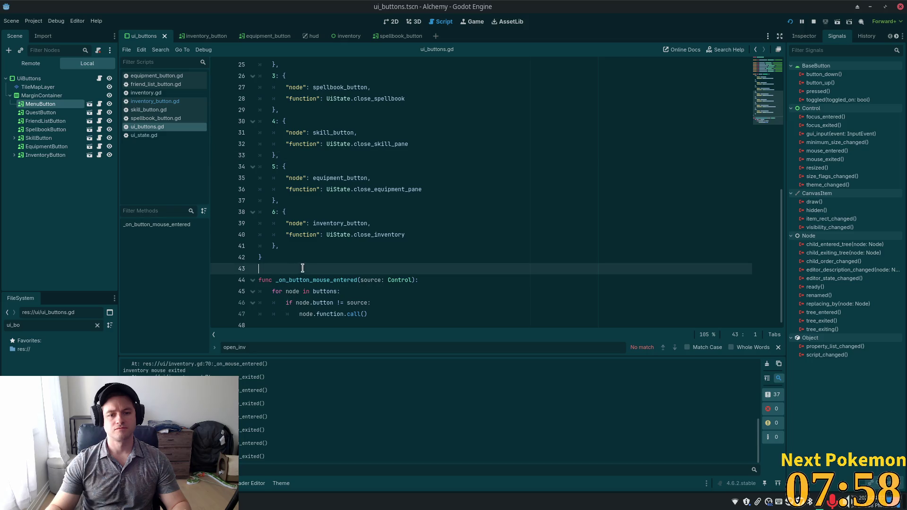
{"action": "double_click", "coordinate": [313, 281]}
{"action": "key", "text": "ctrl+c"}
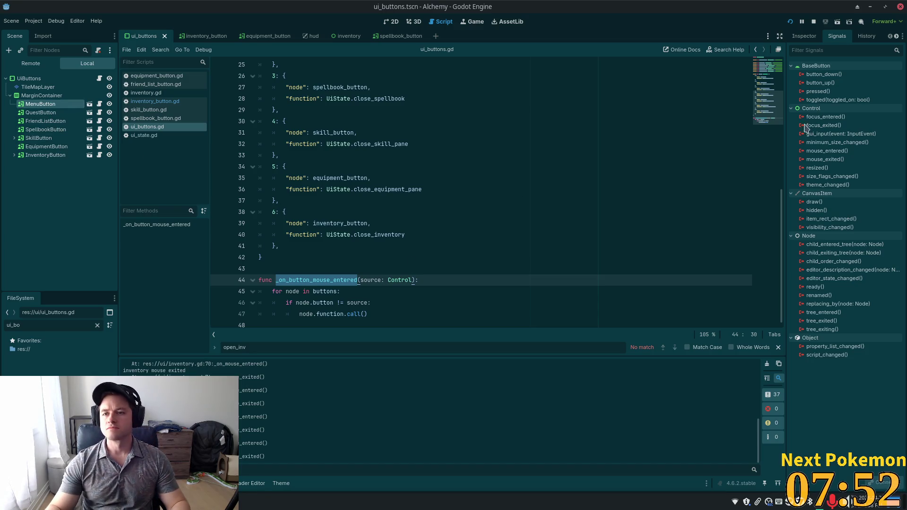
Connect MenuButton's mouse_entered signal to _on_button_mouse_entered with the source appended, and save.
{"action": "double_click", "coordinate": [841, 151]}
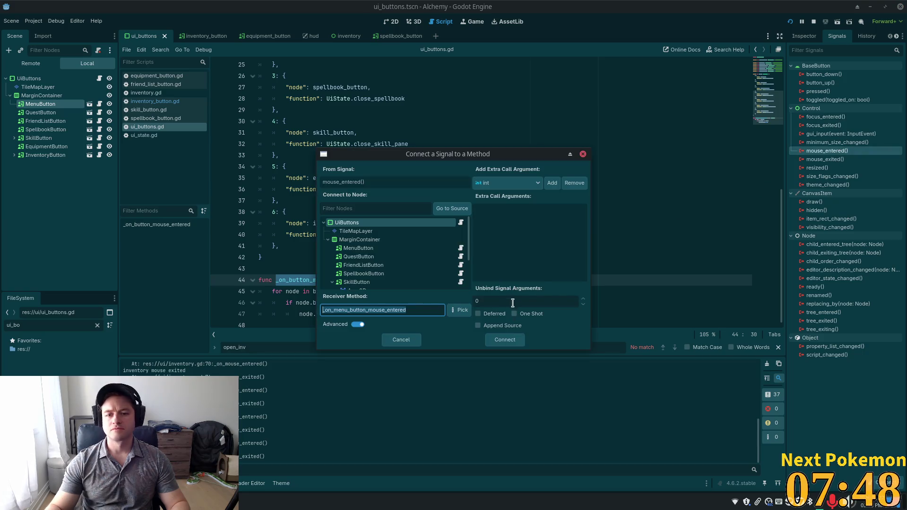
{"action": "left_click", "coordinate": [477, 325]}
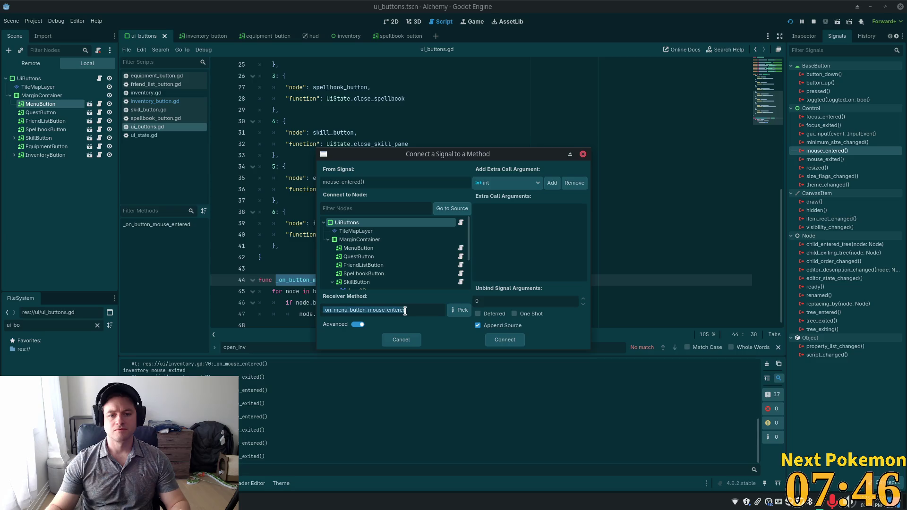
{"action": "key", "text": "ctrl+v"}
{"action": "left_click", "coordinate": [504, 340]}
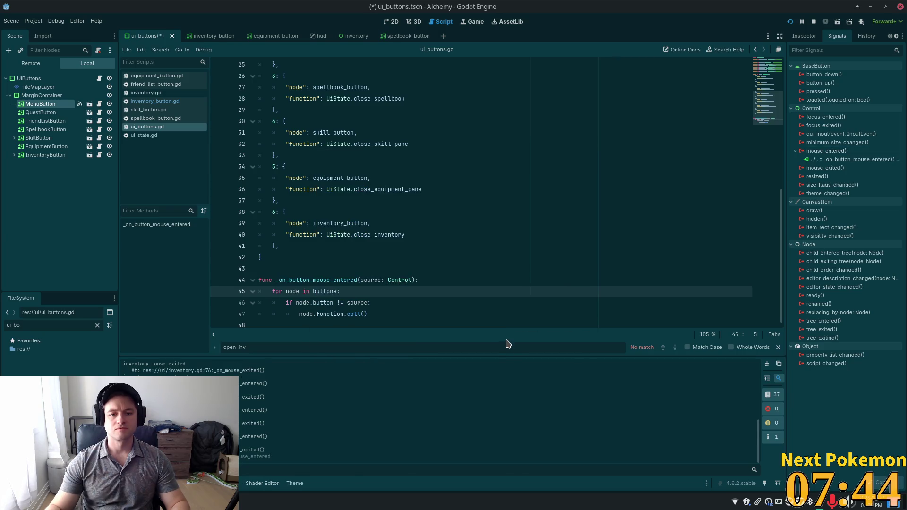
{"action": "key", "text": "ctrl+s"}
Connect QuestButton's mouse_entered to _on_button_mouse_entered with the source appended, and save the scene.
{"action": "left_click", "coordinate": [63, 112]}
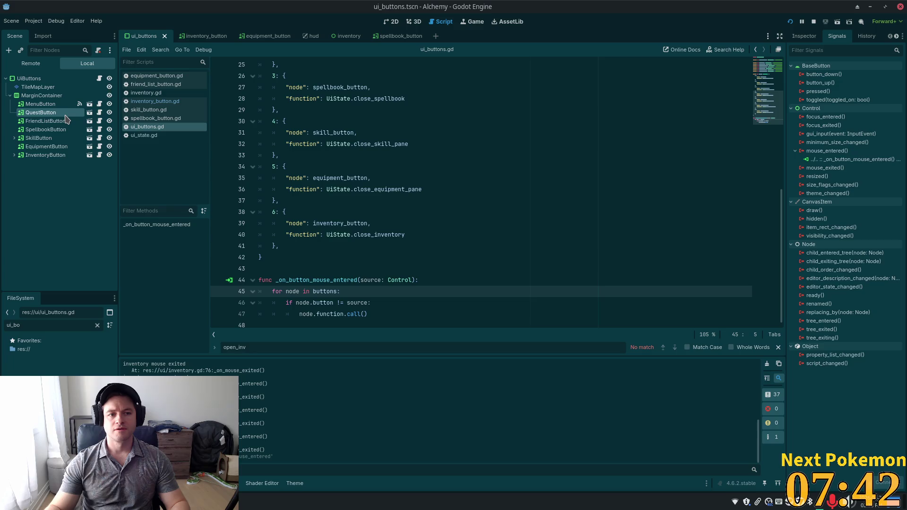
{"action": "key", "text": "Escape"}
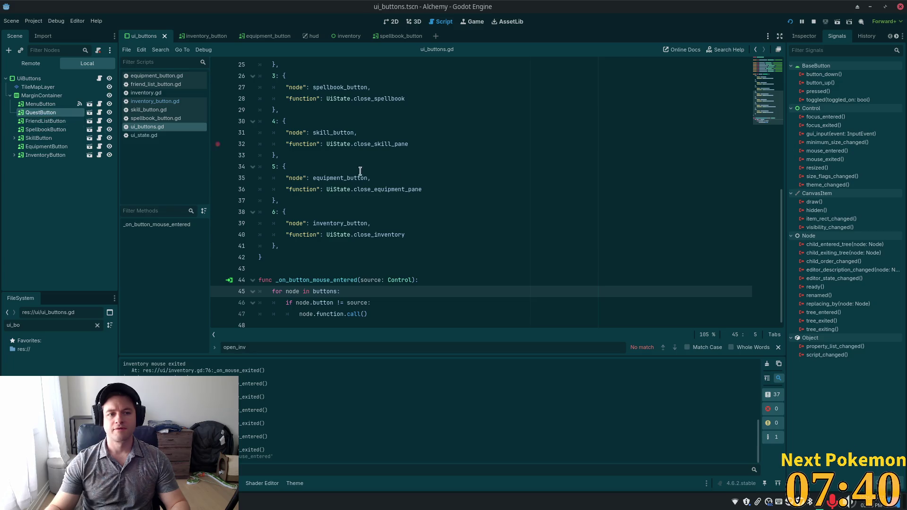
{"action": "double_click", "coordinate": [819, 151]}
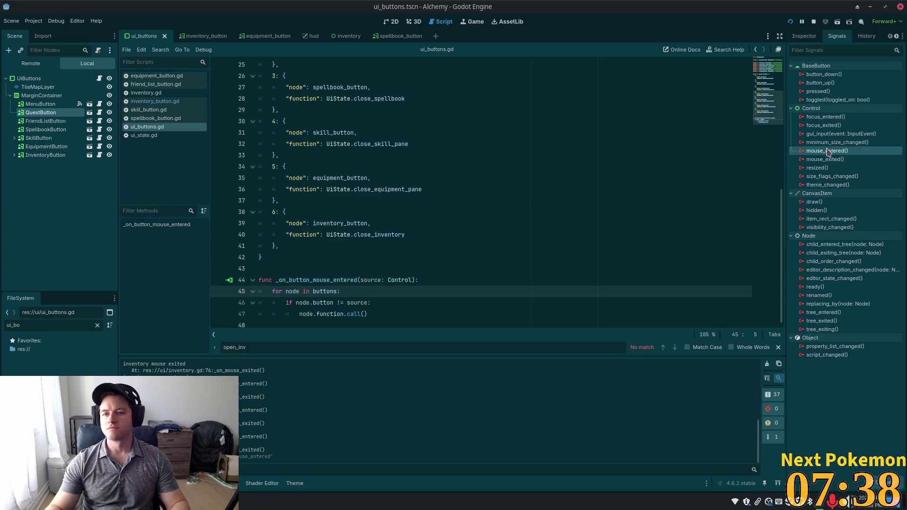
{"action": "key", "text": "ctrl+v"}
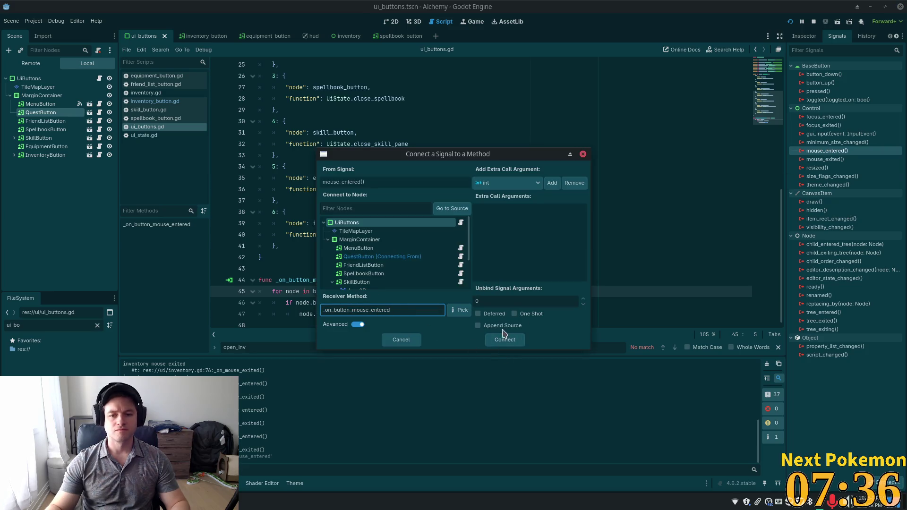
{"action": "left_click", "coordinate": [496, 326]}
{"action": "left_click", "coordinate": [505, 339]}
{"action": "key", "text": "ctrl+s"}
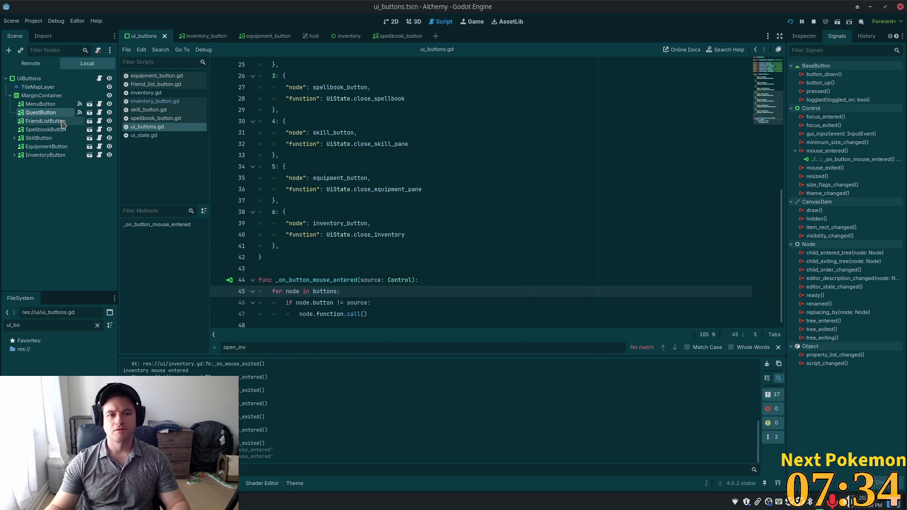
Select the FriendListButton node and its mouse_entered signal.
{"action": "left_click", "coordinate": [56, 121]}
{"action": "left_click", "coordinate": [815, 151]}
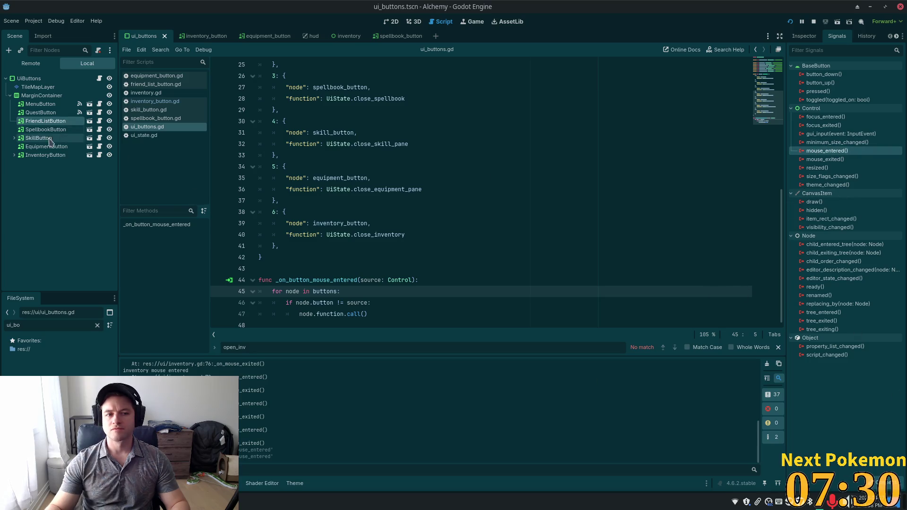
{"action": "left_click", "coordinate": [39, 156], "text": "shift"}
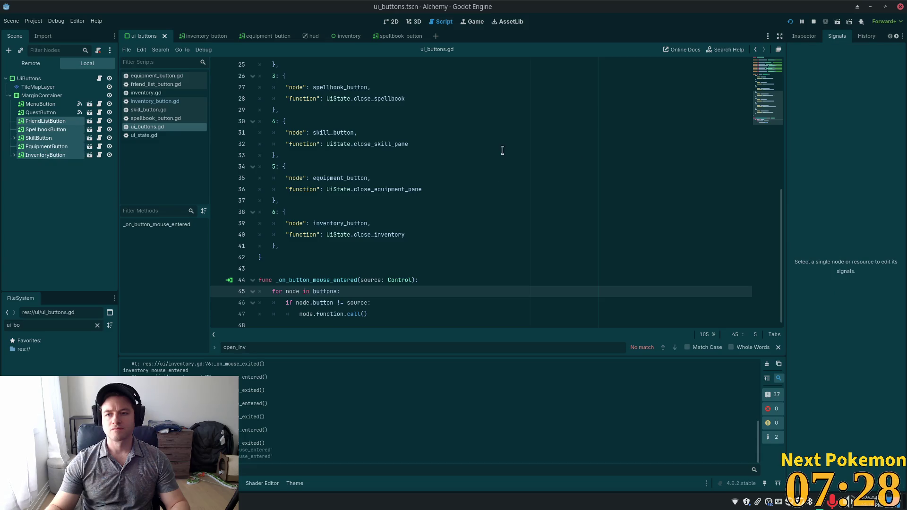
{"action": "left_click", "coordinate": [54, 121]}
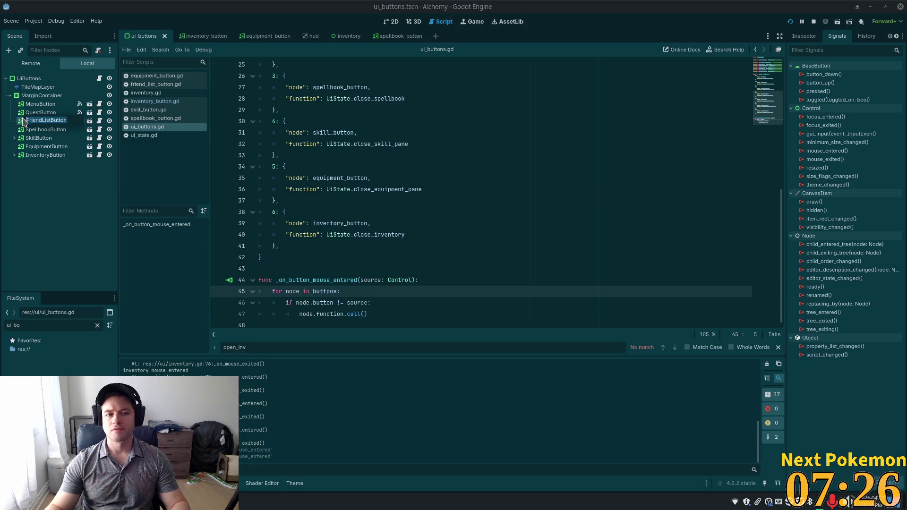
Connect FriendListButton's mouse_entered to the shared _on_button_mouse_entered handler and save.
{"action": "key", "text": "Escape"}
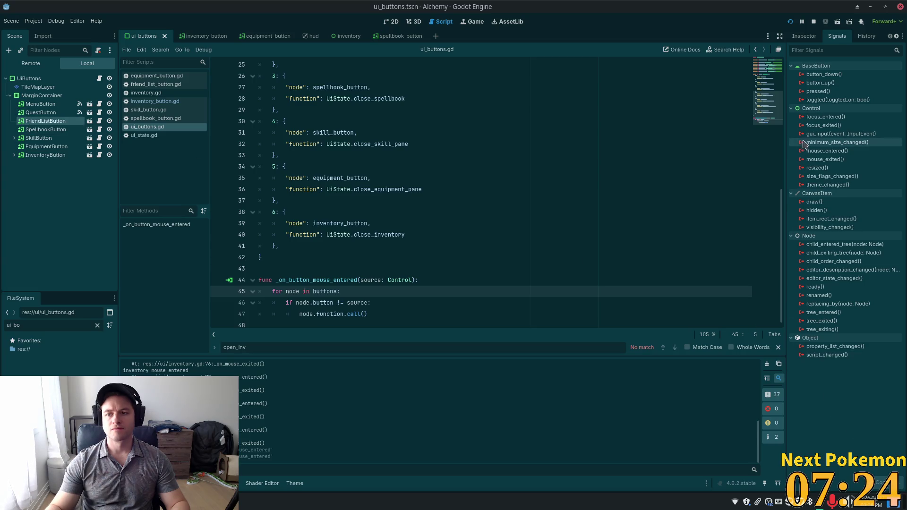
{"action": "left_click", "coordinate": [826, 151]}
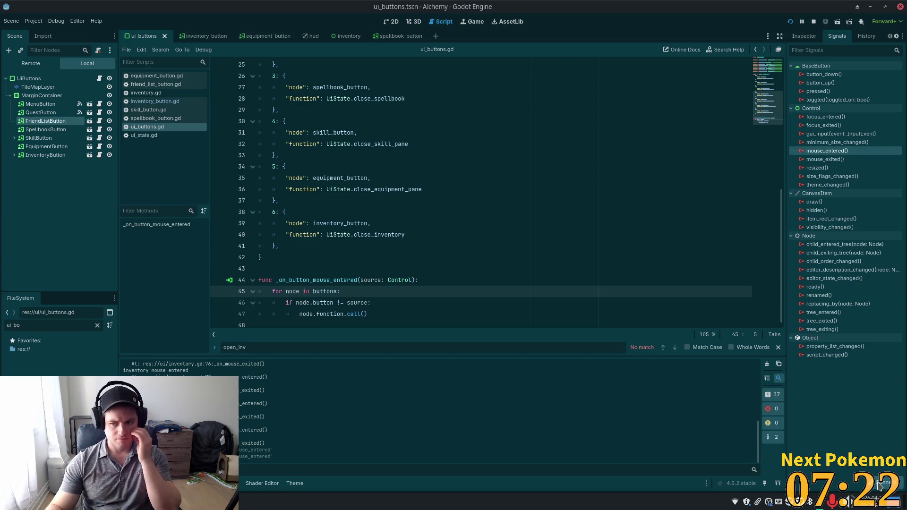
{"action": "left_click", "coordinate": [879, 485]}
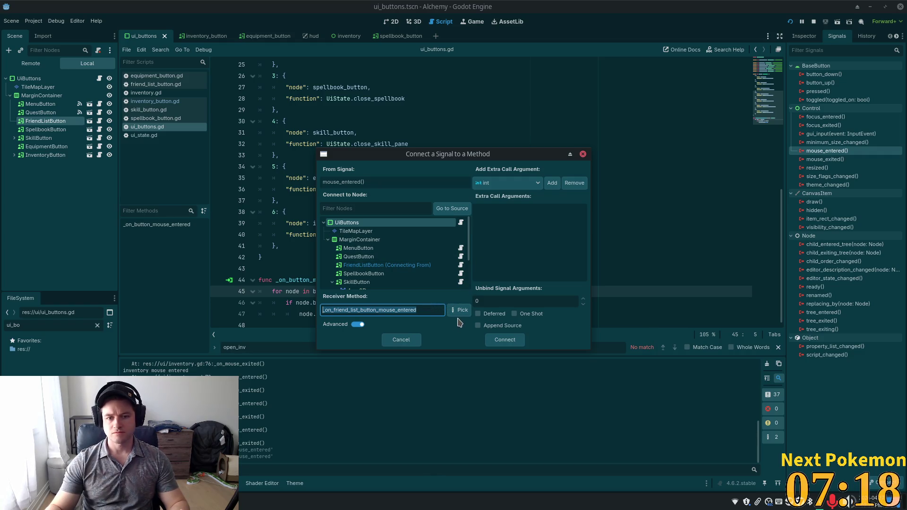
{"action": "key", "text": "ctrl+v"}
{"action": "left_click", "coordinate": [501, 347]}
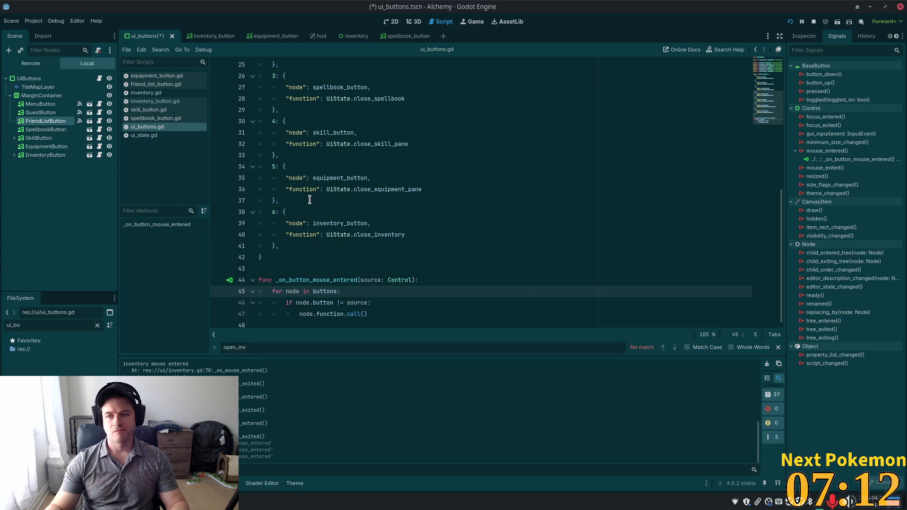
{"action": "key", "text": "ctrl+s"}
Connect SpellbookButton's and SkillButton's mouse_entered signals to _on_button_mouse_entered.
{"action": "left_click", "coordinate": [46, 130]}
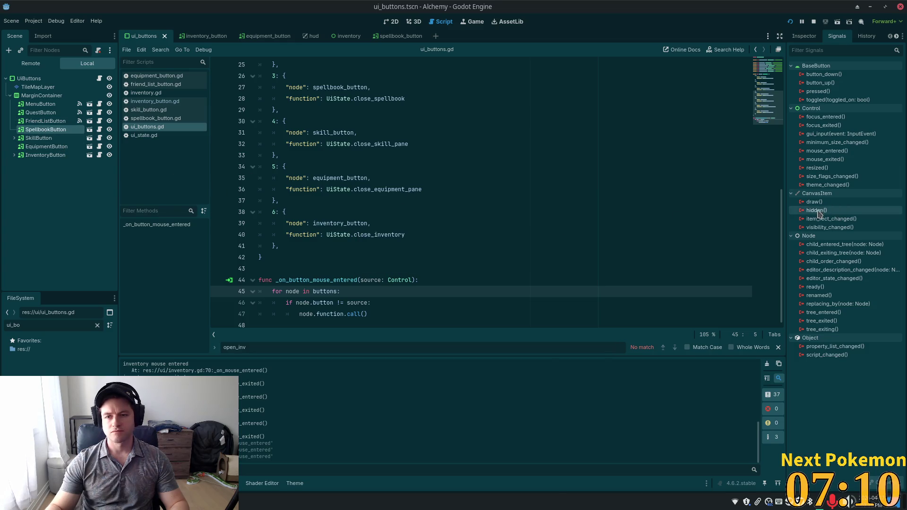
{"action": "left_click", "coordinate": [824, 151]}
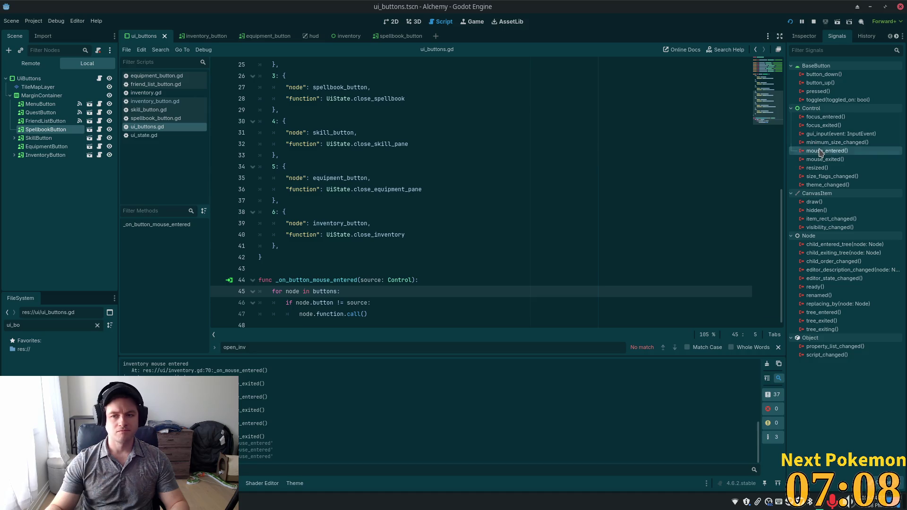
{"action": "left_click", "coordinate": [888, 483]}
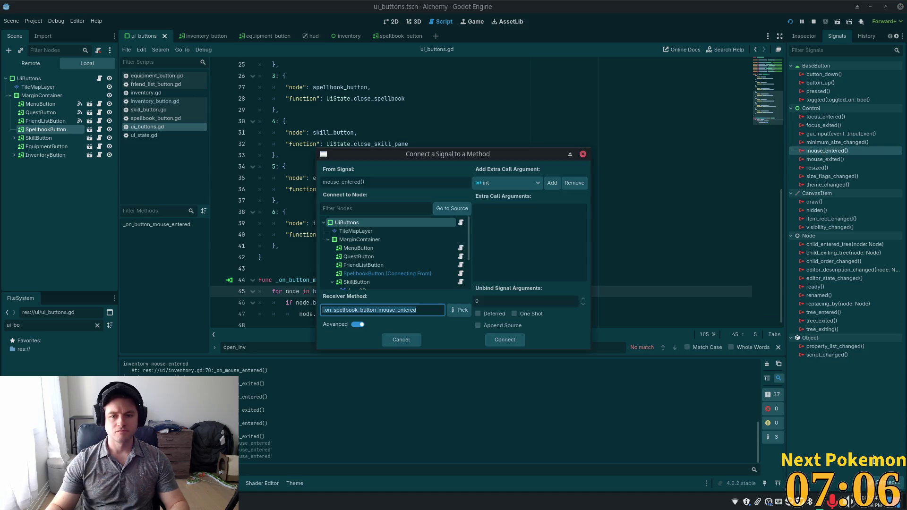
{"action": "key", "text": "ctrl+v"}
{"action": "left_click", "coordinate": [503, 340]}
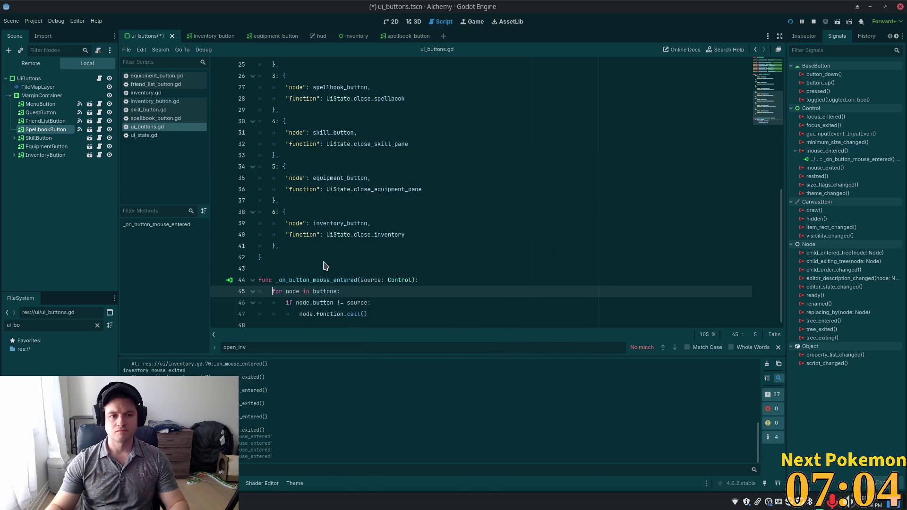
{"action": "left_click", "coordinate": [39, 138]}
{"action": "left_click", "coordinate": [826, 151]}
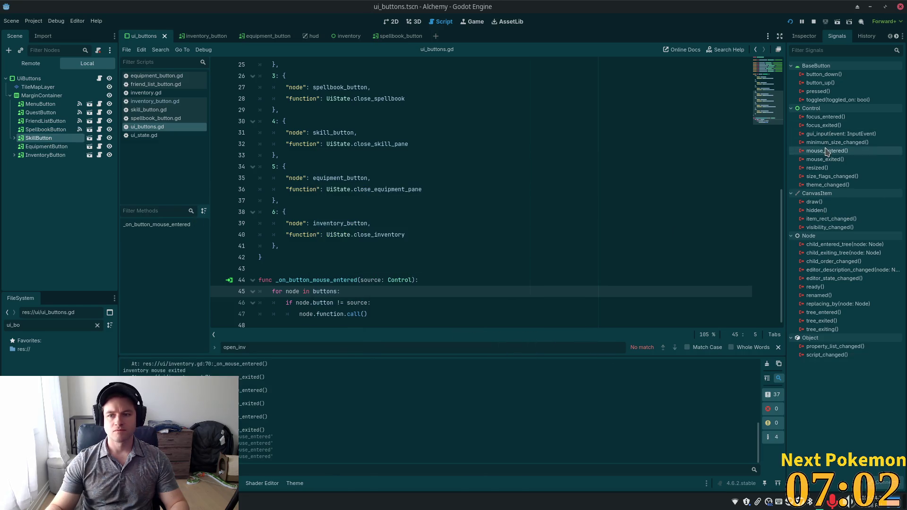
{"action": "left_click", "coordinate": [886, 483]}
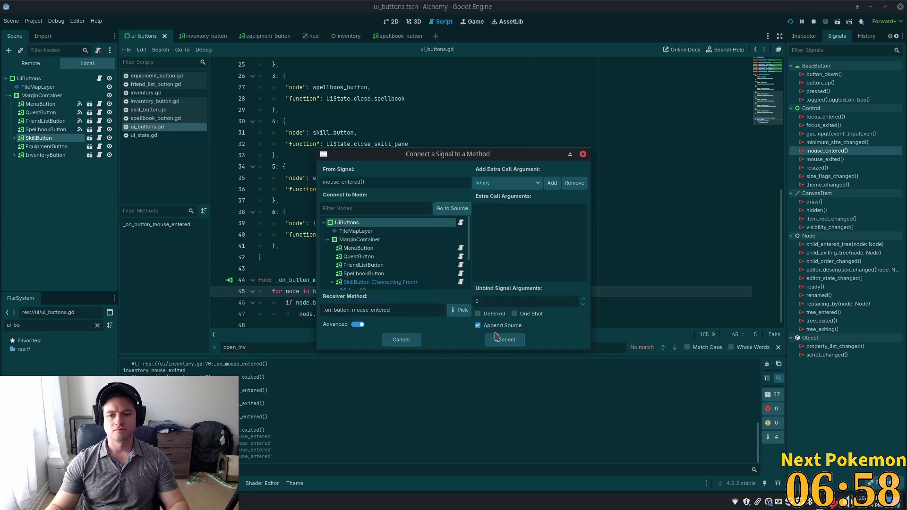
{"action": "left_click", "coordinate": [505, 340]}
Connect EquipmentButton's and InventoryButton's mouse_entered to _on_button_mouse_entered, then save the scene.
{"action": "left_click", "coordinate": [42, 148]}
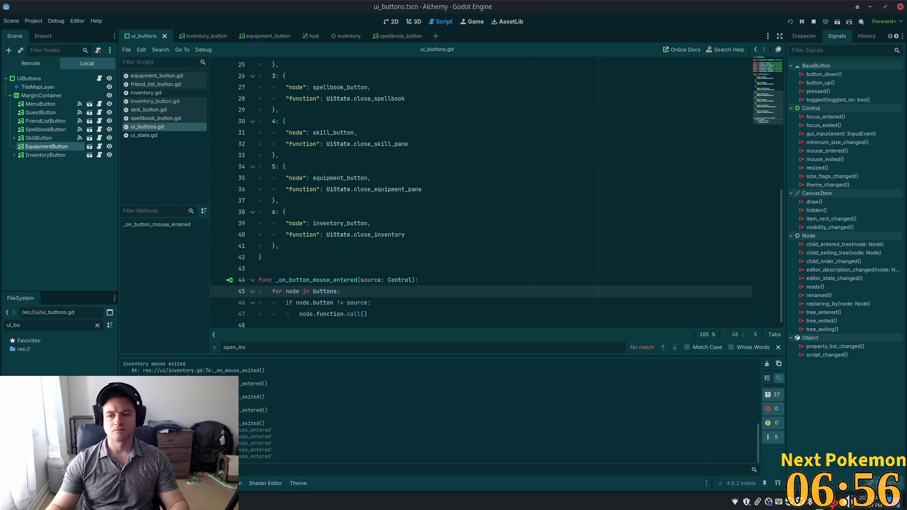
{"action": "double_click", "coordinate": [844, 151]}
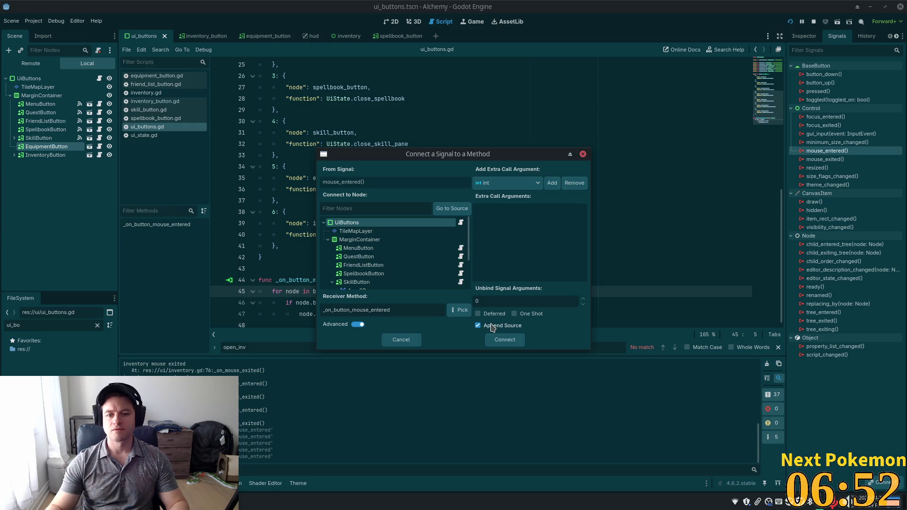
{"action": "left_click", "coordinate": [504, 340]}
{"action": "left_click", "coordinate": [45, 155]}
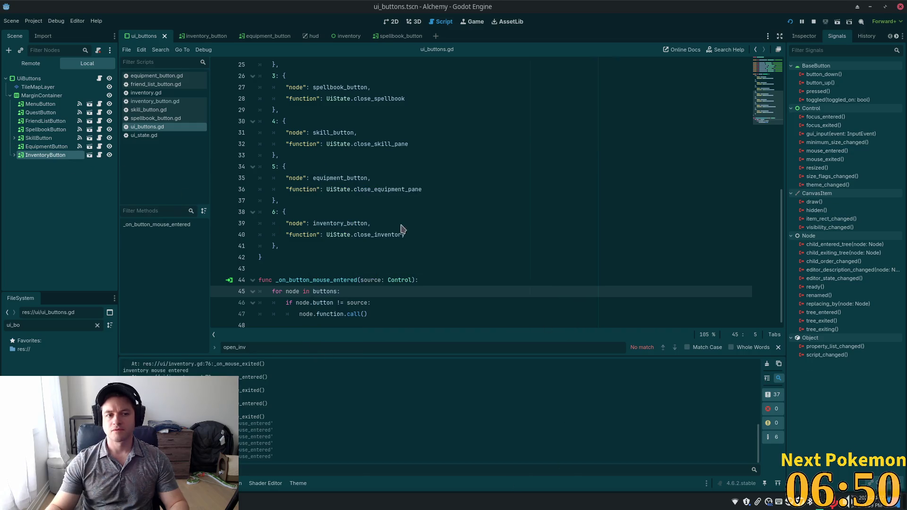
{"action": "left_click", "coordinate": [831, 151]}
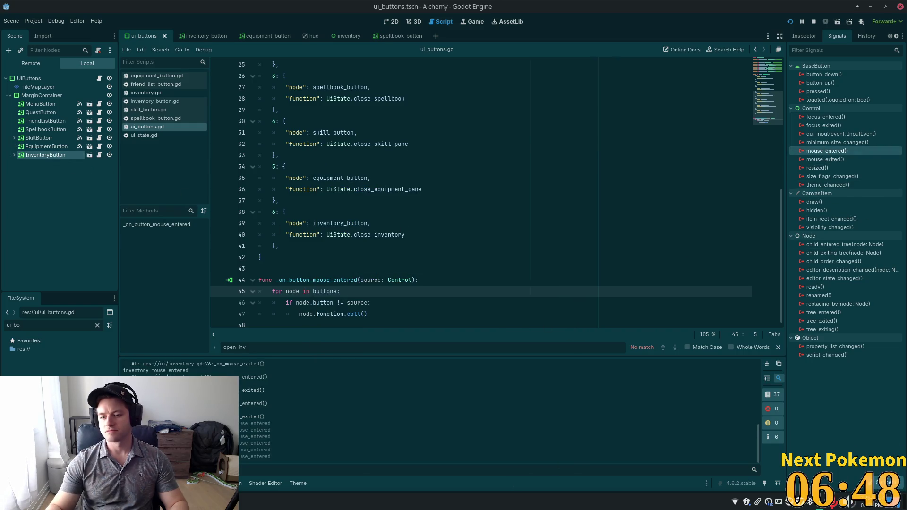
{"action": "double_click", "coordinate": [826, 151]}
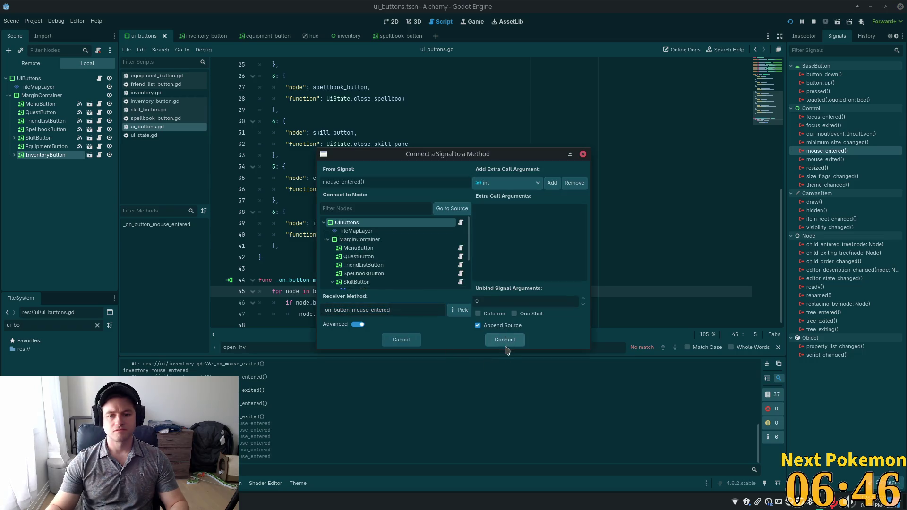
{"action": "left_click", "coordinate": [505, 339]}
{"action": "key", "text": "ctrl+s"}
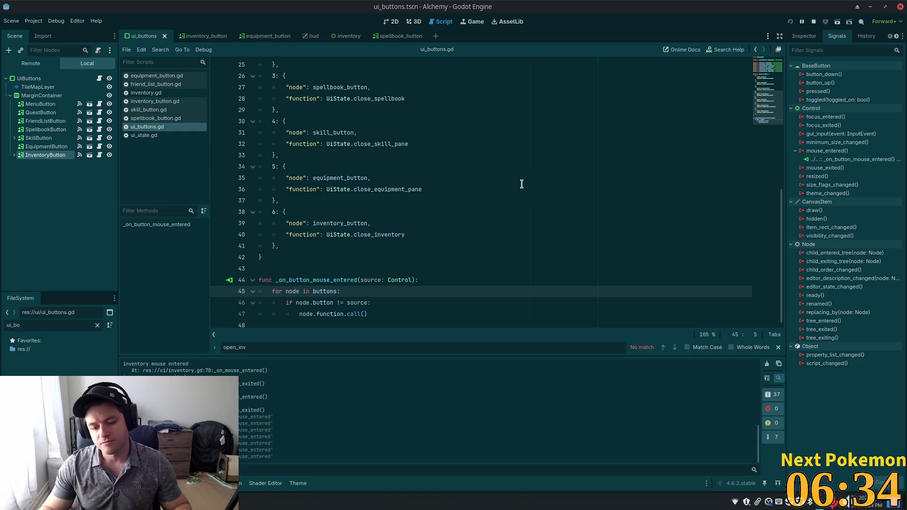
{"action": "scroll", "coordinate": [445, 150], "scroll_direction": "up", "scroll_amount": 3}
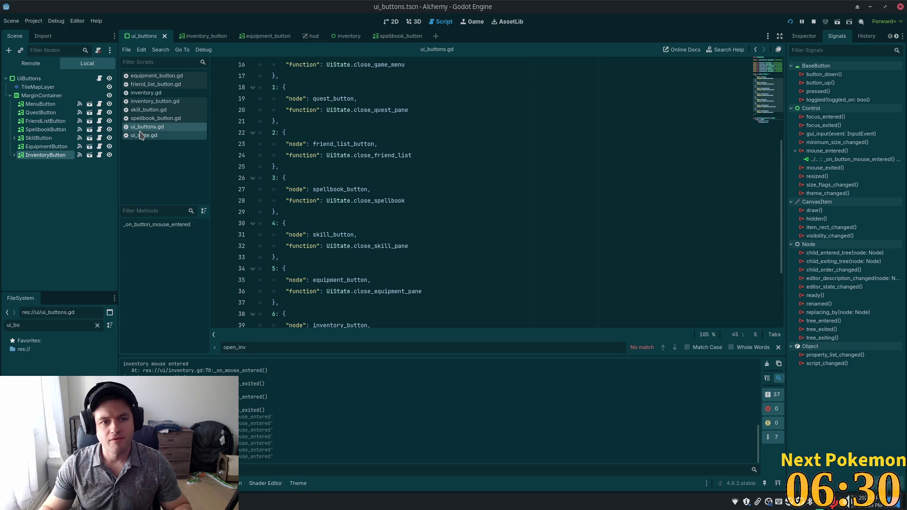
Run the game and hover a UI button until the debugger breaks at line 46.
{"action": "left_click", "coordinate": [793, 22]}
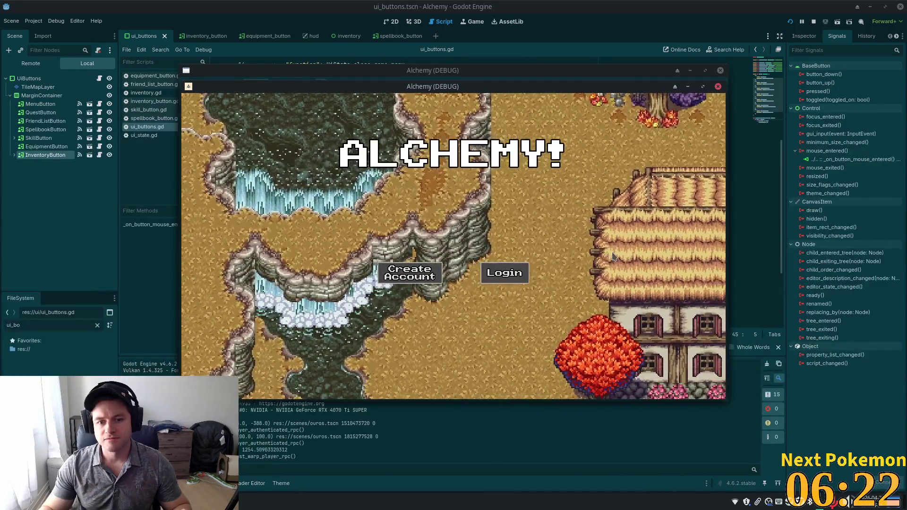
{"action": "mouse_move", "coordinate": [701, 394]}
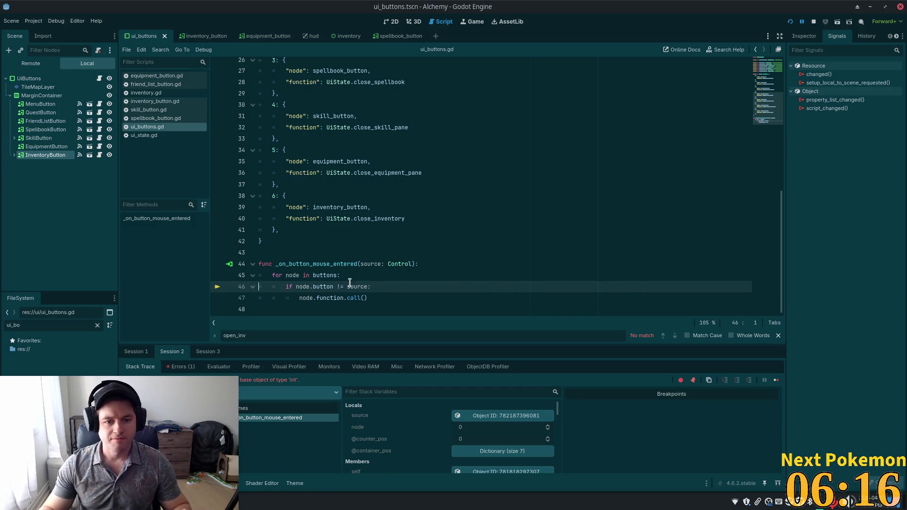
Rename the loop variable and property on lines 45–46 to button/node, then rerun the game.
{"action": "double_click", "coordinate": [325, 286]}
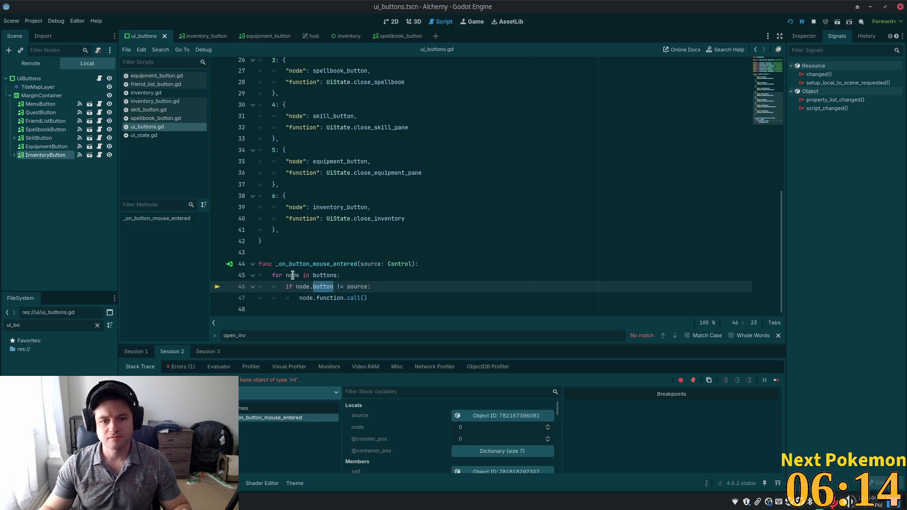
{"action": "double_click", "coordinate": [292, 275]}
{"action": "key", "text": "ctrl+d"}
{"action": "key", "text": "ctrl+d"}
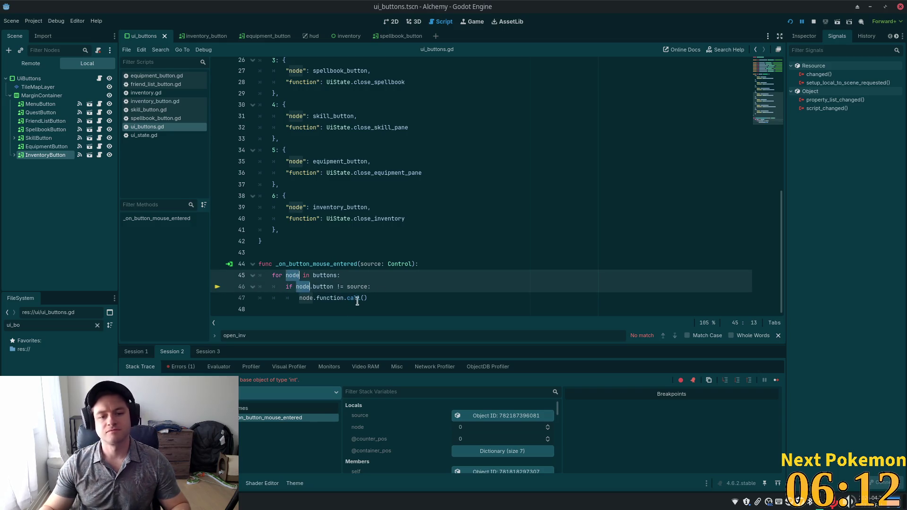
{"action": "type", "text": "butto"}
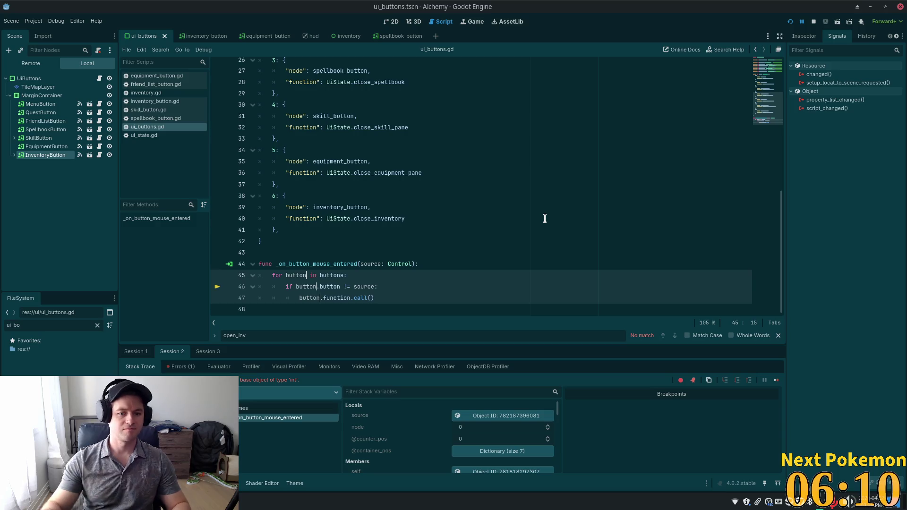
{"action": "key", "text": "Escape"}
{"action": "double_click", "coordinate": [330, 286]}
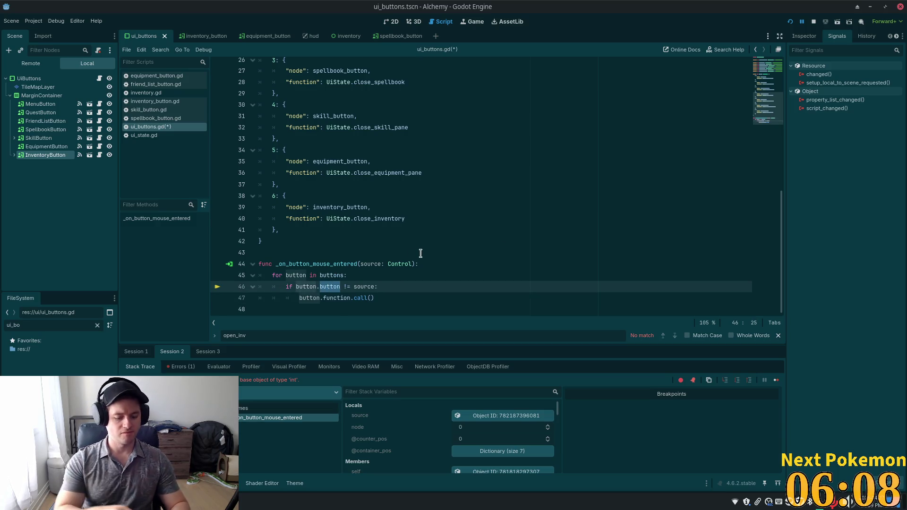
{"action": "type", "text": "node"}
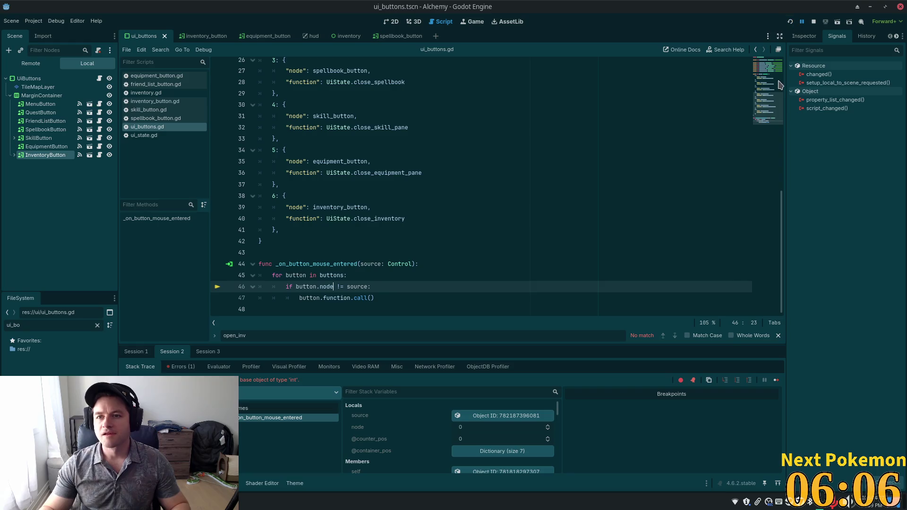
{"action": "key", "text": "F5"}
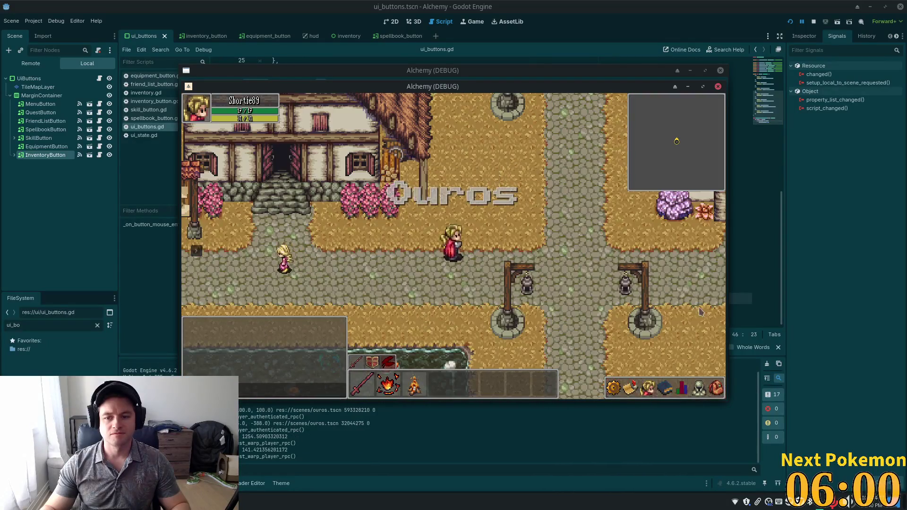
{"action": "mouse_move", "coordinate": [702, 384]}
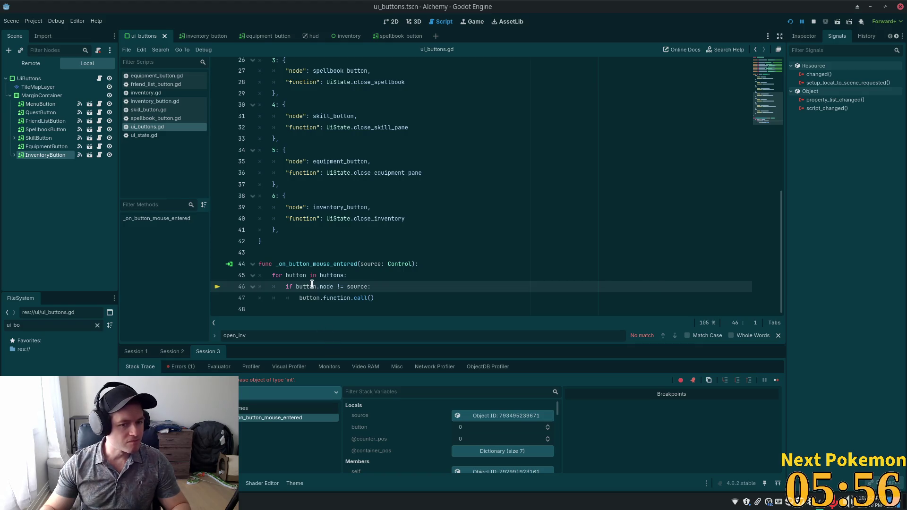
Rename the loop variable to index, use buttons[index] on lines 46–47, save, and relaunch.
{"action": "left_click", "coordinate": [299, 275]}
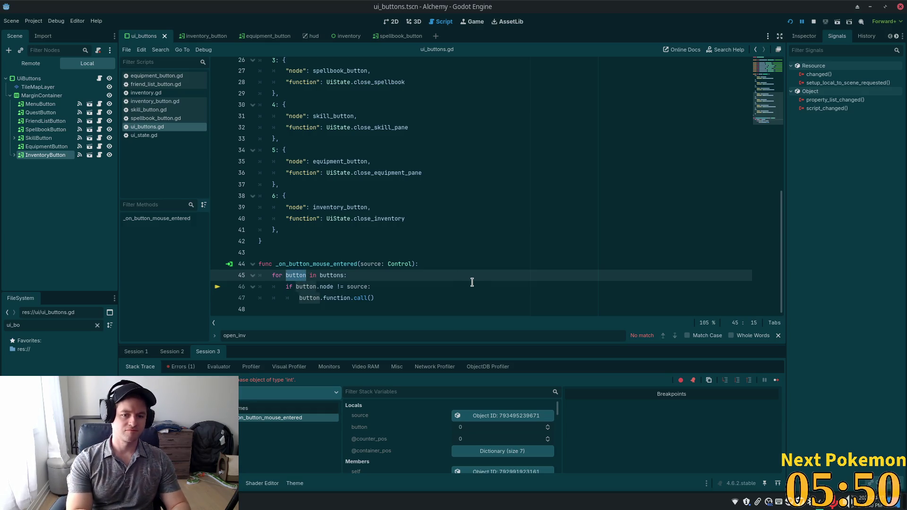
{"action": "type", "text": "index"}
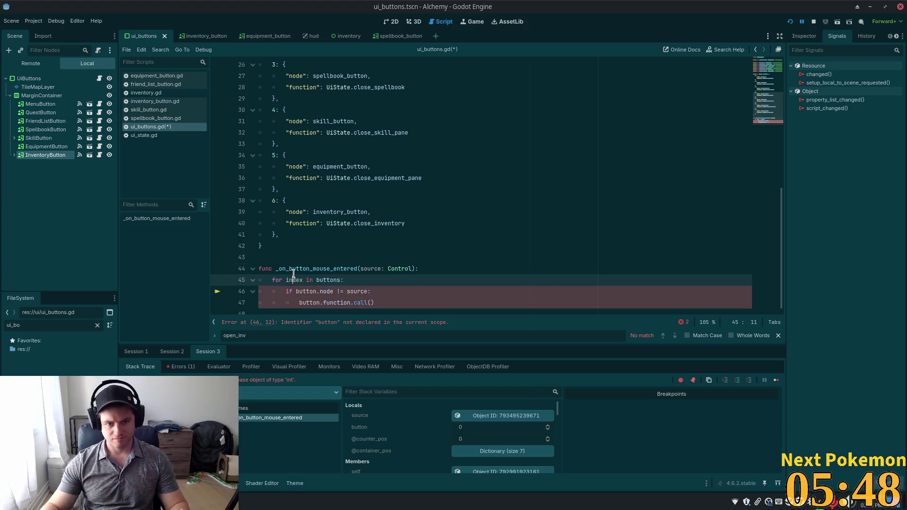
{"action": "left_click", "coordinate": [304, 291]}
{"action": "key", "text": "ctrl+shift+Left"}
{"action": "key", "text": "ctrl+space"}
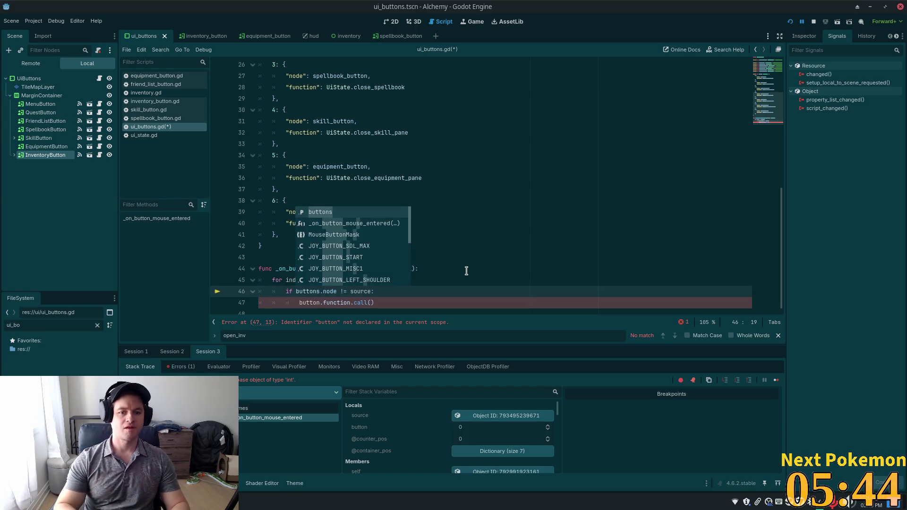
{"action": "key", "text": "Return"}
{"action": "type", "text": "["}
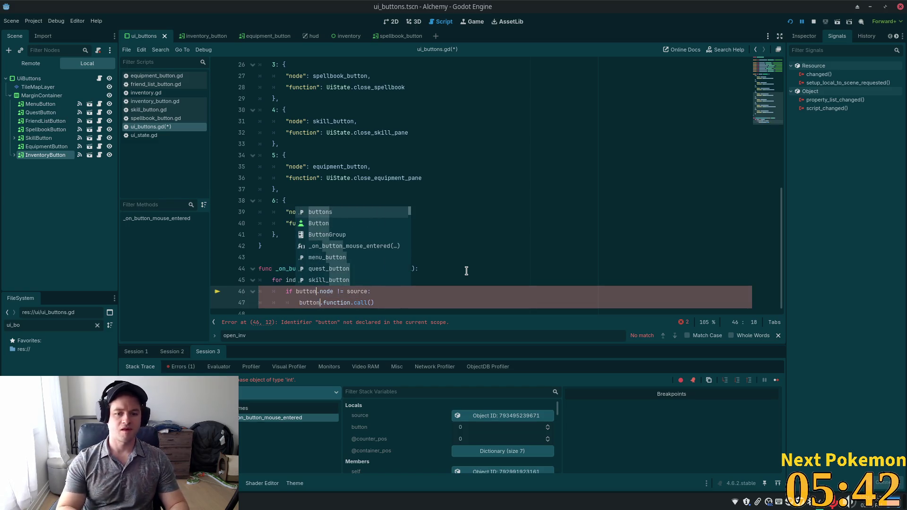
{"action": "key", "text": "Escape"}
{"action": "type", "text": "index"}
{"action": "key", "text": "ctrl+s"}
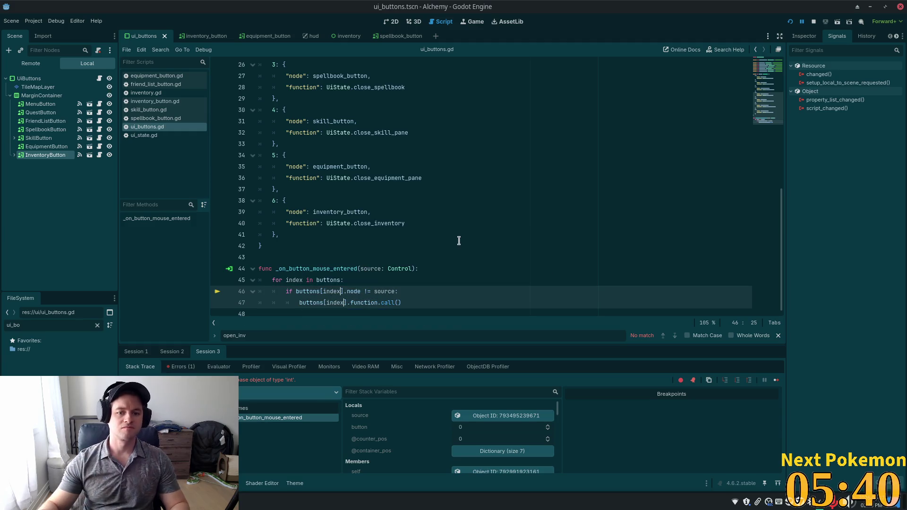
{"action": "left_click", "coordinate": [790, 23]}
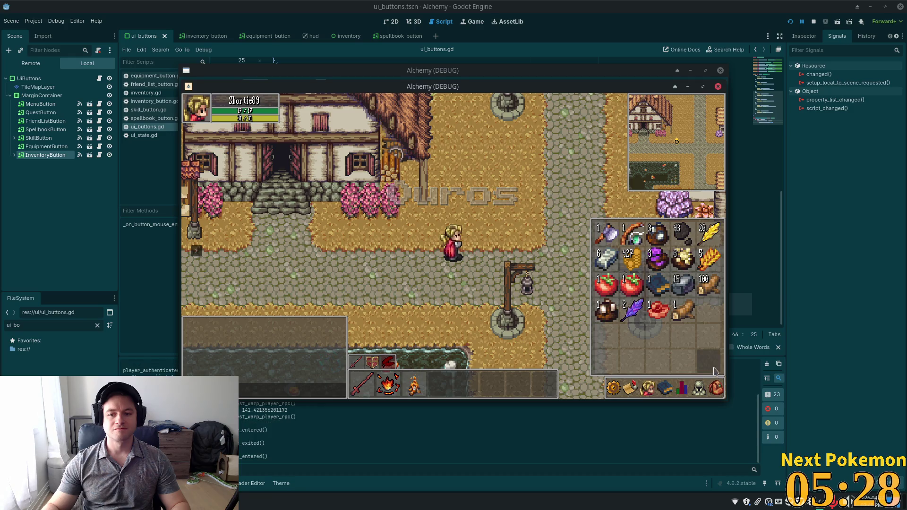
Hover the inventory icon in both game windows to test hover pane switching.
{"action": "mouse_move", "coordinate": [716, 390]}
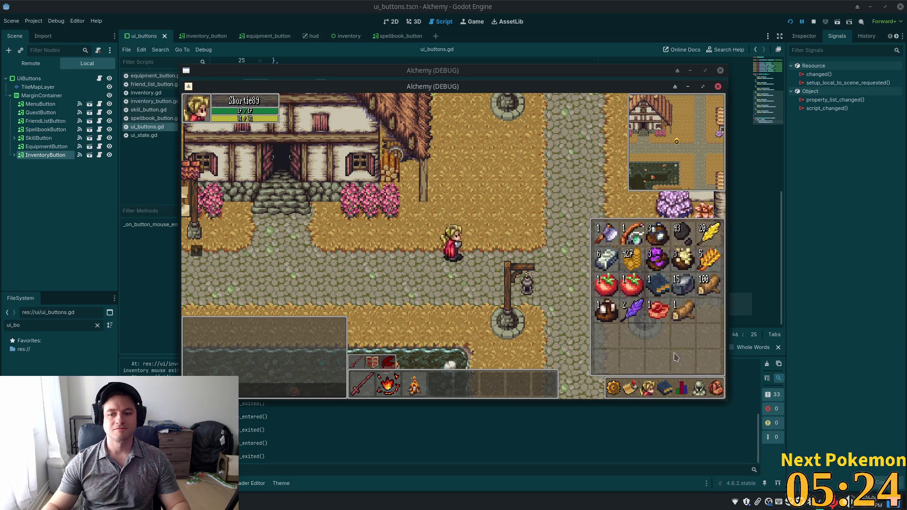
{"action": "mouse_move", "coordinate": [449, 87]}
{"action": "left_mouse_down"}
{"action": "mouse_move", "coordinate": [341, 128]}
{"action": "mouse_move", "coordinate": [302, 128]}
{"action": "left_mouse_up"}
{"action": "left_click", "coordinate": [716, 388]}
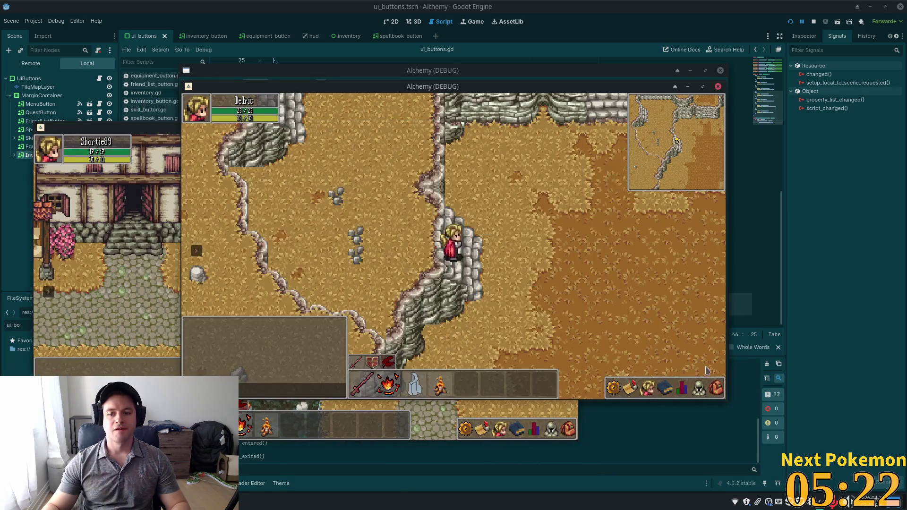
{"action": "mouse_move", "coordinate": [717, 388]}
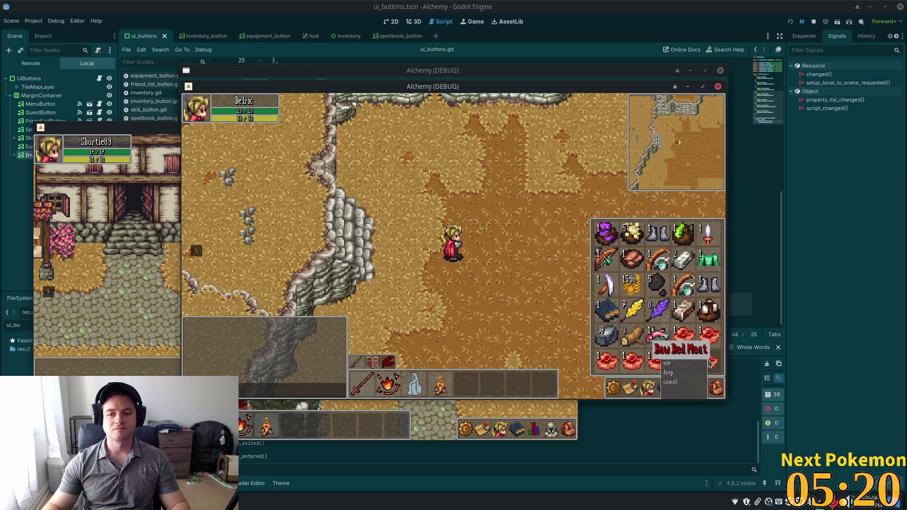
Open and cancel inventory item action menus, close the panels, and stop the game.
{"action": "right_click", "coordinate": [683, 361]}
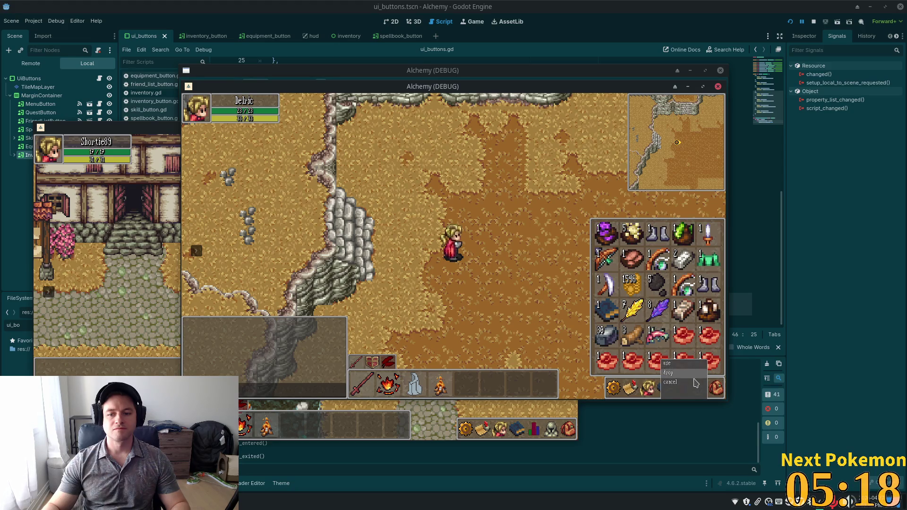
{"action": "left_click", "coordinate": [695, 383]}
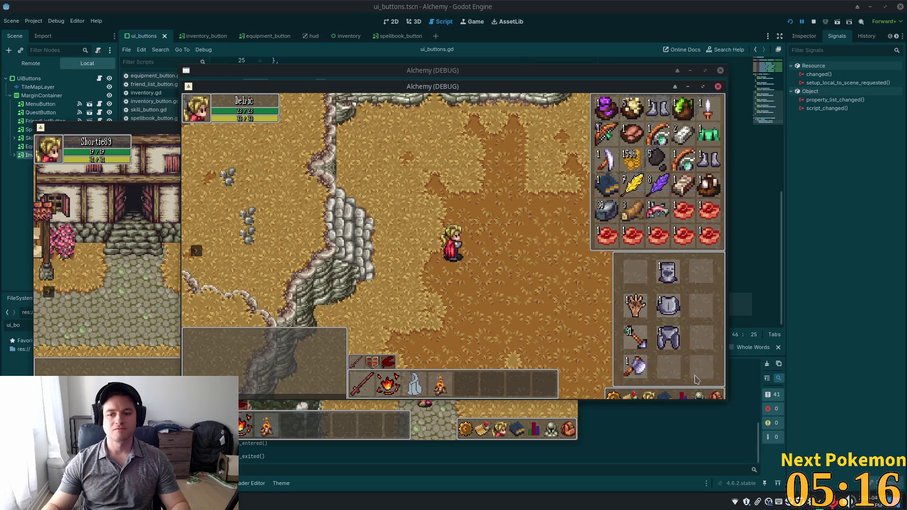
{"action": "key", "text": "Escape"}
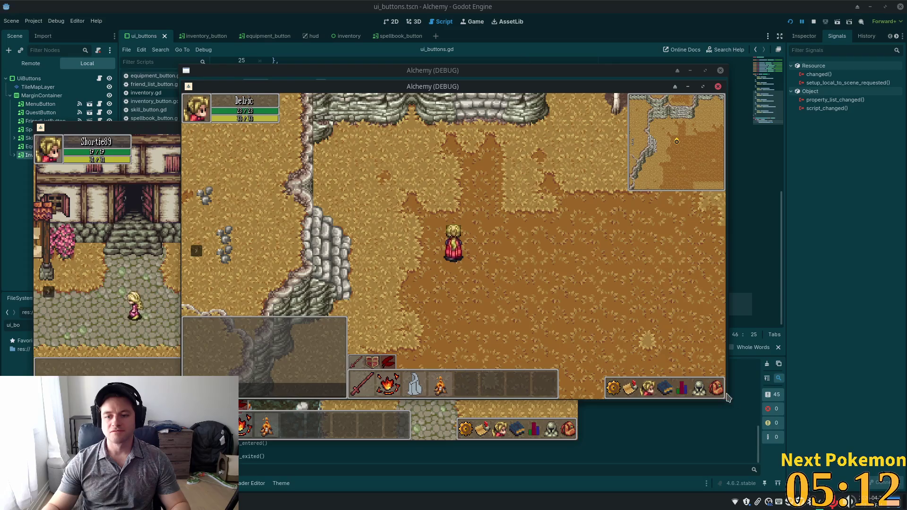
{"action": "right_click", "coordinate": [665, 362]}
{"action": "left_click", "coordinate": [695, 387]}
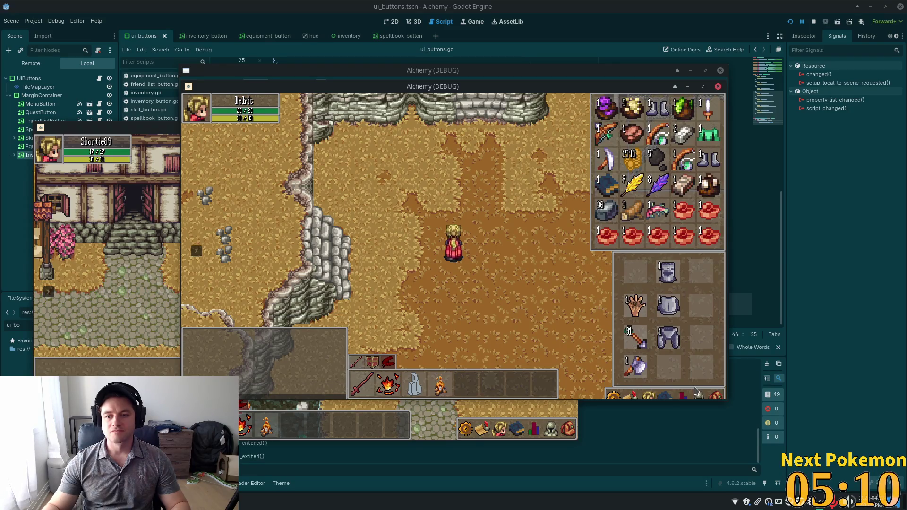
{"action": "left_click", "coordinate": [699, 395]}
{"action": "key", "text": "F8"}
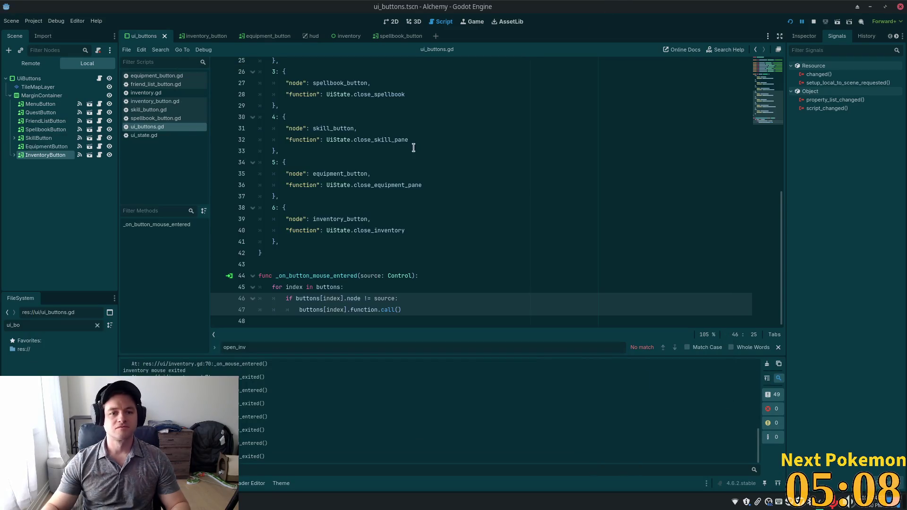
Comment out the mouse-entered and mouse-exited handlers in menu_button.gd.
{"action": "left_click", "coordinate": [90, 105]}
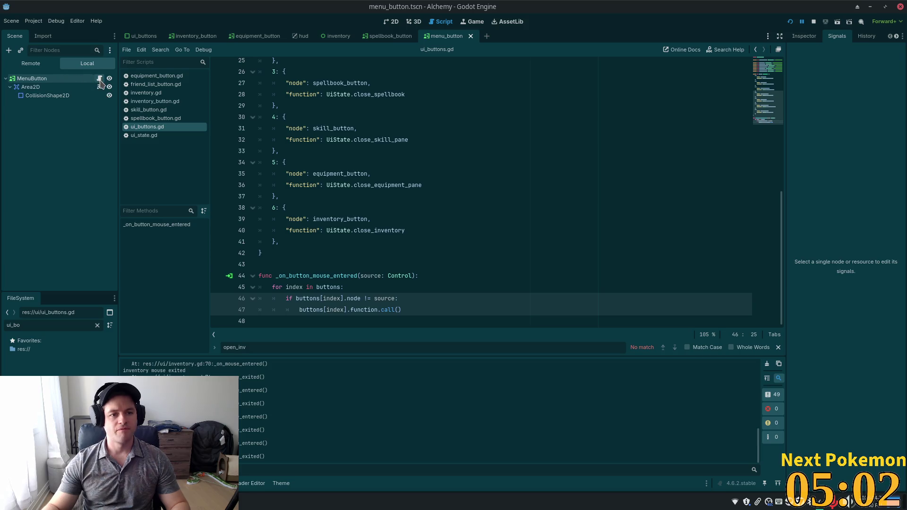
{"action": "left_click", "coordinate": [99, 78]}
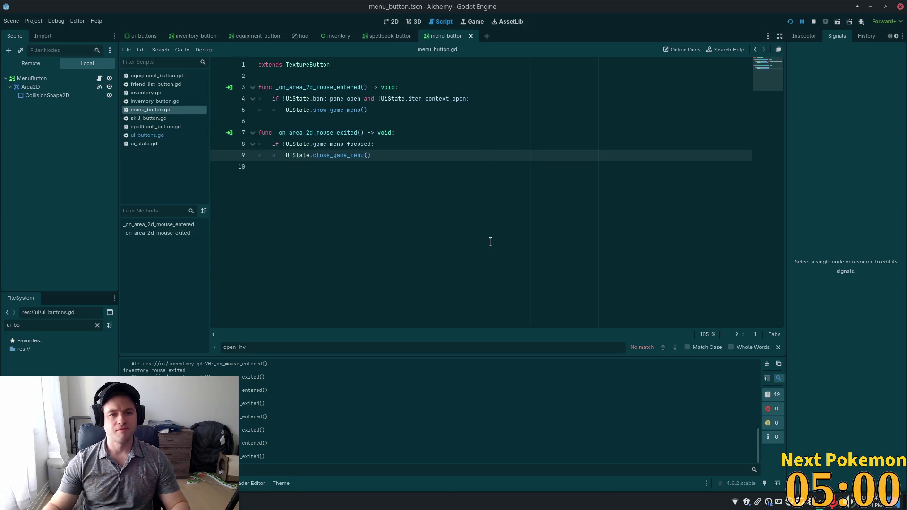
{"action": "mouse_move", "coordinate": [359, 169]}
{"action": "left_mouse_down"}
{"action": "mouse_move", "coordinate": [257, 117]}
{"action": "mouse_move", "coordinate": [231, 87]}
{"action": "left_mouse_up"}
{"action": "key", "text": "ctrl+k"}
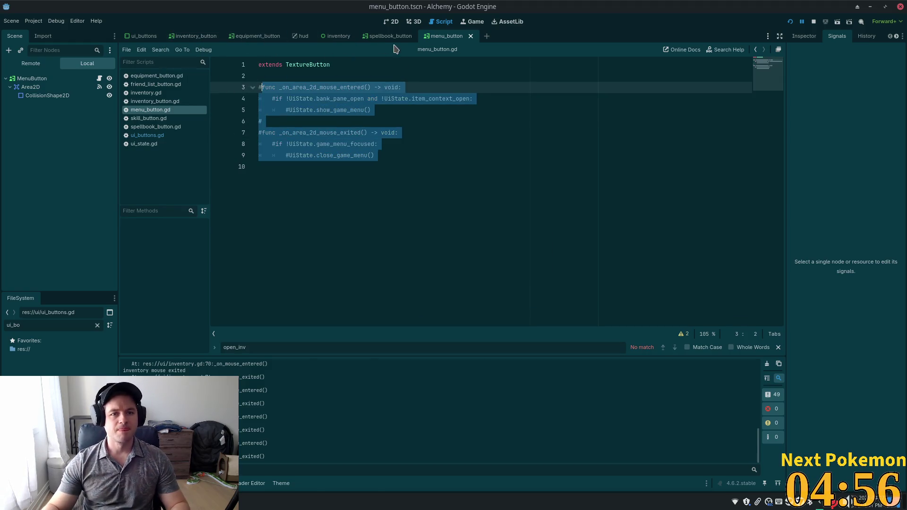
Comment out lines 49–50 in spellbook_button.gd, undo that, and save all changes.
{"action": "left_click", "coordinate": [380, 41]}
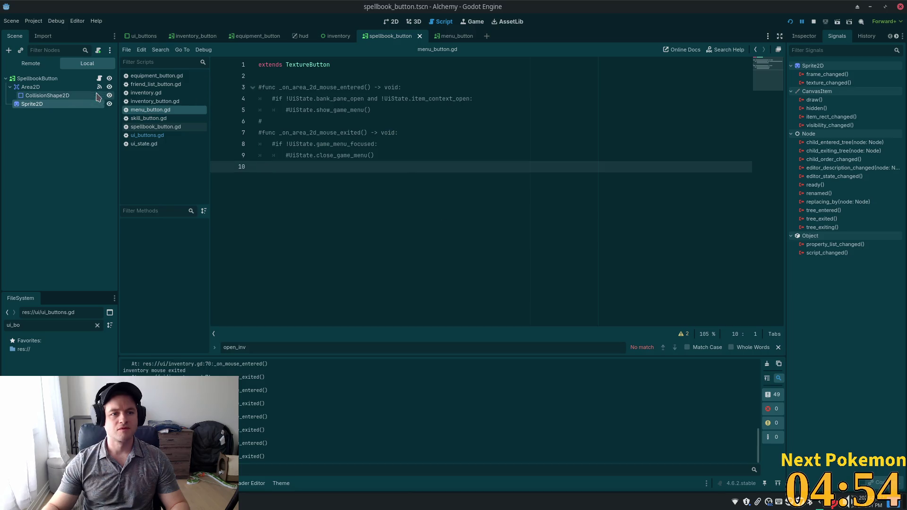
{"action": "scroll", "coordinate": [401, 182], "scroll_direction": "up", "scroll_amount": 10}
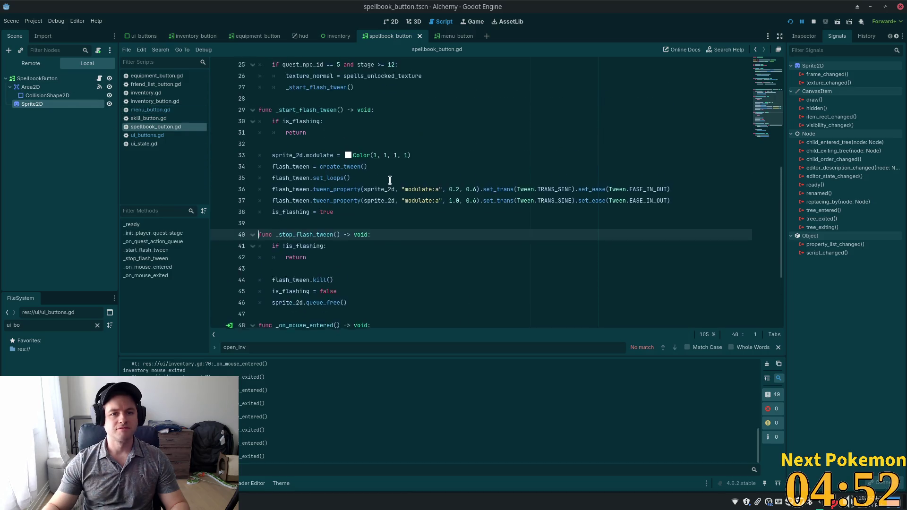
{"action": "scroll", "coordinate": [386, 181], "scroll_direction": "up", "scroll_amount": 1}
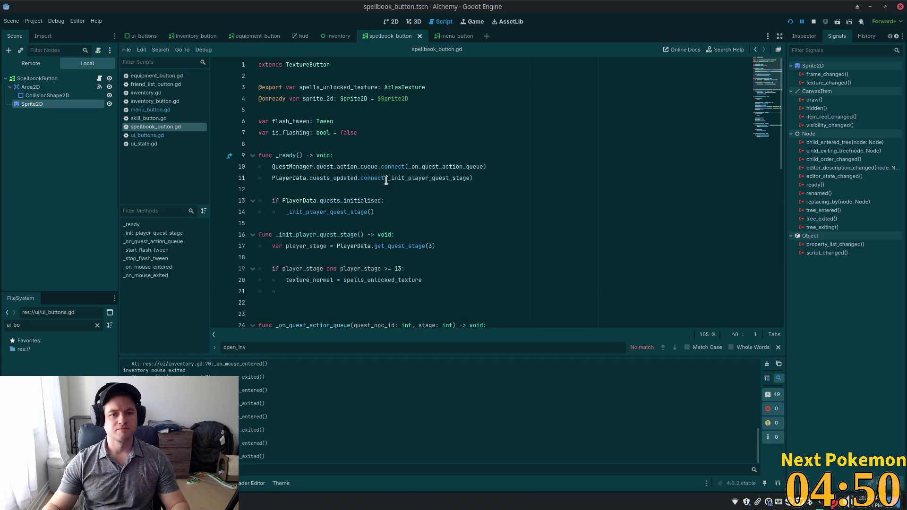
{"action": "scroll", "coordinate": [386, 179], "scroll_direction": "down", "scroll_amount": 2}
{"action": "scroll", "coordinate": [380, 178], "scroll_direction": "down", "scroll_amount": 4}
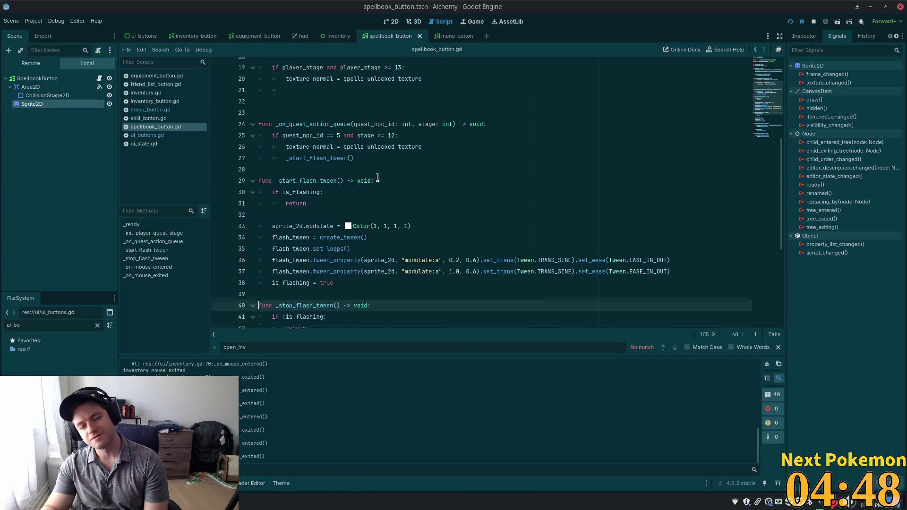
{"action": "scroll", "coordinate": [377, 177], "scroll_direction": "down", "scroll_amount": 5}
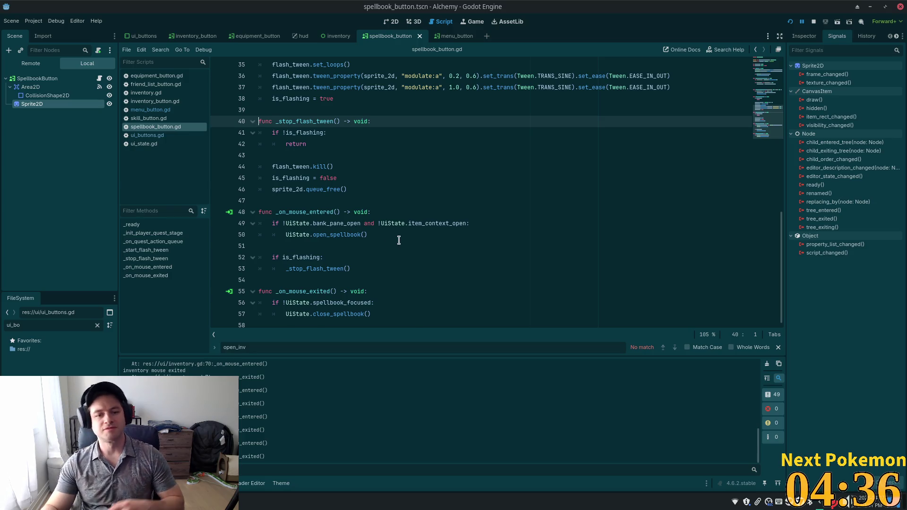
{"action": "left_click_drag", "start_coordinate": [397, 236], "coordinate": [261, 220]}
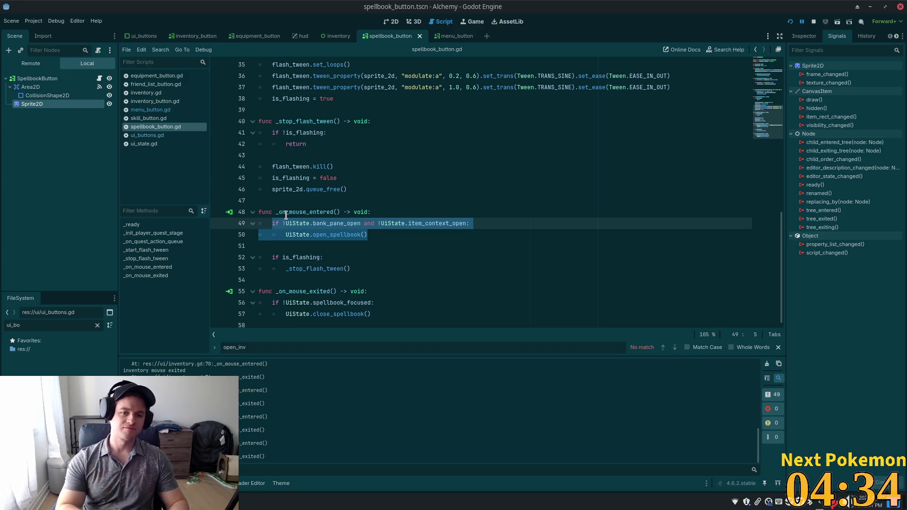
{"action": "key", "text": "ctrl+k"}
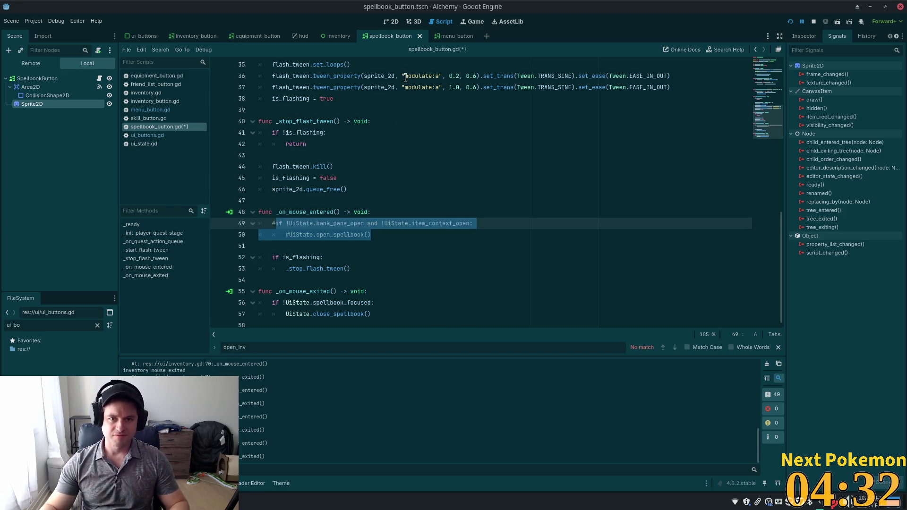
{"action": "left_click", "coordinate": [446, 36]}
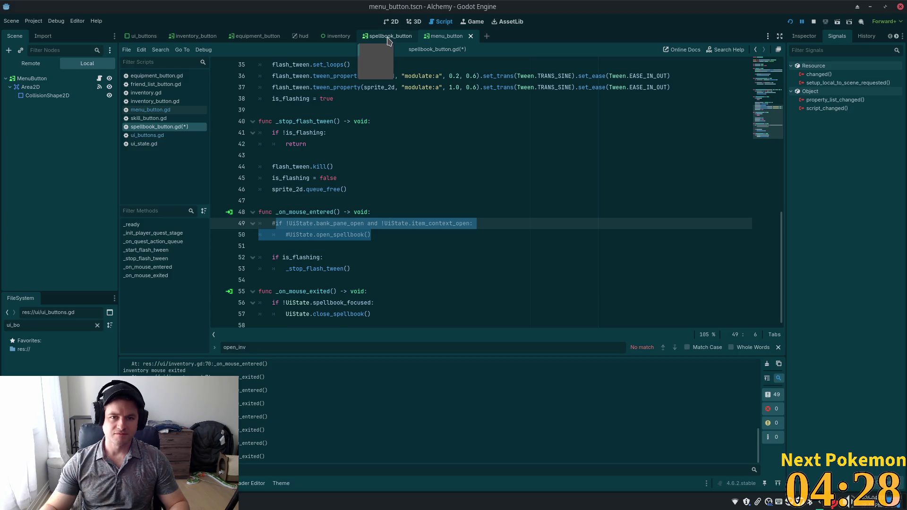
{"action": "key", "text": "ctrl+k"}
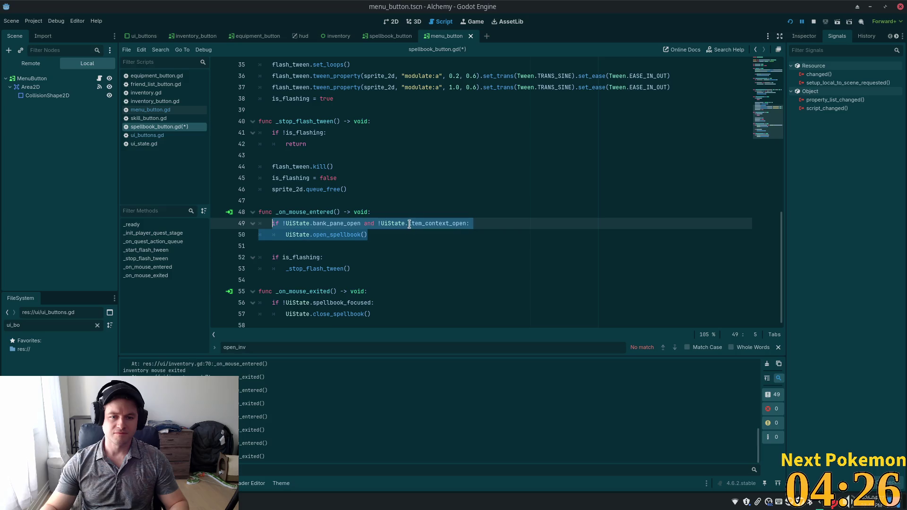
{"action": "key", "text": "ctrl+s"}
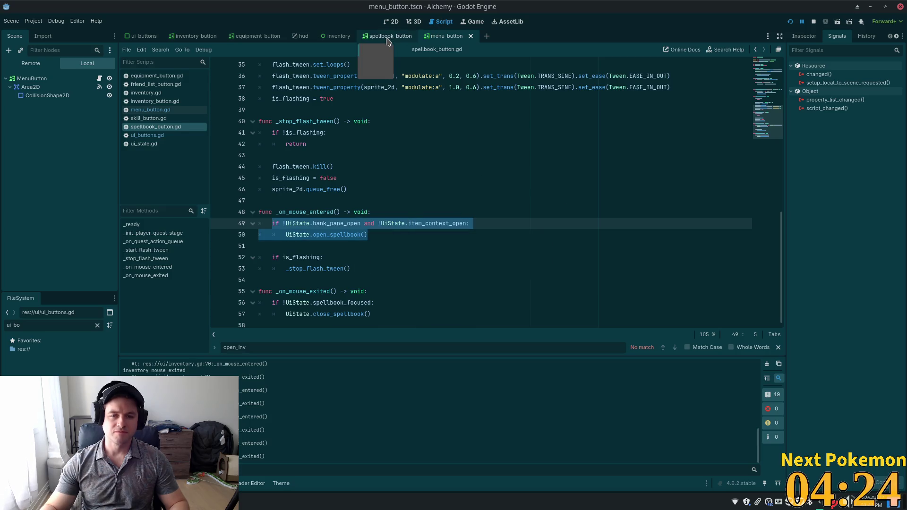
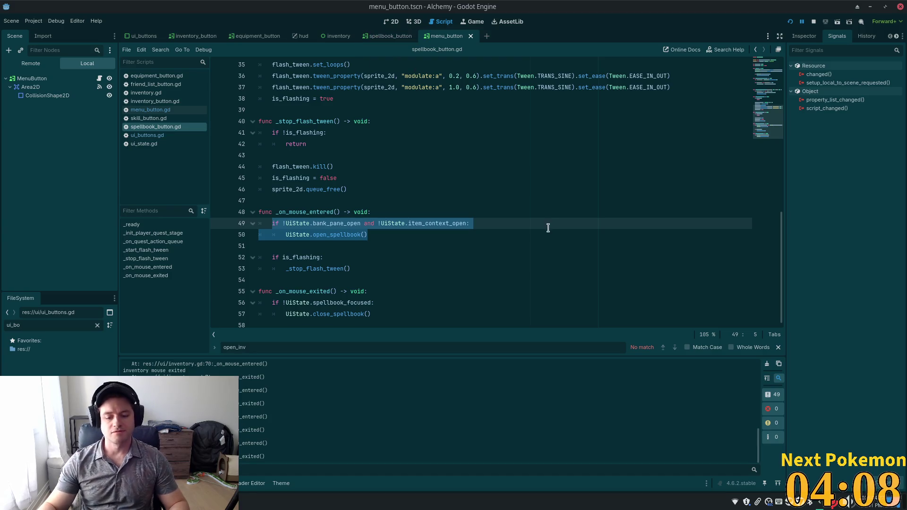
Comment out the _on_mouse_exited function in spellbook_button.gd, then restore it.
{"action": "left_click", "coordinate": [412, 238]}
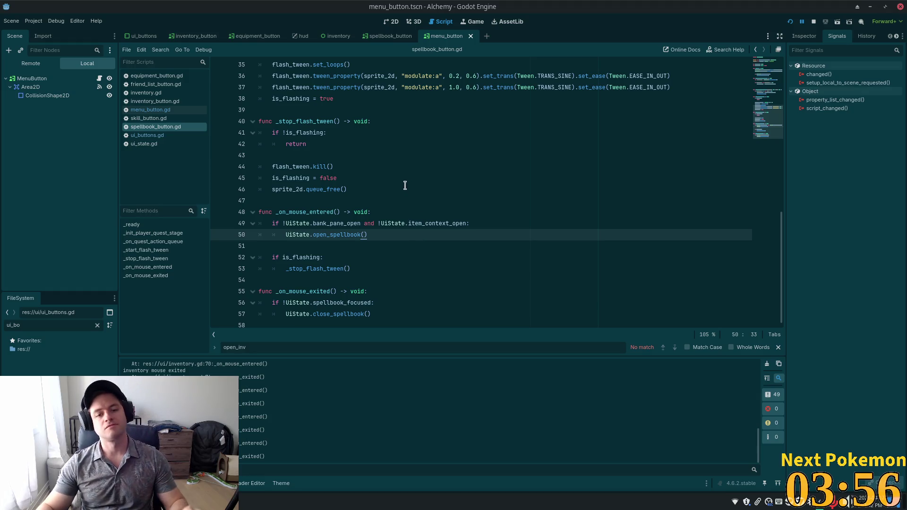
{"action": "left_click", "coordinate": [407, 156]}
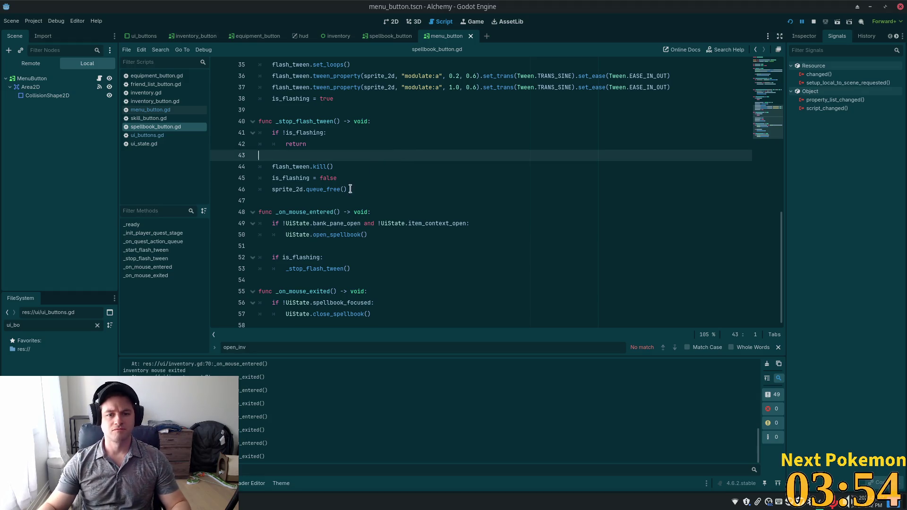
{"action": "left_click", "coordinate": [373, 200]}
{"action": "left_click", "coordinate": [392, 304]}
{"action": "left_click_drag", "start_coordinate": [392, 317], "coordinate": [247, 293]}
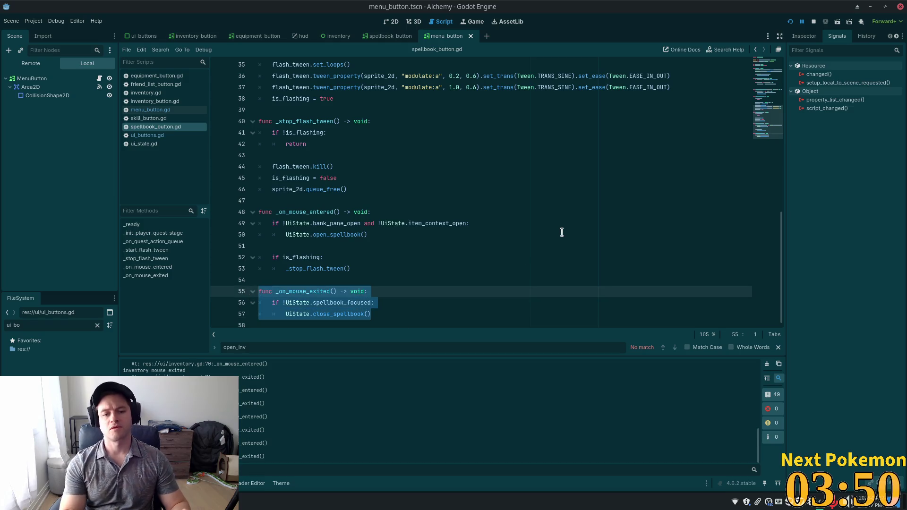
{"action": "key", "text": "ctrl+k"}
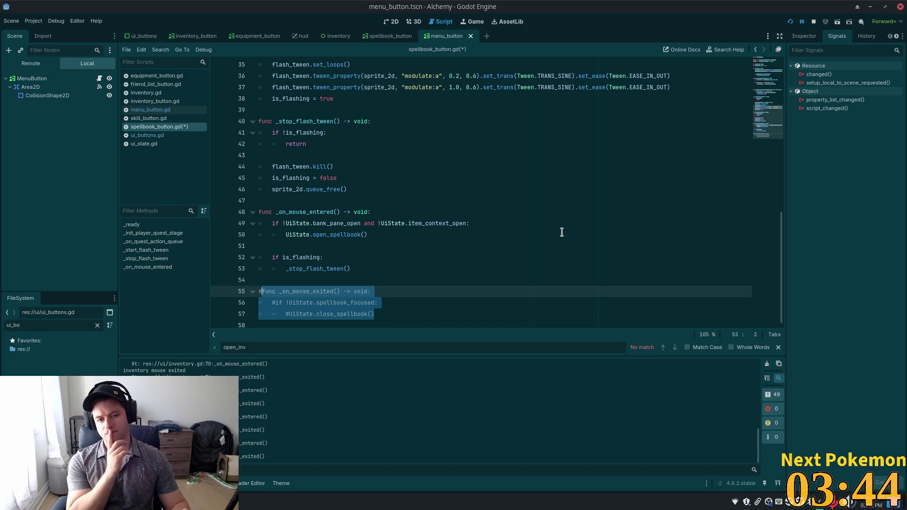
{"action": "key", "text": "ctrl+k"}
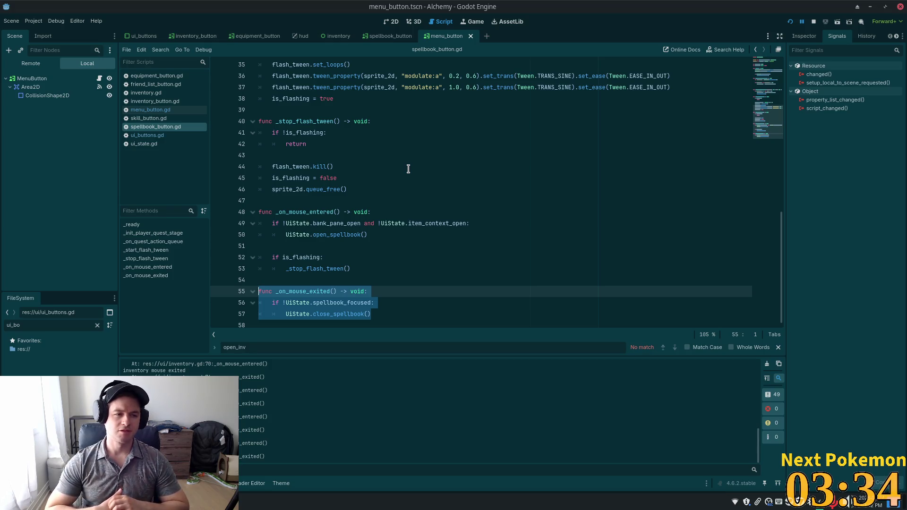
Review the line 49 condition, then move over to inventory.gd in Visual Studio Code.
{"action": "left_click", "coordinate": [506, 187]}
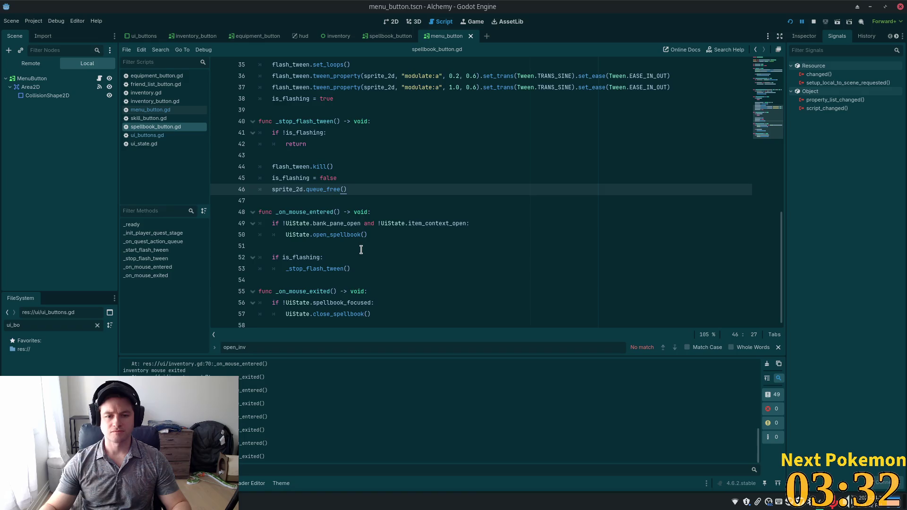
{"action": "scroll", "coordinate": [359, 250], "scroll_direction": "up", "scroll_amount": 2}
{"action": "scroll", "coordinate": [397, 243], "scroll_direction": "down", "scroll_amount": 2}
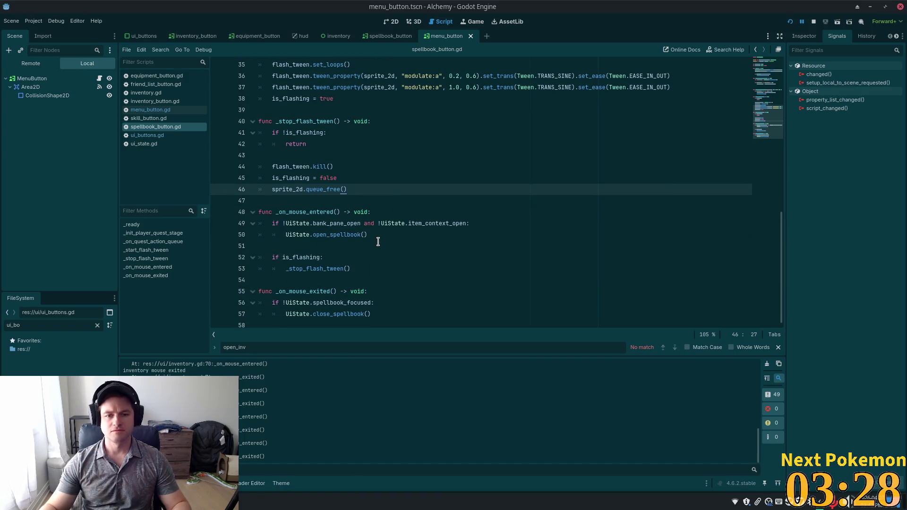
{"action": "double_click", "coordinate": [361, 235]}
{"action": "left_click", "coordinate": [378, 223]}
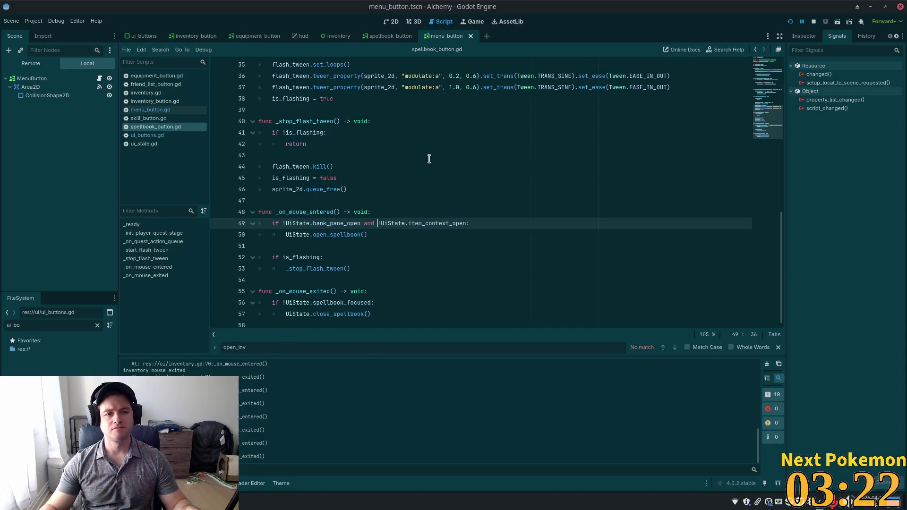
{"action": "key", "text": "alt+Tab"}
{"action": "scroll", "coordinate": [498, 229], "scroll_direction": "up", "scroll_amount": 4}
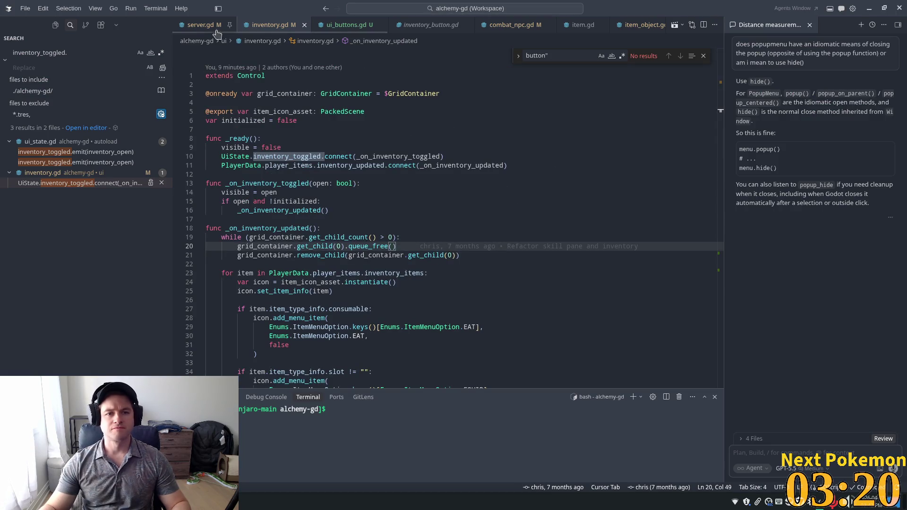
In ui_buttons.gd, rename each button entry's function key to close_function using multi-cursor edits.
{"action": "left_click", "coordinate": [332, 24]}
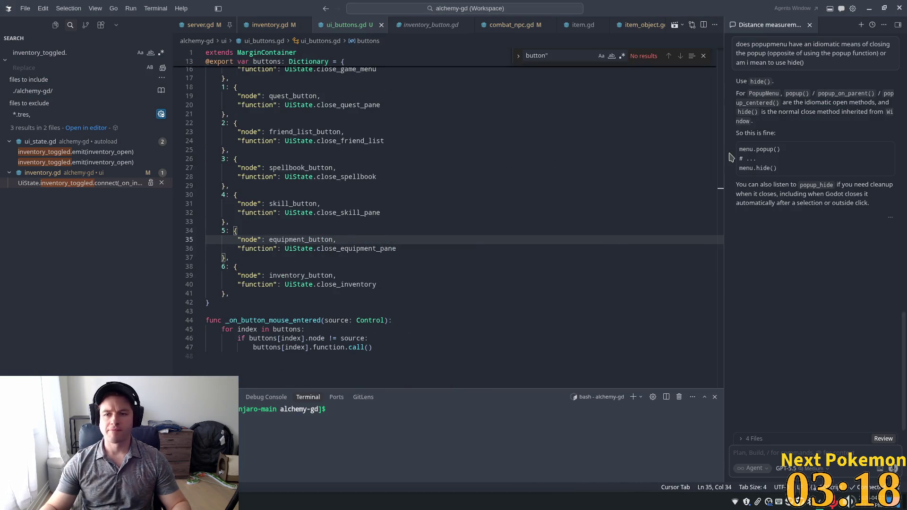
{"action": "scroll", "coordinate": [280, 145], "scroll_direction": "up", "scroll_amount": 5}
{"action": "left_click", "coordinate": [240, 190]}
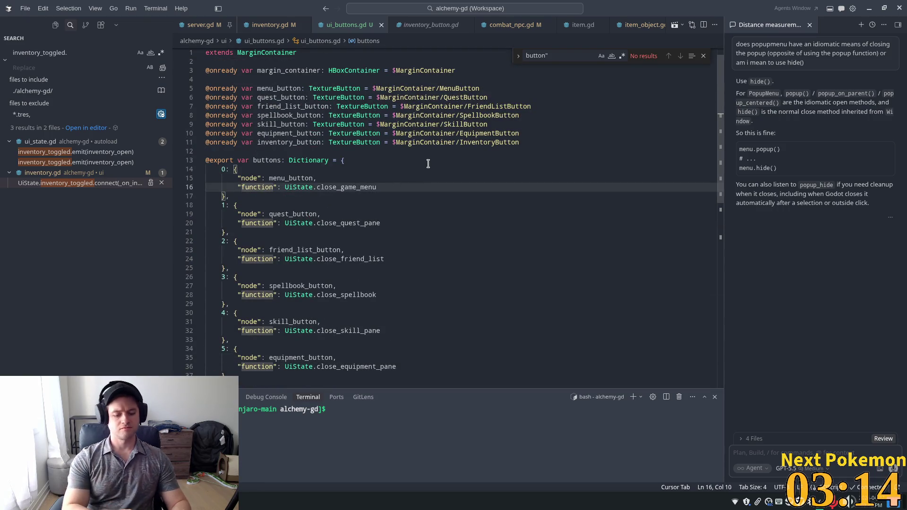
{"action": "type", "text": "close_"}
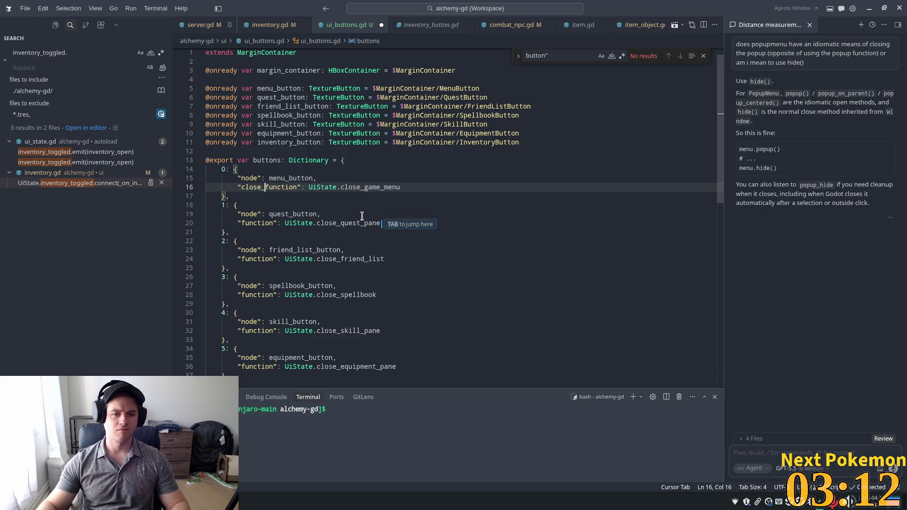
{"action": "key", "text": "Tab"}
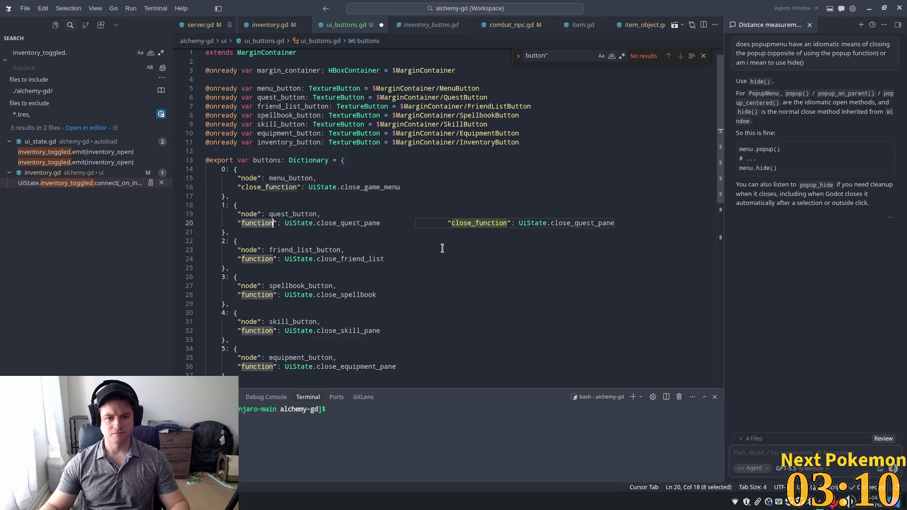
{"action": "scroll", "coordinate": [410, 236], "scroll_direction": "down", "scroll_amount": 3}
{"action": "key", "text": "ctrl+d"}
{"action": "key", "text": "ctrl+d"}
{"action": "key", "text": "ctrl+d"}
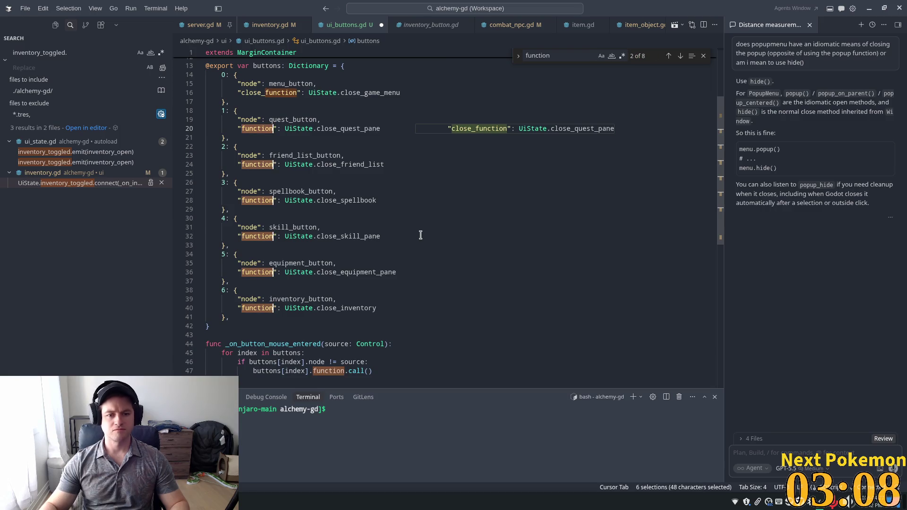
{"action": "key", "text": "Tab"}
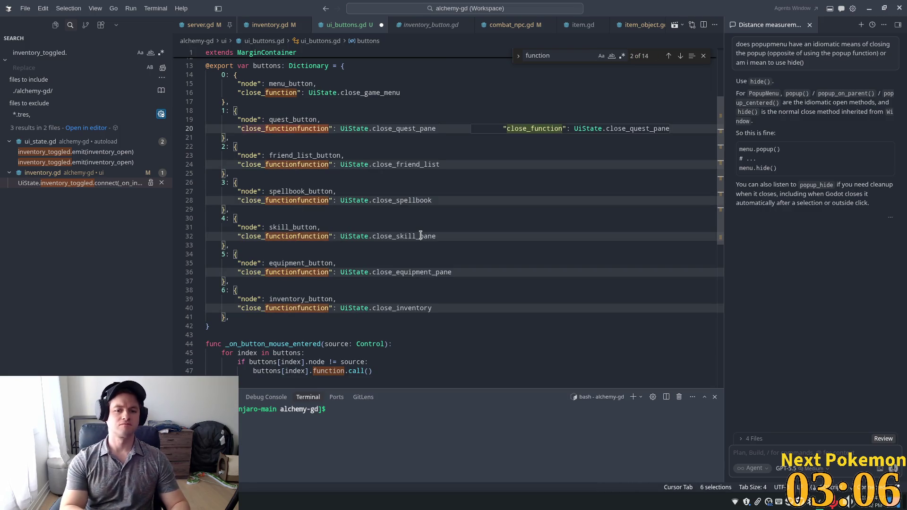
{"action": "key", "text": "BackSpace"}
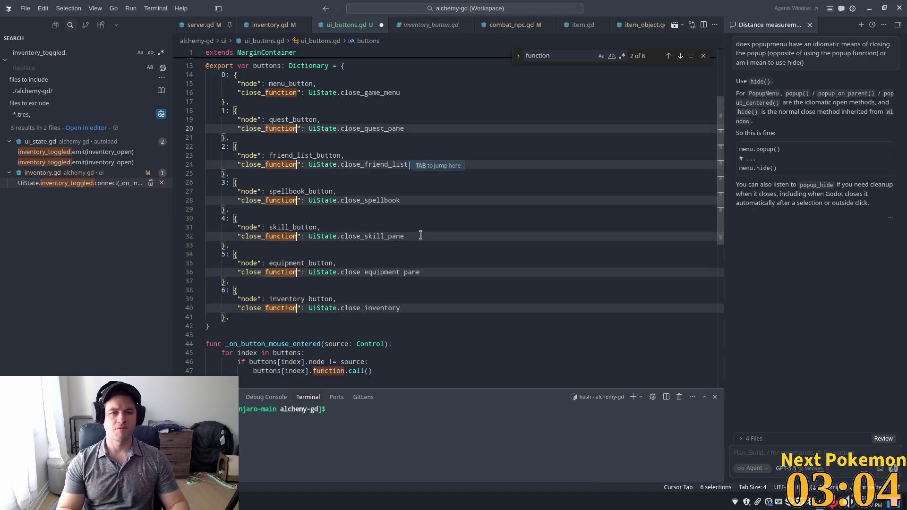
{"action": "double_click", "coordinate": [269, 92]}
{"action": "key", "text": "ctrl+d"}
{"action": "key", "text": "ctrl+d"}
{"action": "key", "text": "ctrl+d"}
{"action": "key", "text": "ctrl+d"}
{"action": "key", "text": "ctrl+d"}
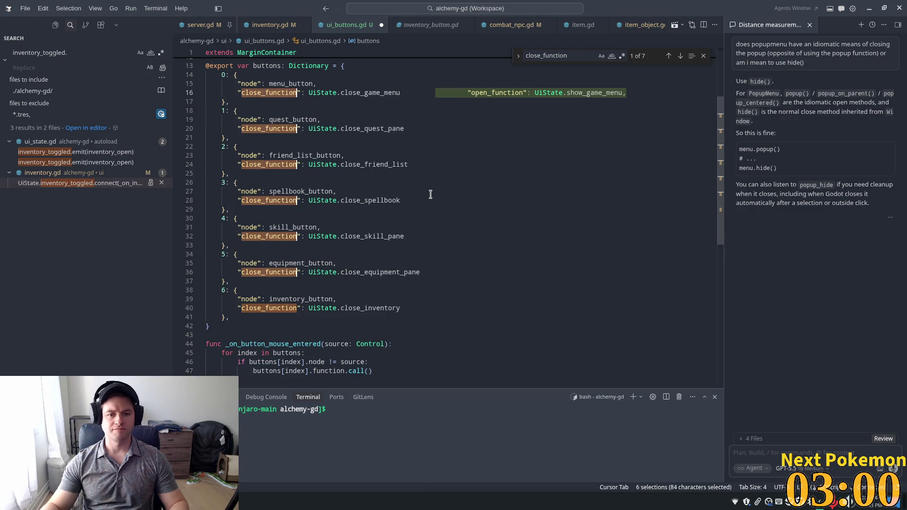
{"action": "key", "text": "End"}
Add an open_function key after every close_function entry in the buttons dictionary.
{"action": "type", "text": ","}
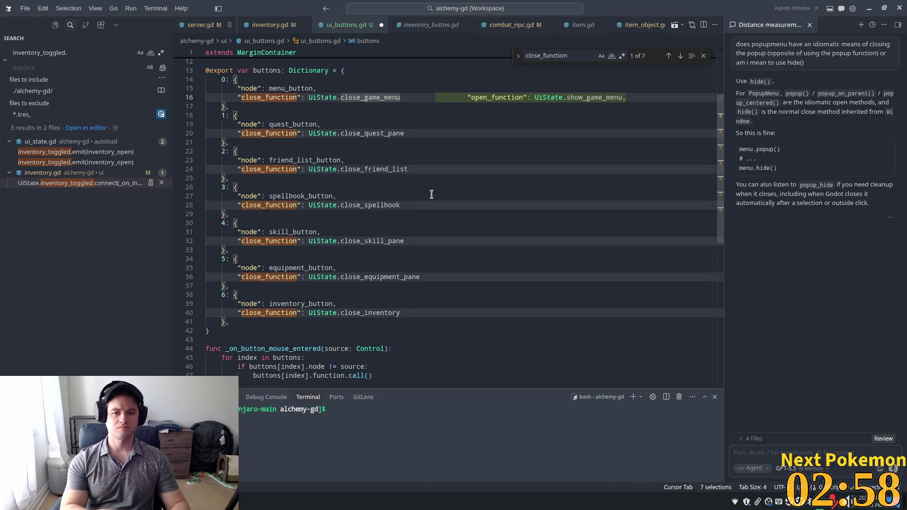
{"action": "key", "text": "Return"}
{"action": "type", "text": "\""}
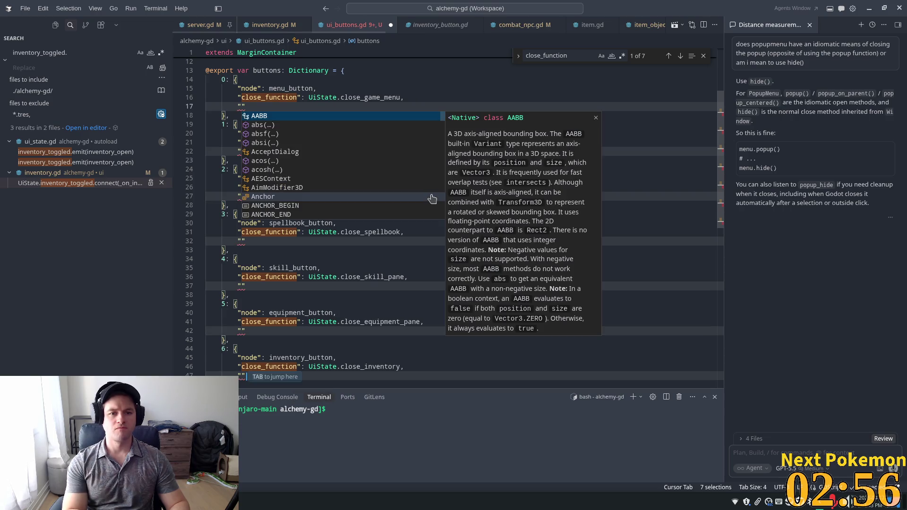
{"action": "type", "text": "close_function"}
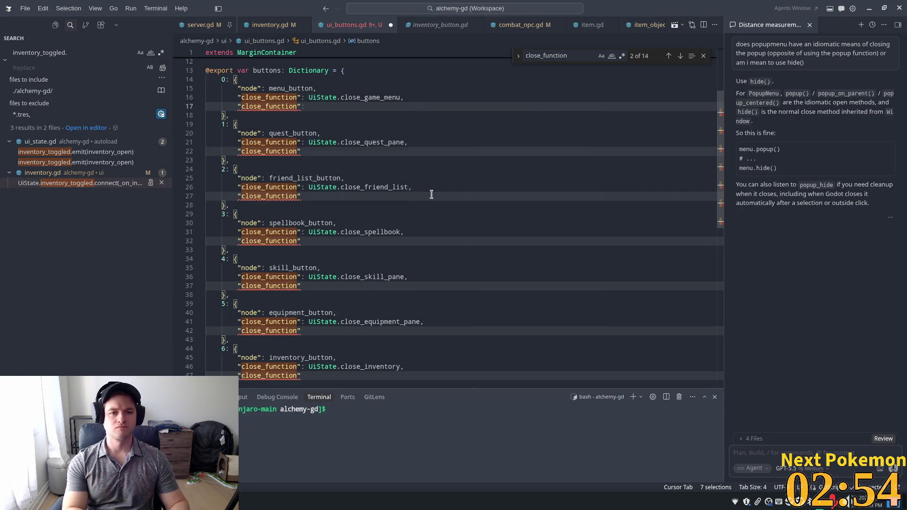
{"action": "key", "text": "ctrl+Left"}
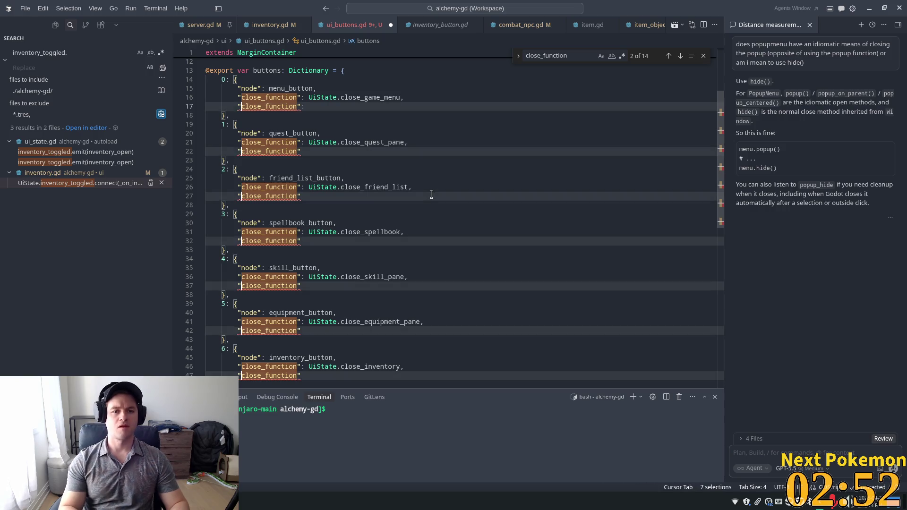
{"action": "key", "text": "Right"}
{"action": "key", "text": "Right"}
{"action": "key", "text": "ctrl+shift+Left"}
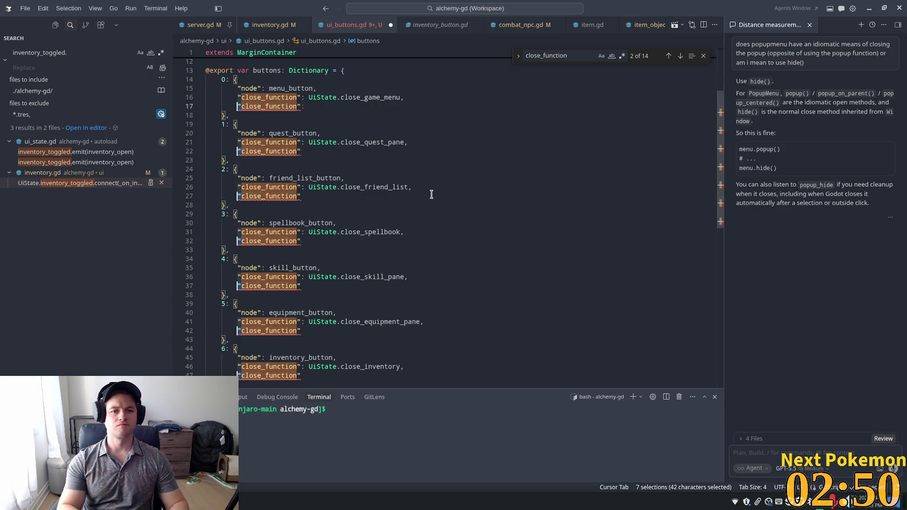
{"action": "type", "text": "open"}
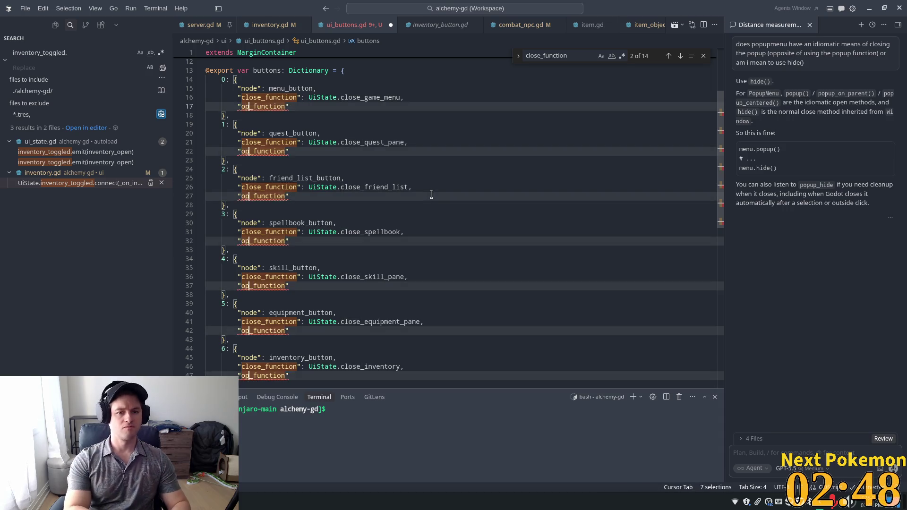
{"action": "key", "text": "End"}
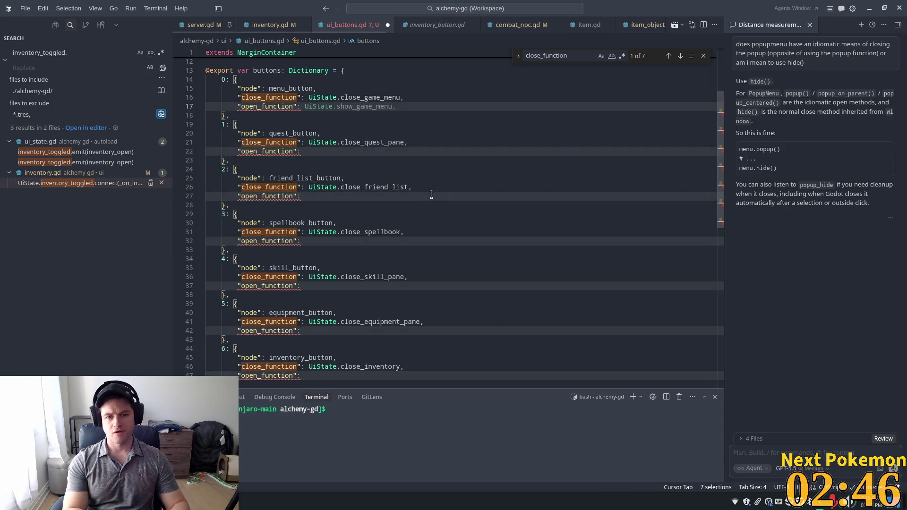
Fill in open_function values from show_game_menu through open_inventory, and save the script.
{"action": "key", "text": "Tab"}
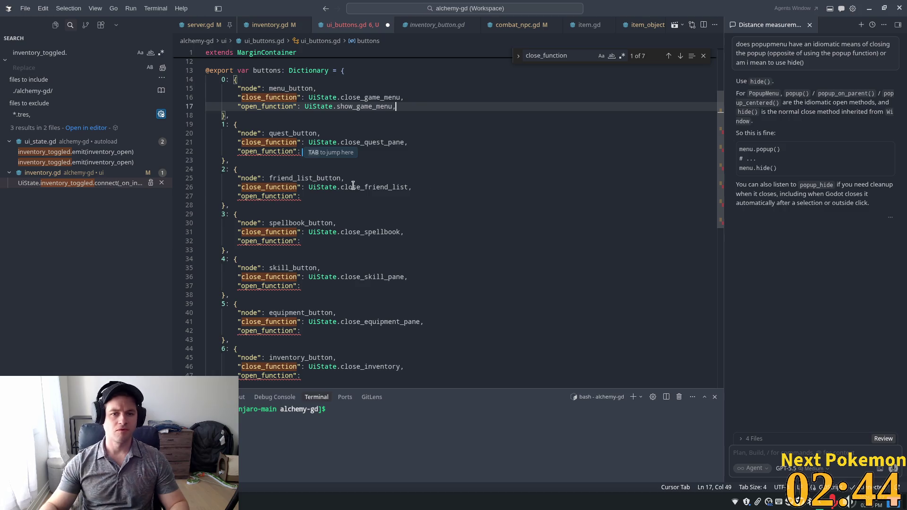
{"action": "key", "text": "Tab"}
{"action": "key", "text": "Tab"}
{"action": "key", "text": "Tab"}
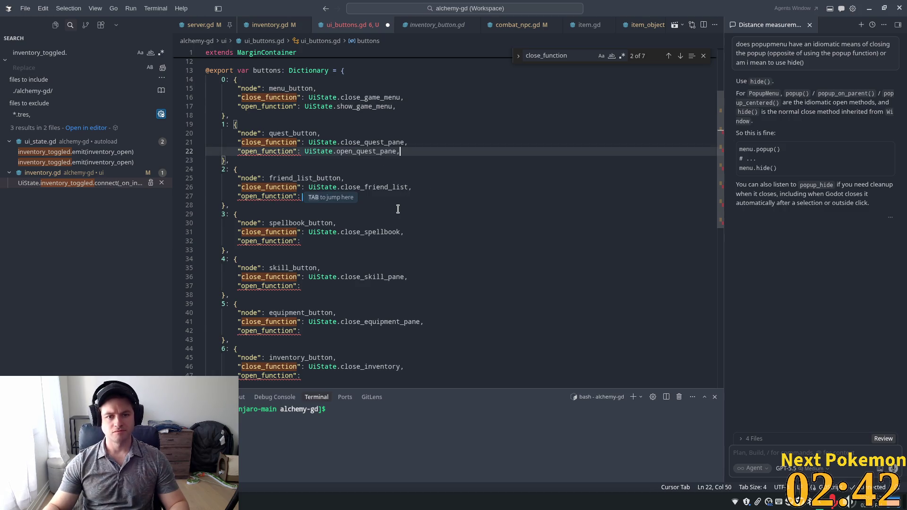
{"action": "key", "text": "Tab"}
{"action": "key", "text": "Tab"}
{"action": "key", "text": "Tab"}
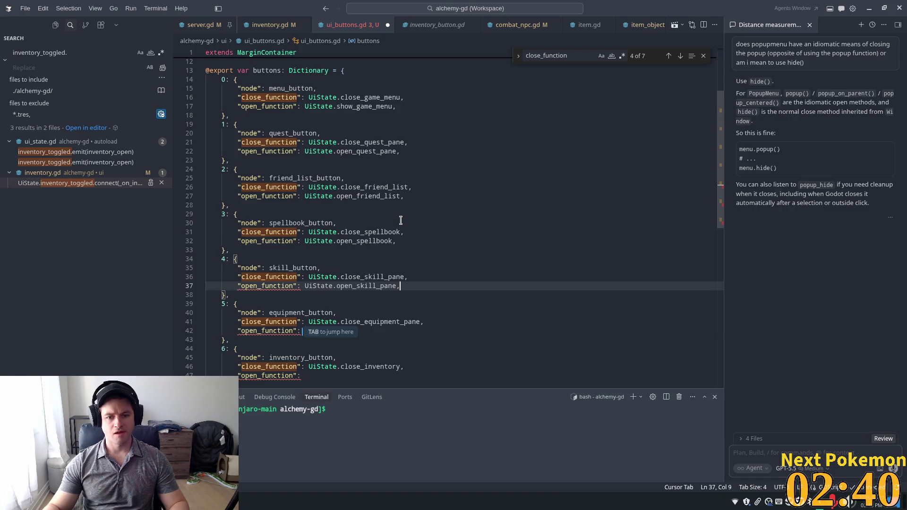
{"action": "key", "text": "Tab"}
{"action": "key", "text": "Tab"}
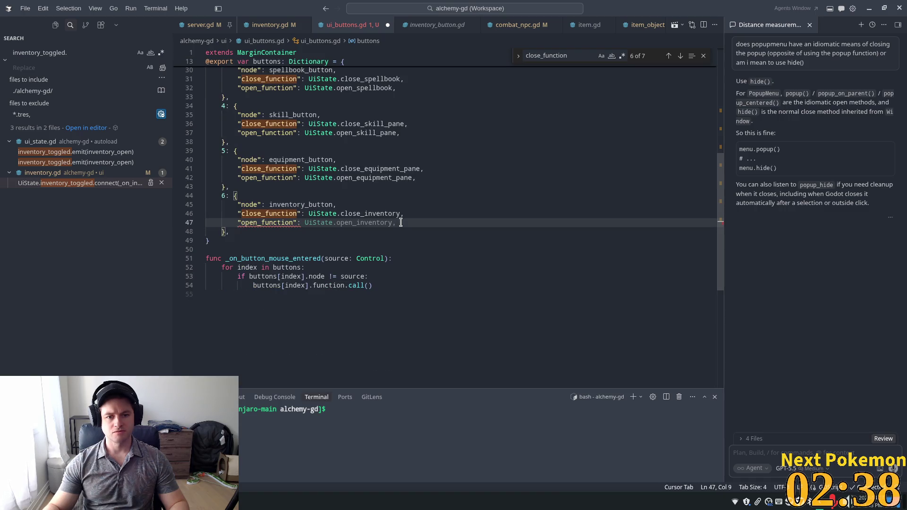
{"action": "key", "text": "ctrl+s"}
Make the hover handler call close_function, with an else branch calling open_function.
{"action": "left_click", "coordinate": [362, 160]}
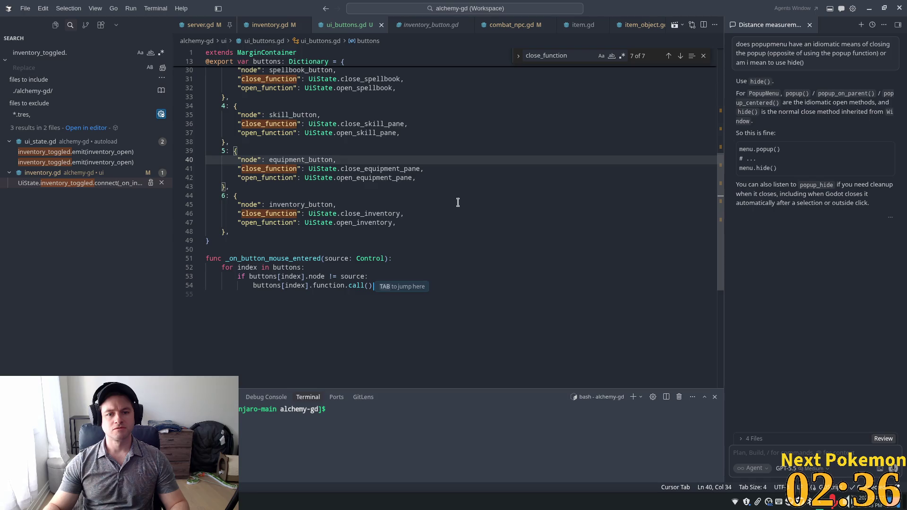
{"action": "left_click", "coordinate": [368, 186]}
{"action": "scroll", "coordinate": [372, 201], "scroll_direction": "up", "scroll_amount": 4}
{"action": "scroll", "coordinate": [374, 202], "scroll_direction": "up", "scroll_amount": 2}
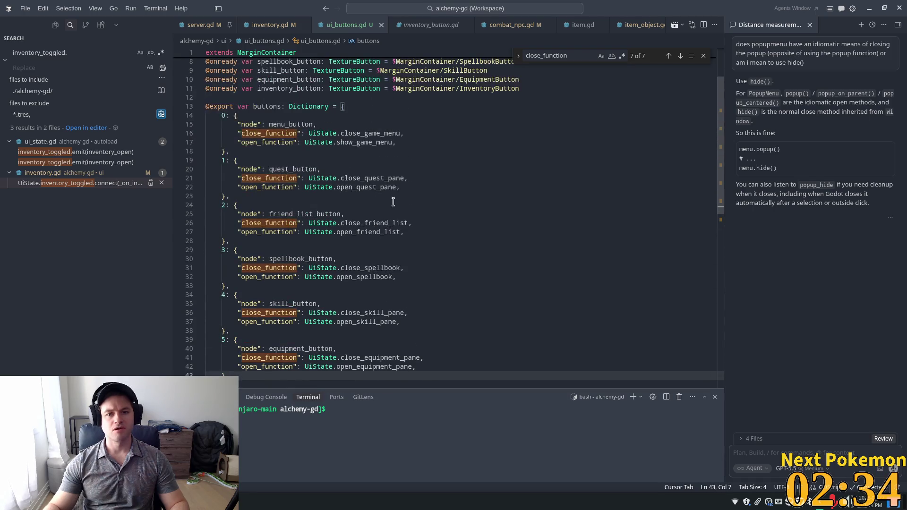
{"action": "scroll", "coordinate": [473, 193], "scroll_direction": "down", "scroll_amount": 1}
{"action": "scroll", "coordinate": [475, 208], "scroll_direction": "down", "scroll_amount": 6}
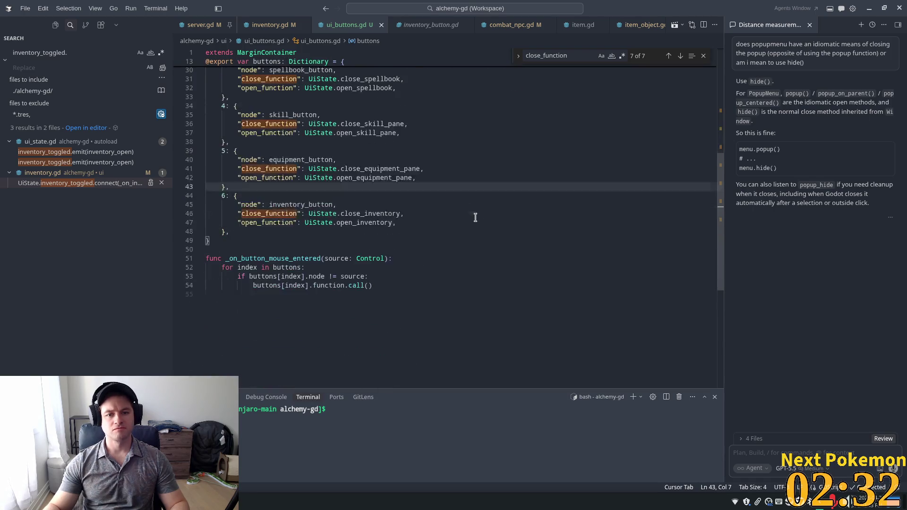
{"action": "left_click", "coordinate": [427, 216]}
{"action": "left_click", "coordinate": [321, 264]}
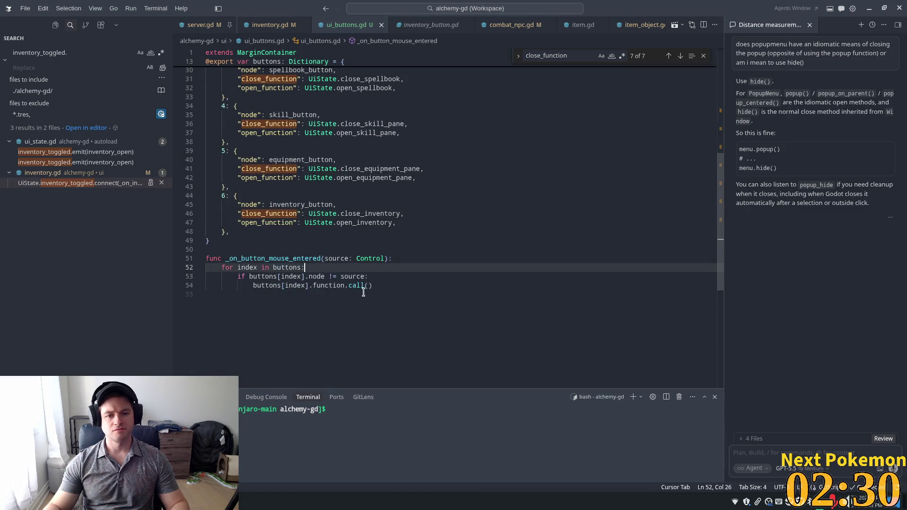
{"action": "left_click", "coordinate": [417, 280]}
{"action": "left_click", "coordinate": [418, 290]}
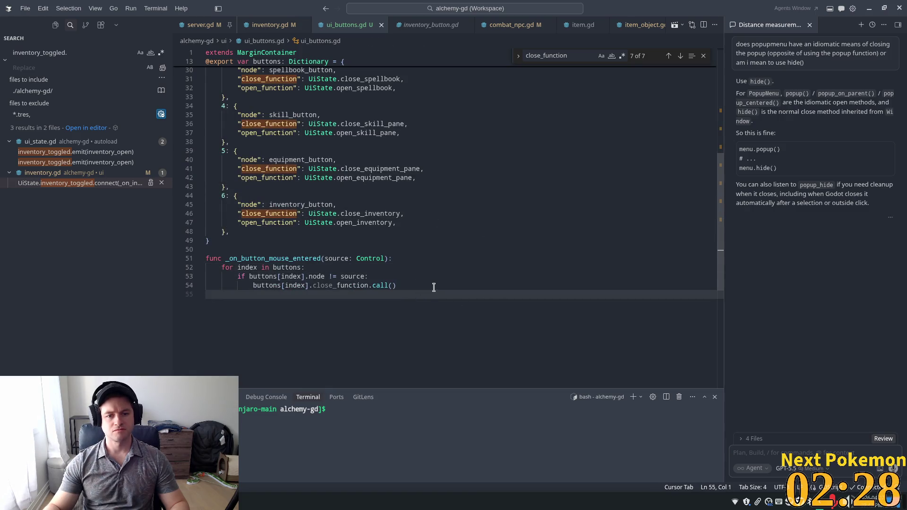
{"action": "key", "text": "Tab"}
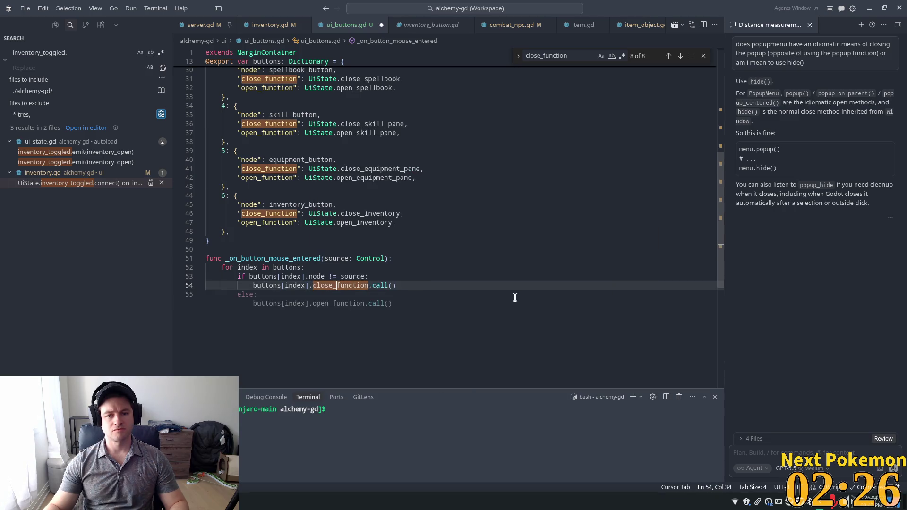
{"action": "key", "text": "Tab"}
{"action": "left_click", "coordinate": [350, 206]}
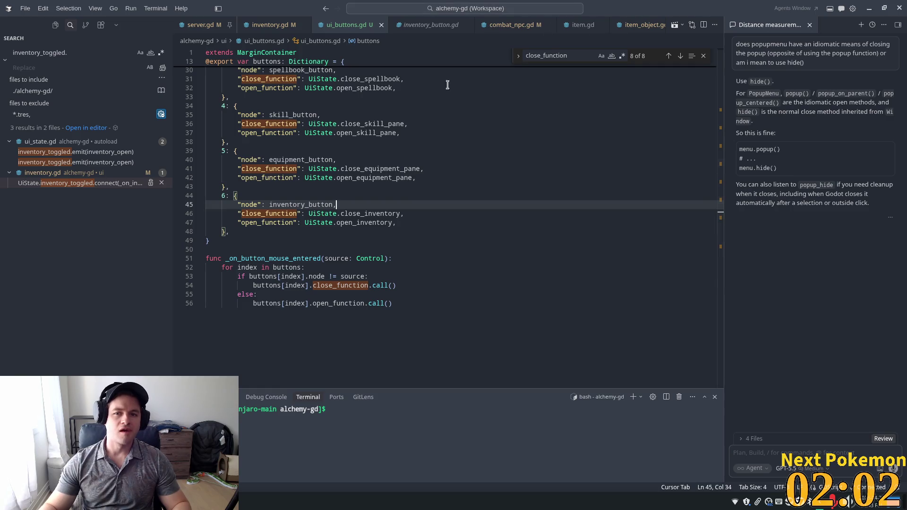
{"action": "key", "text": "alt+Tab"}
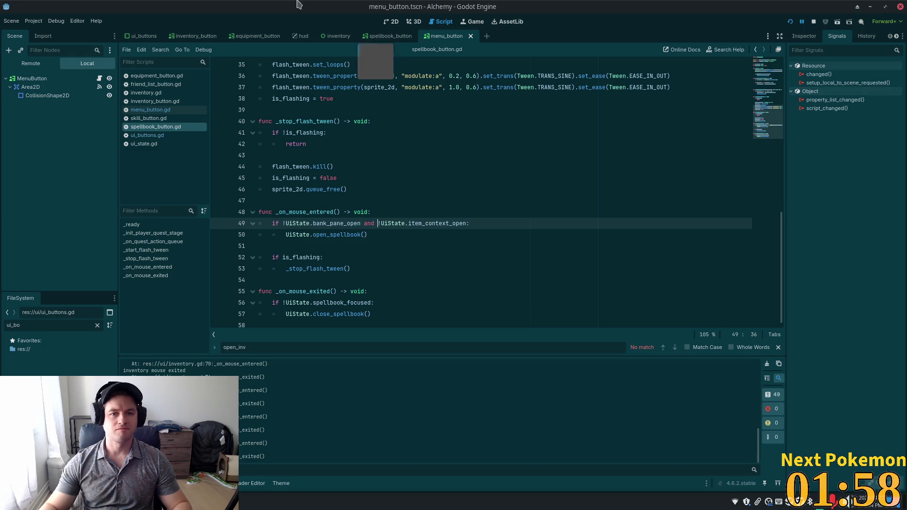
Uncomment the mouse-exited function in menu_button.gd and save it.
{"action": "left_click", "coordinate": [144, 36]}
{"action": "left_click", "coordinate": [71, 113]}
{"action": "left_click", "coordinate": [71, 104]}
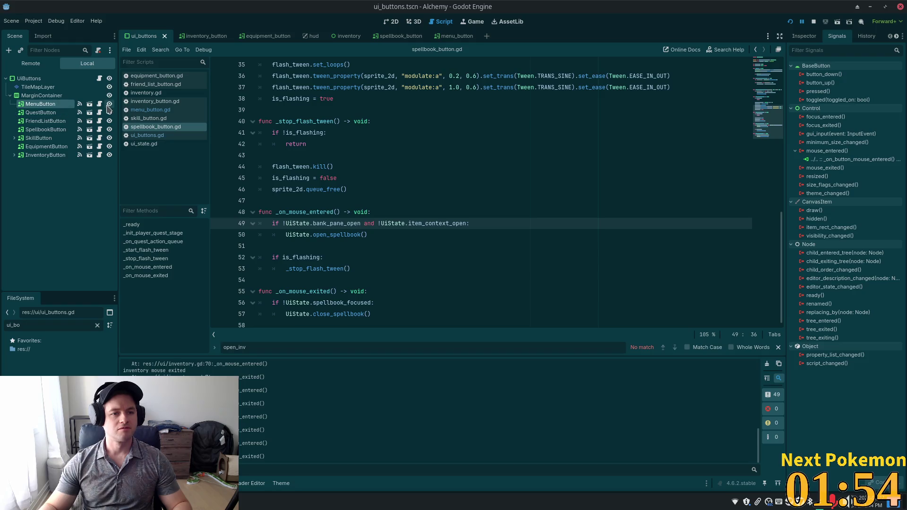
{"action": "left_click", "coordinate": [99, 106]}
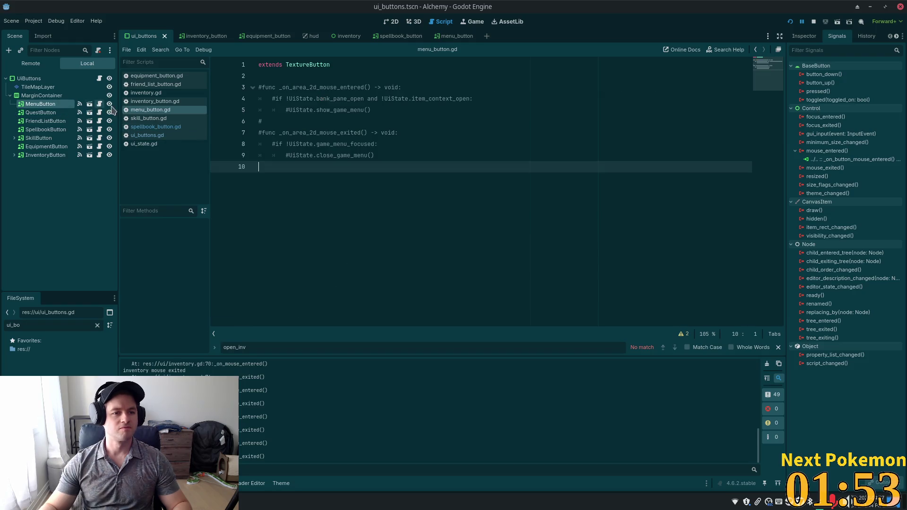
{"action": "left_click", "coordinate": [416, 110]}
{"action": "left_click", "coordinate": [359, 154]}
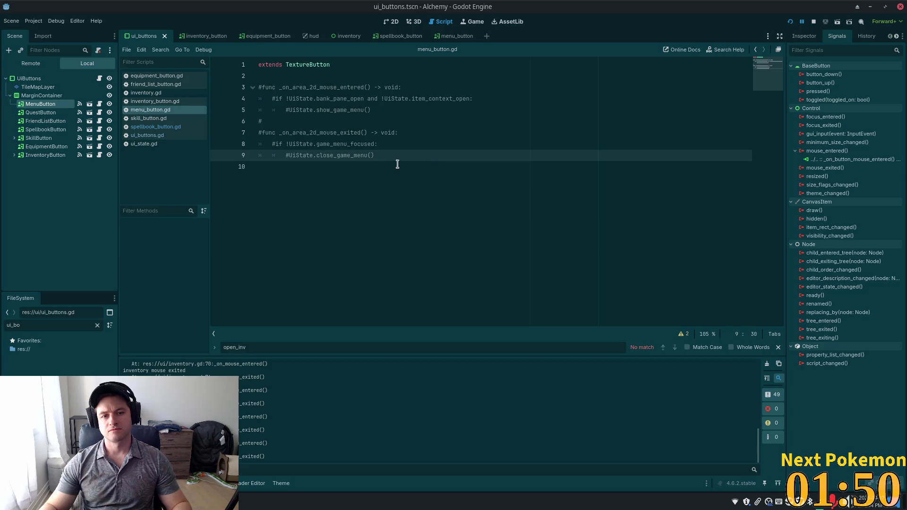
{"action": "left_click", "coordinate": [386, 174]}
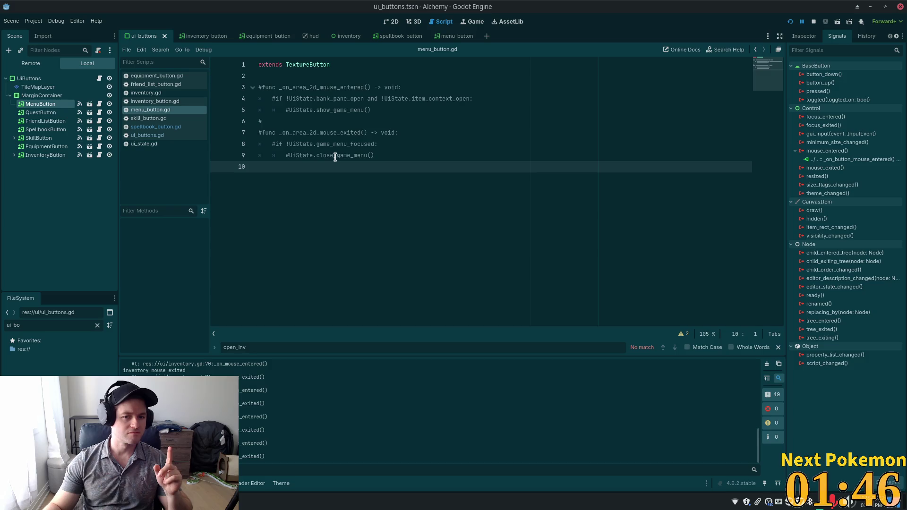
{"action": "mouse_move", "coordinate": [388, 156]}
{"action": "left_mouse_down"}
{"action": "mouse_move", "coordinate": [283, 148]}
{"action": "mouse_move", "coordinate": [237, 133]}
{"action": "left_mouse_up"}
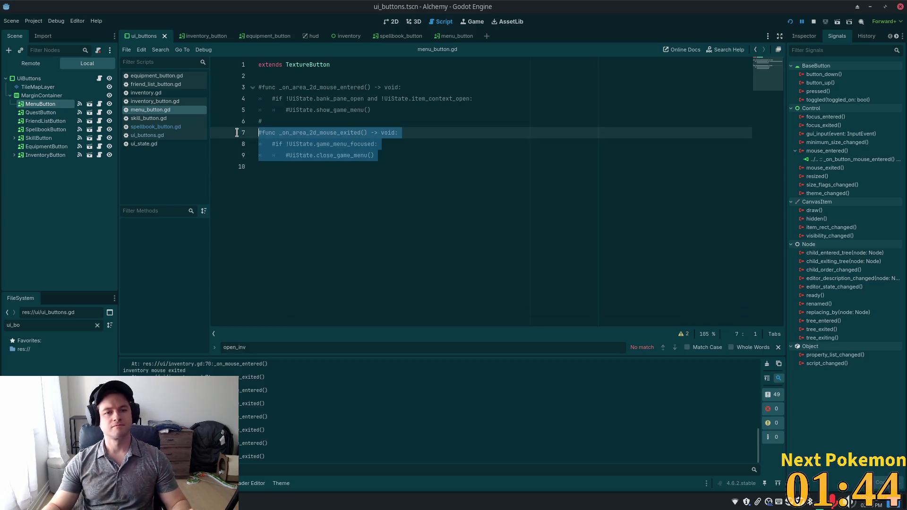
{"action": "key", "text": "ctrl+k"}
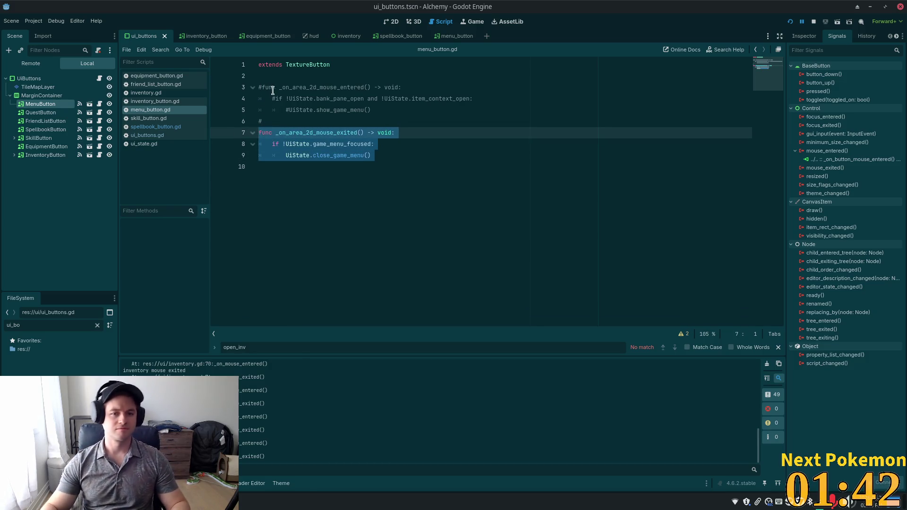
{"action": "key", "text": "ctrl+s"}
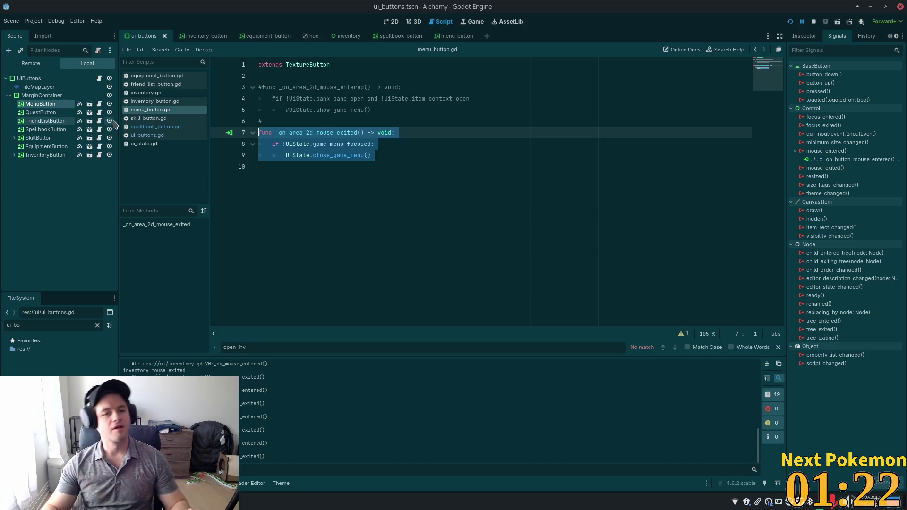
Comment out the mouse-entered functions in the QuestButton and FriendListButton scripts.
{"action": "left_click", "coordinate": [90, 113]}
{"action": "left_click", "coordinate": [348, 144]}
{"action": "left_click", "coordinate": [407, 164]}
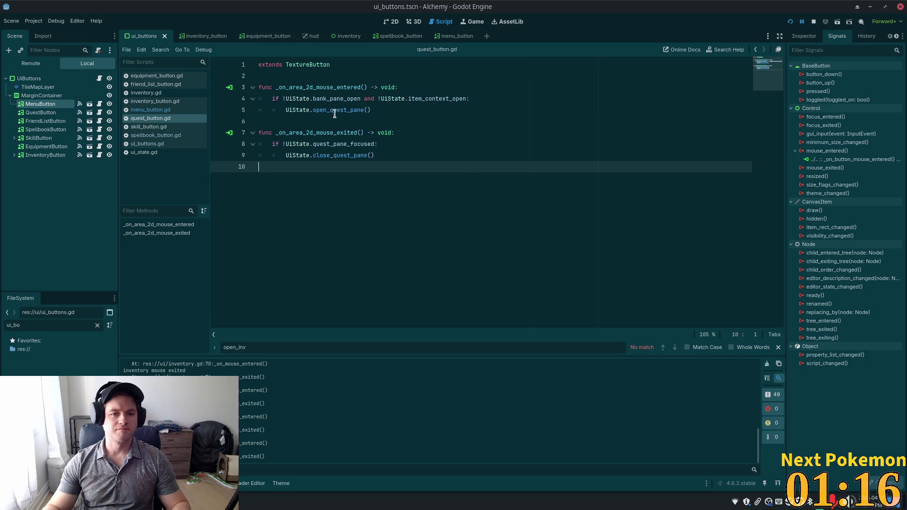
{"action": "left_click", "coordinate": [371, 110]}
{"action": "left_click_drag", "start_coordinate": [371, 110], "coordinate": [237, 91]}
{"action": "key", "text": "ctrl+k"}
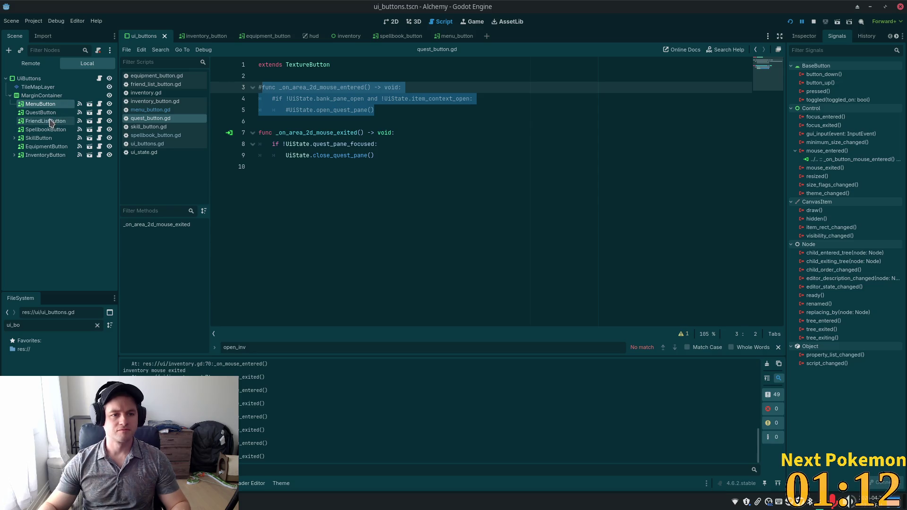
{"action": "left_click", "coordinate": [99, 121]}
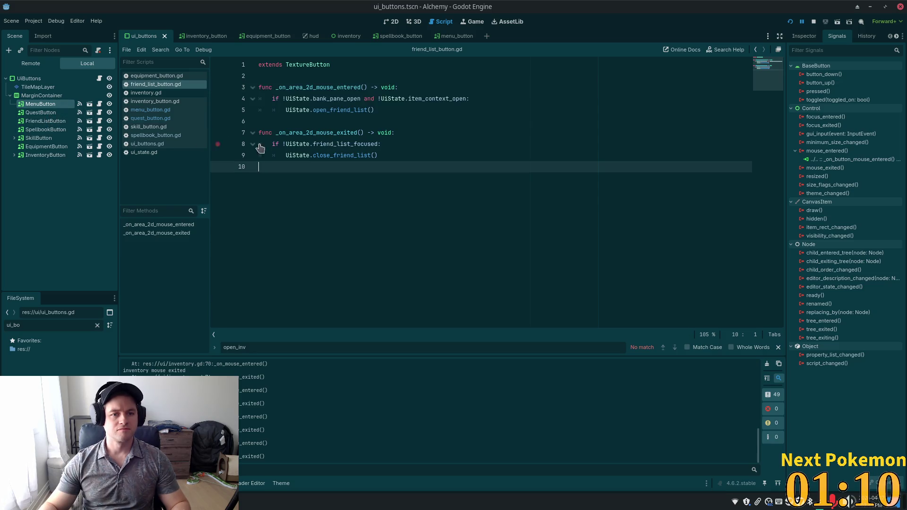
{"action": "left_click", "coordinate": [353, 123]}
{"action": "mouse_move", "coordinate": [386, 113]}
{"action": "left_mouse_down"}
{"action": "mouse_move", "coordinate": [207, 94]}
{"action": "mouse_move", "coordinate": [226, 83]}
{"action": "left_mouse_up"}
{"action": "key", "text": "ctrl+k"}
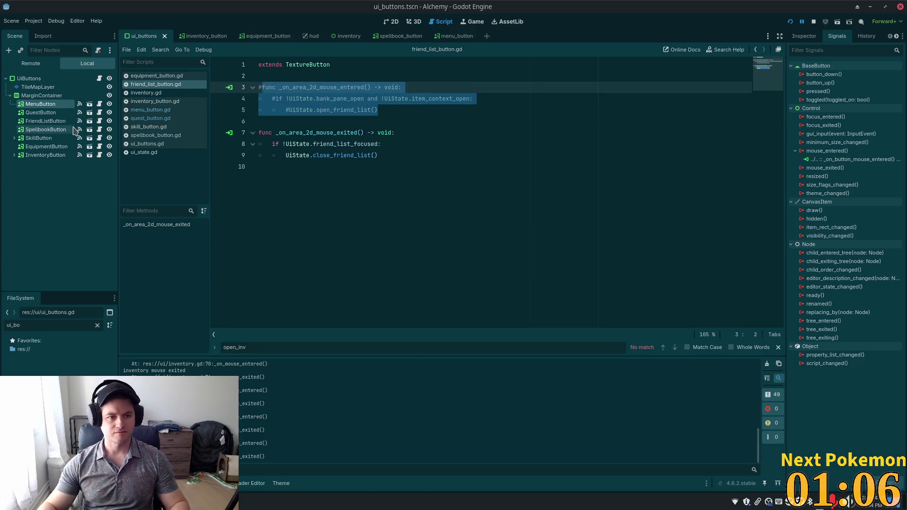
Comment out the spellbook-opening lines and SkillButton's _on_mouse_entered function.
{"action": "left_click", "coordinate": [99, 129]}
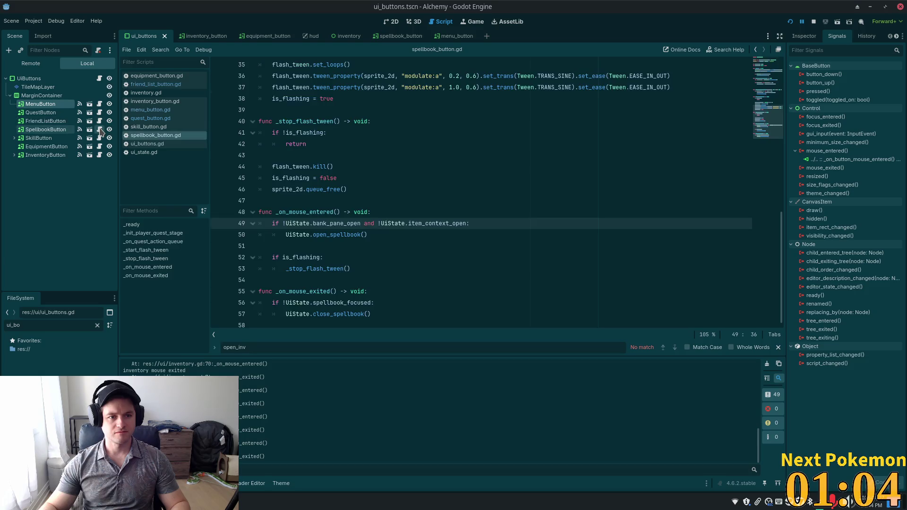
{"action": "left_click", "coordinate": [427, 133]}
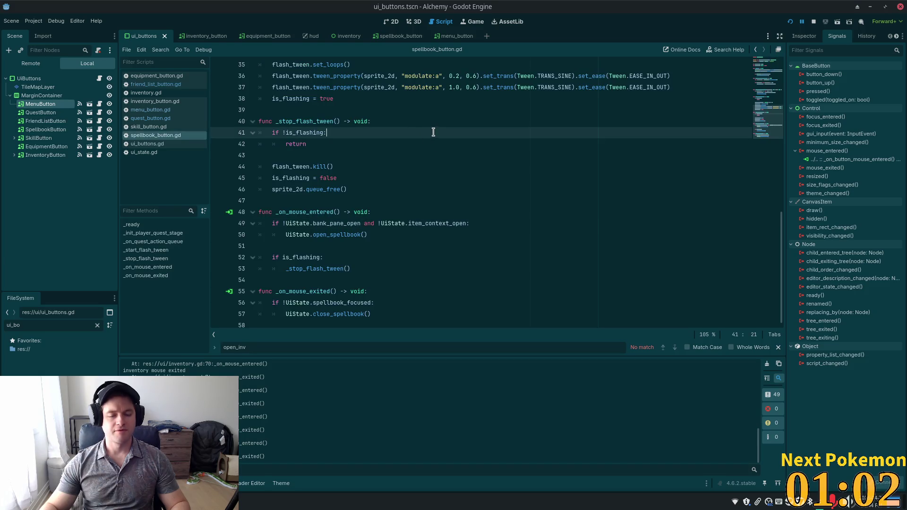
{"action": "left_click_drag", "start_coordinate": [383, 234], "coordinate": [272, 223]}
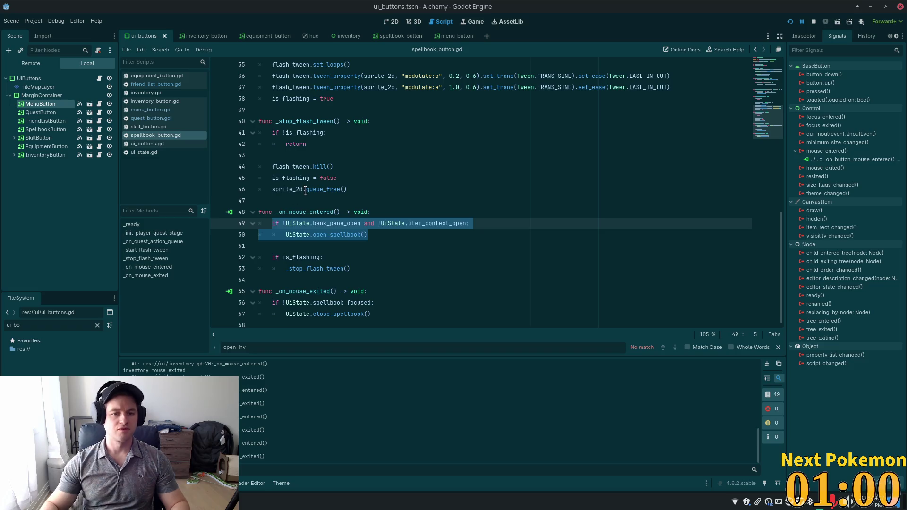
{"action": "key", "text": "ctrl+k"}
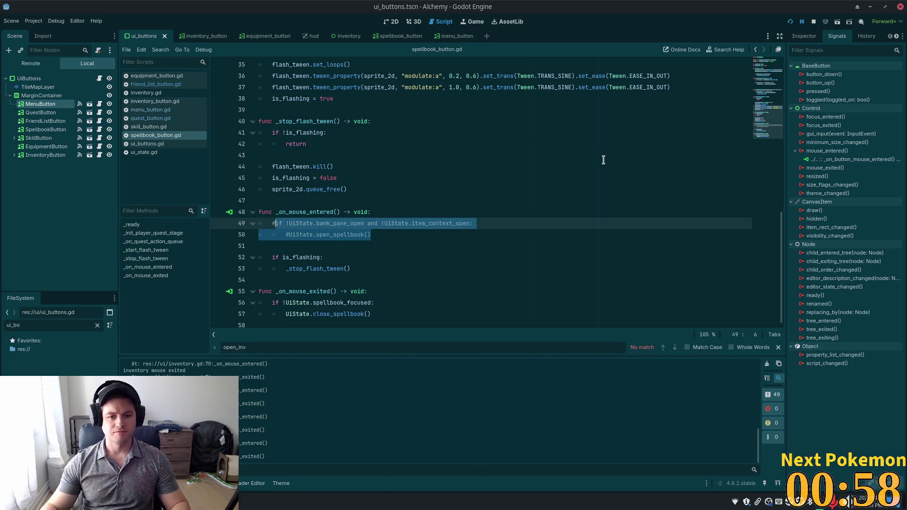
{"action": "left_click", "coordinate": [101, 138]}
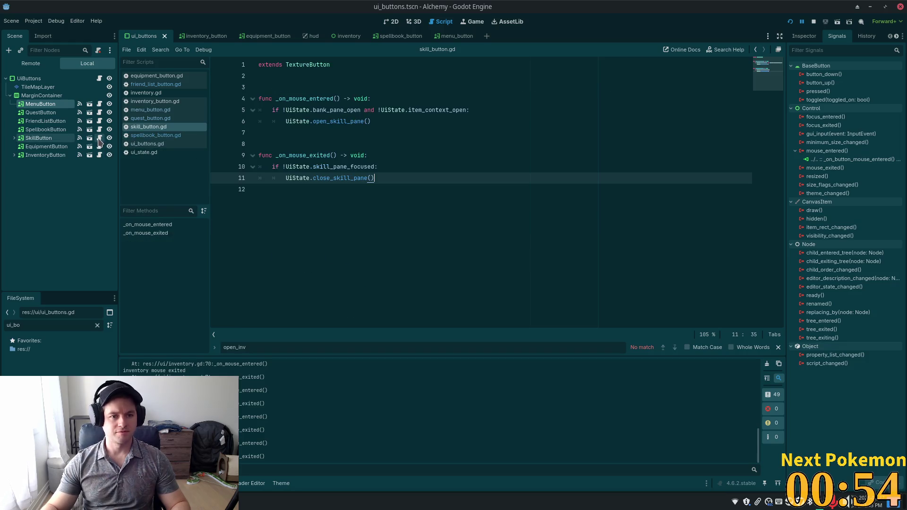
{"action": "left_click_drag", "start_coordinate": [405, 122], "coordinate": [242, 100]}
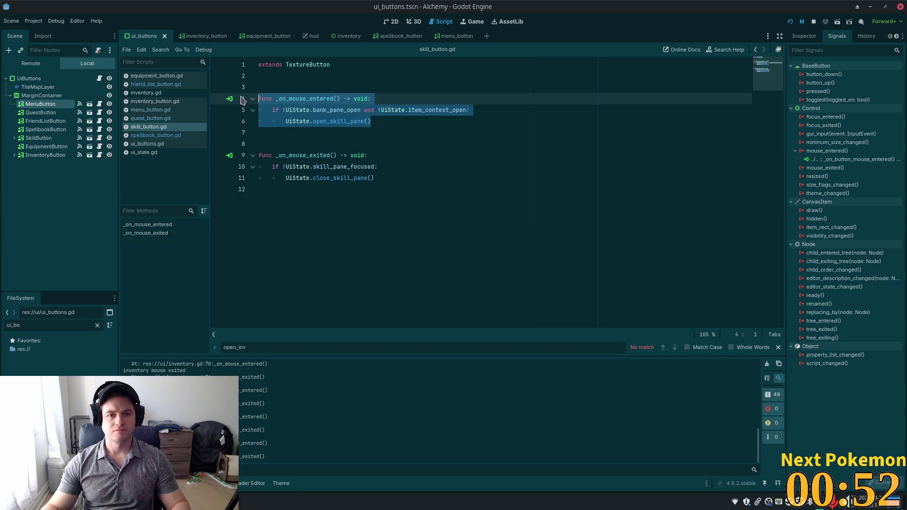
{"action": "key", "text": "ctrl+k"}
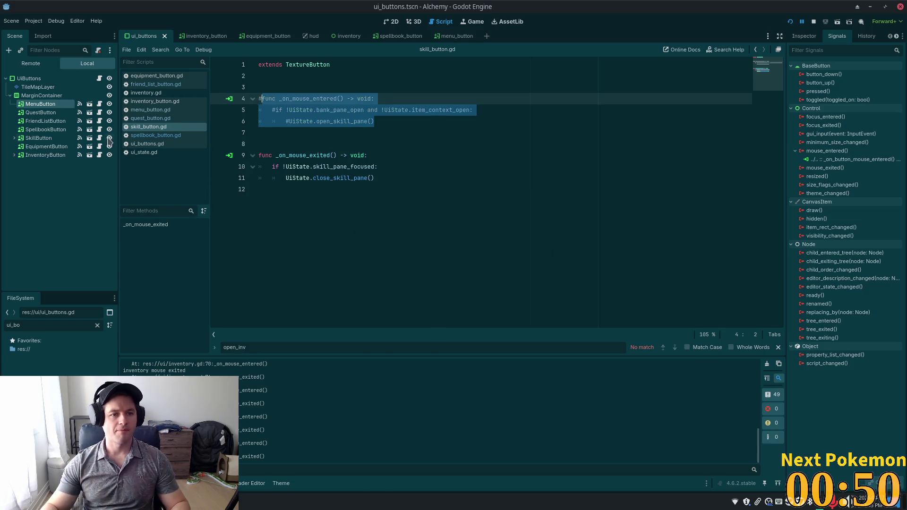
Comment out _on_mouse_entered in the EquipmentButton and InventoryButton scripts.
{"action": "left_click", "coordinate": [99, 147]}
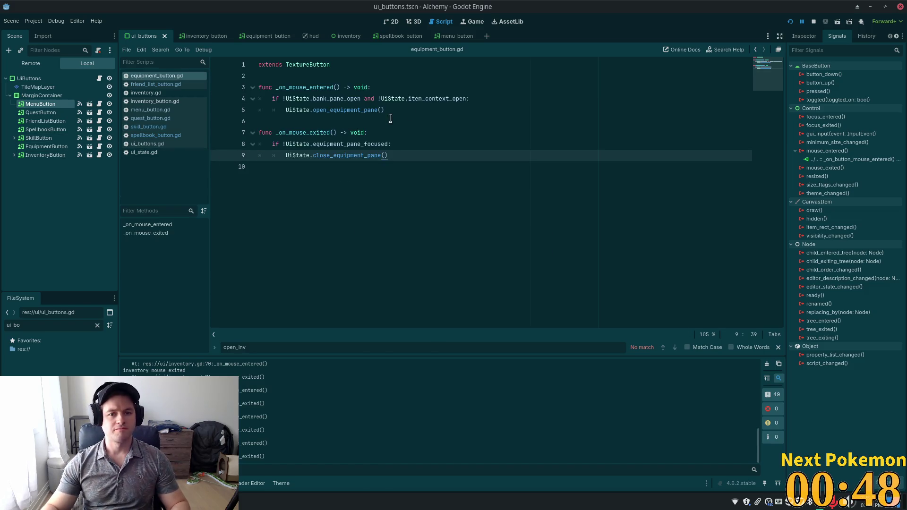
{"action": "left_click_drag", "start_coordinate": [386, 112], "coordinate": [200, 92]}
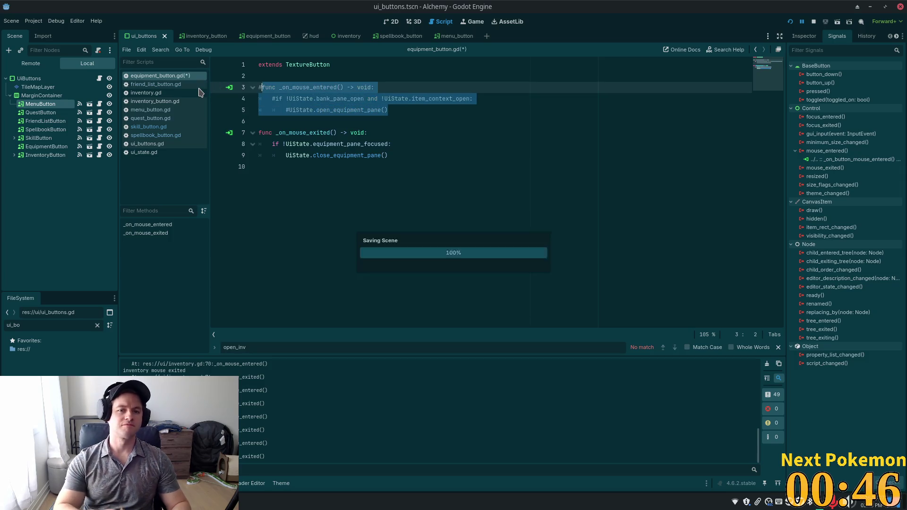
{"action": "key", "text": "ctrl+k"}
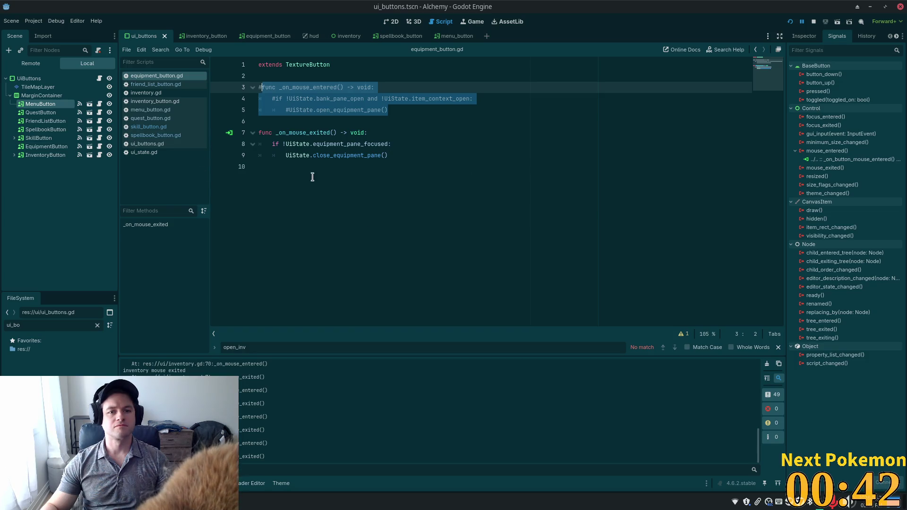
{"action": "left_click", "coordinate": [100, 154]}
{"action": "left_click", "coordinate": [389, 116]}
{"action": "left_click_drag", "start_coordinate": [389, 113], "coordinate": [261, 87]}
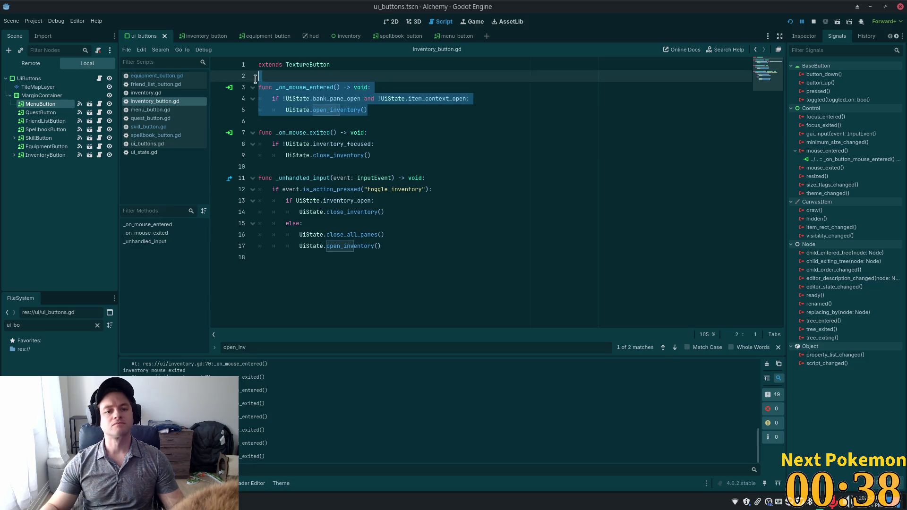
{"action": "key", "text": "ctrl+k"}
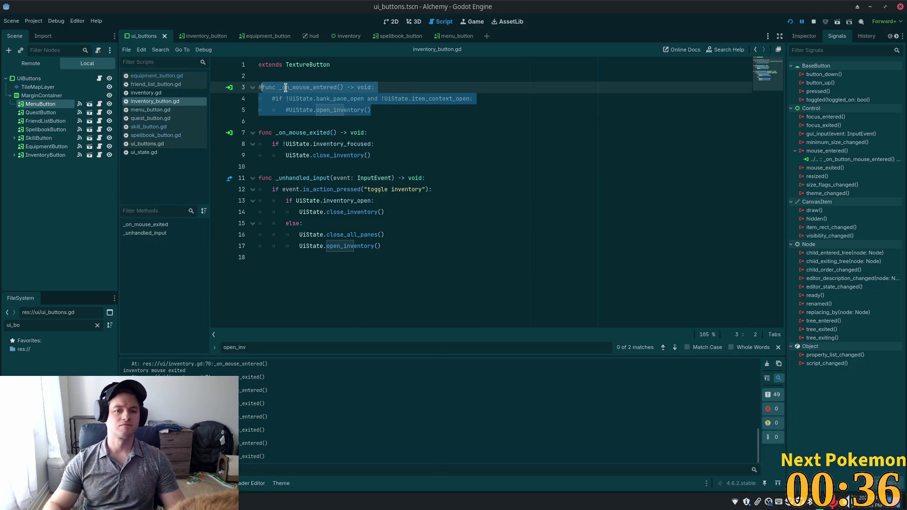
Relaunch Alchemy, walk the character right, and return to the script editor.
{"action": "left_click", "coordinate": [792, 24]}
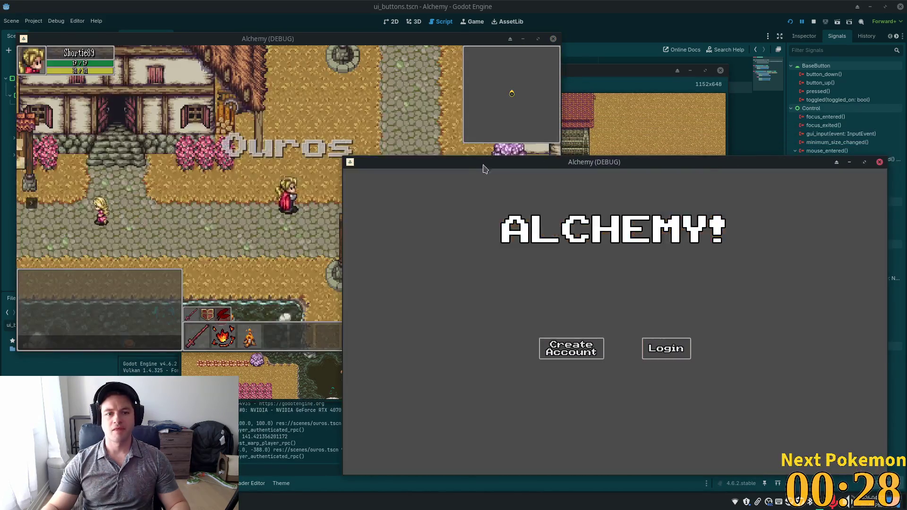
{"action": "key", "text": "d"}
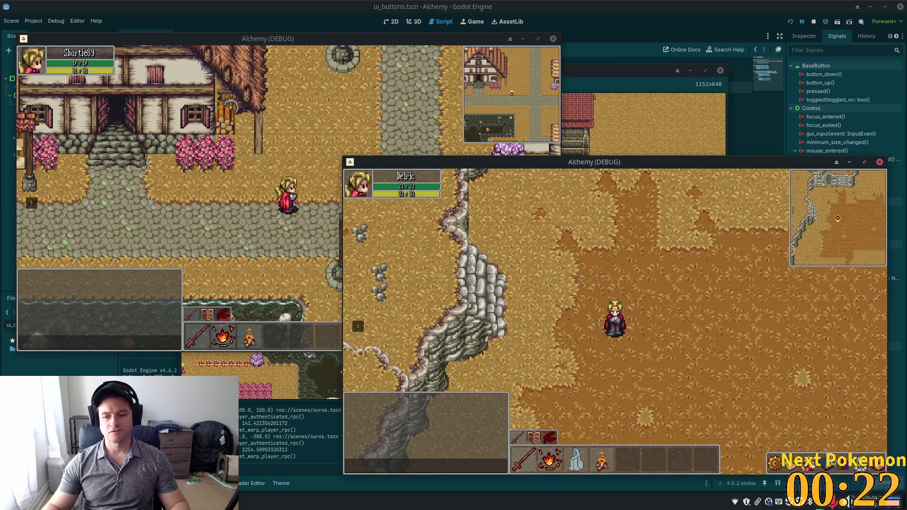
{"action": "left_click", "coordinate": [235, 194]}
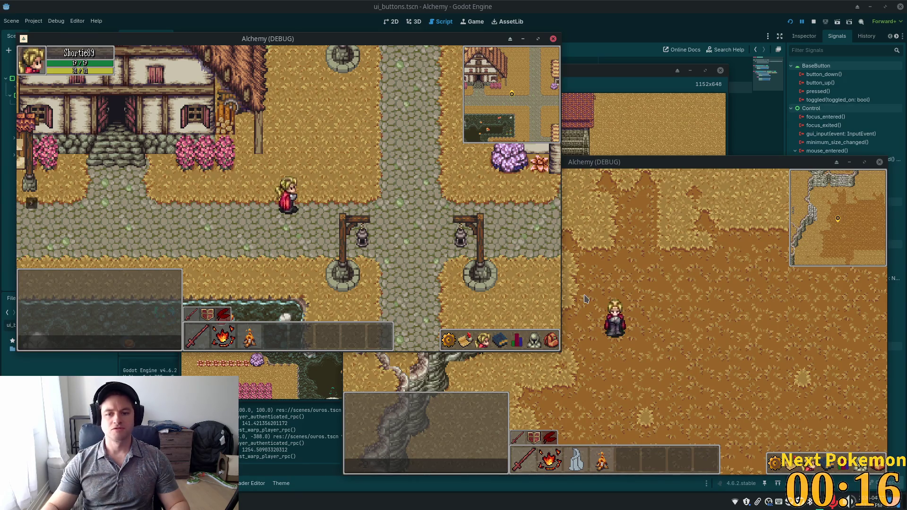
{"action": "left_click", "coordinate": [601, 20]}
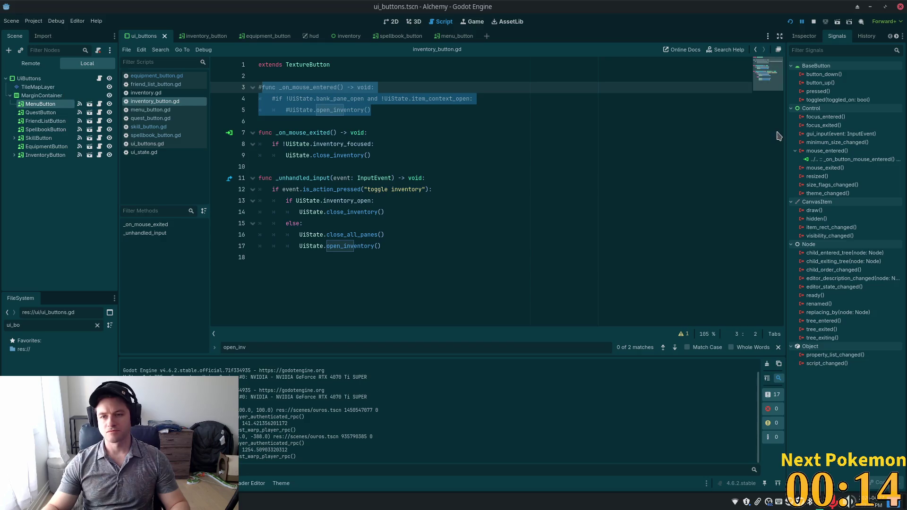
Open _on_button_mouse_entered from the mouse_entered connection and run the game with a line 52 breakpoint.
{"action": "left_click", "coordinate": [858, 161]}
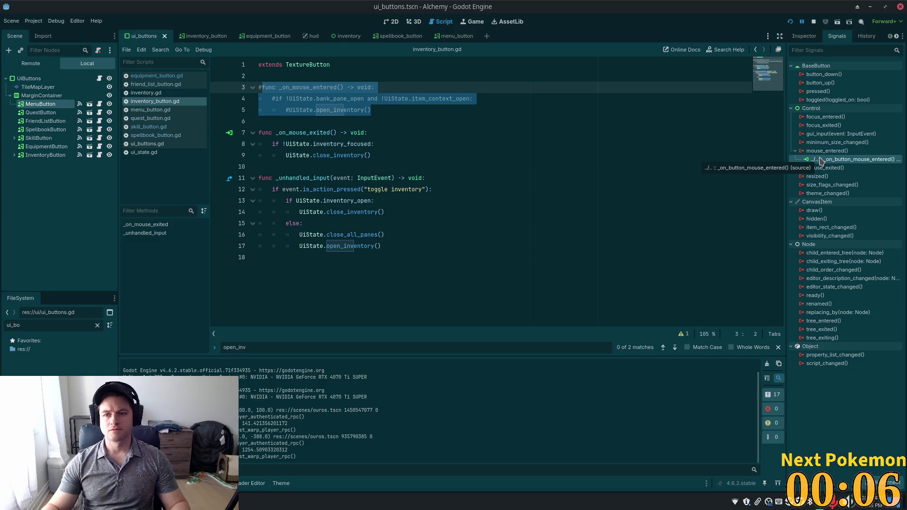
{"action": "double_click", "coordinate": [820, 161]}
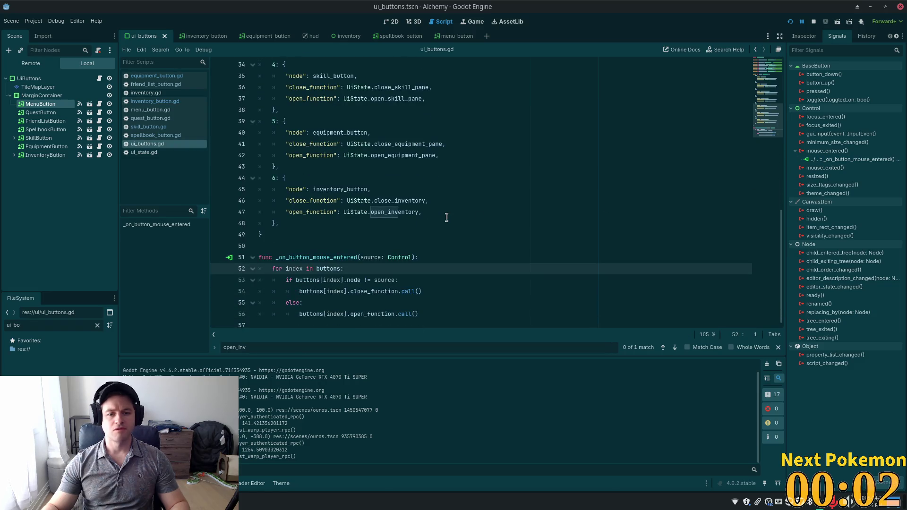
{"action": "left_click", "coordinate": [431, 255]}
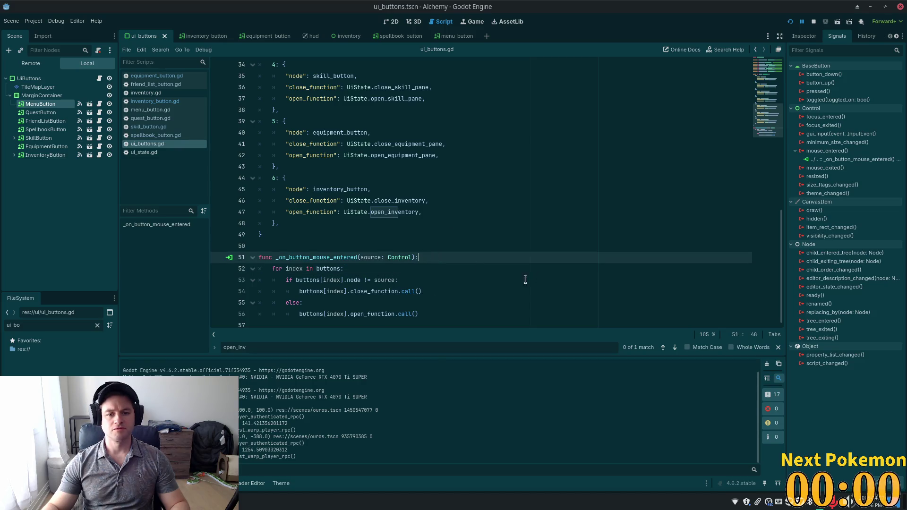
{"action": "double_click", "coordinate": [307, 280]}
{"action": "left_click", "coordinate": [386, 280]}
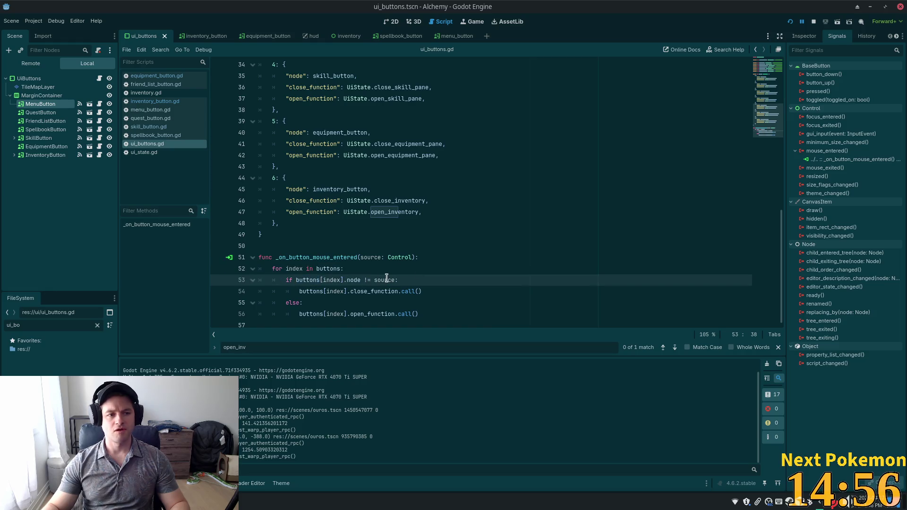
{"action": "left_click", "coordinate": [385, 257]}
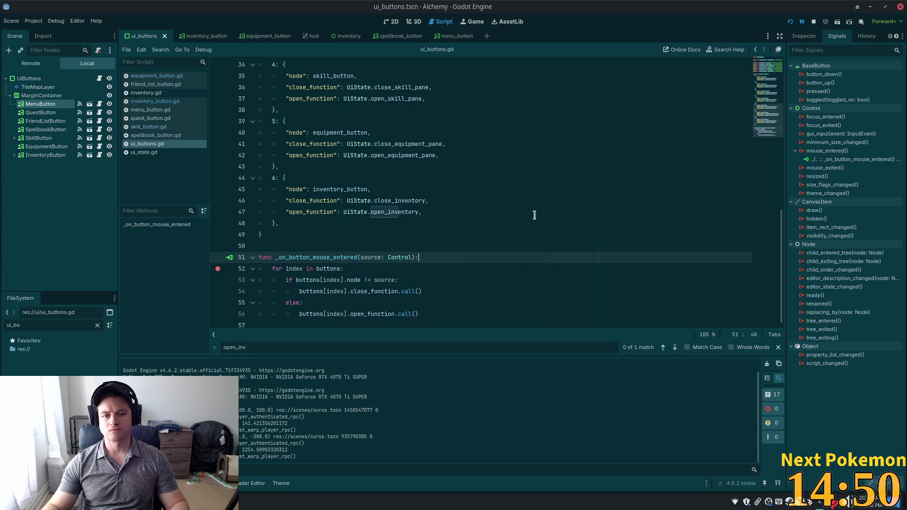
{"action": "left_click", "coordinate": [792, 21]}
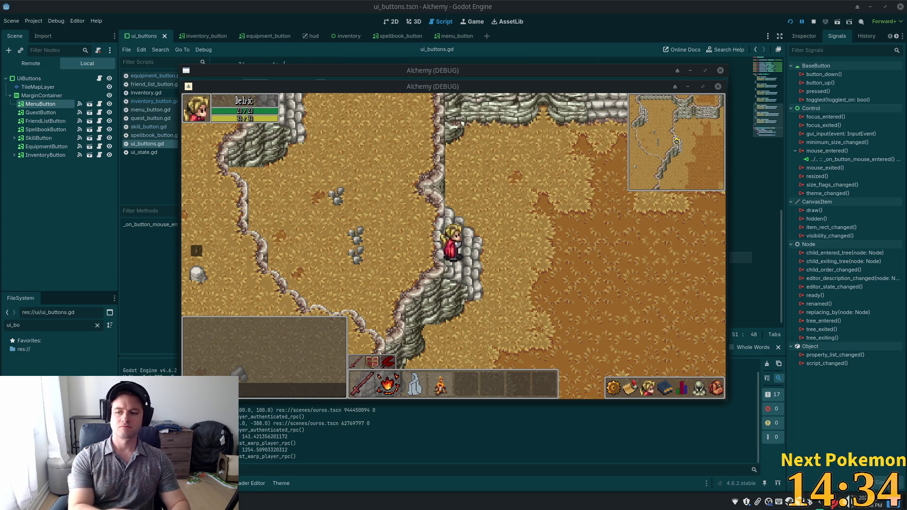
Trigger the breakpoint from the game hotbar, check Errors, and inspect source in Session 2.
{"action": "left_click", "coordinate": [599, 238]}
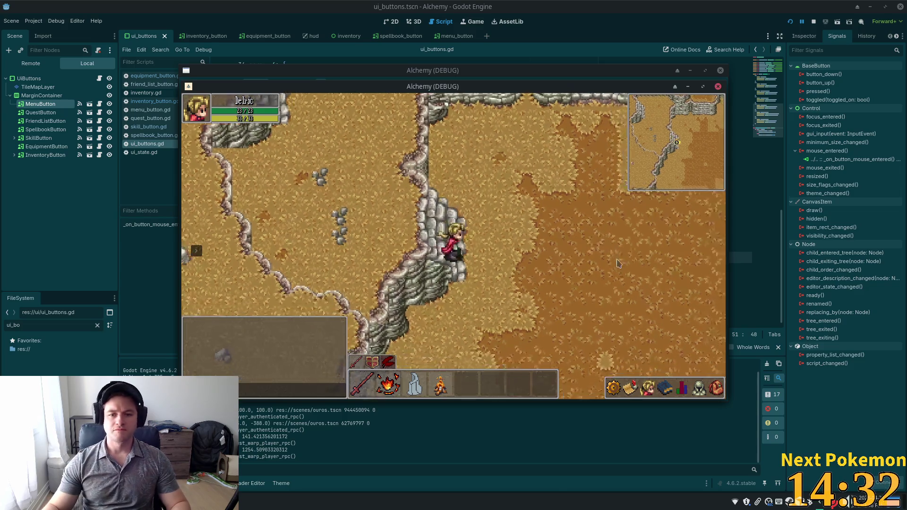
{"action": "mouse_move", "coordinate": [668, 398]}
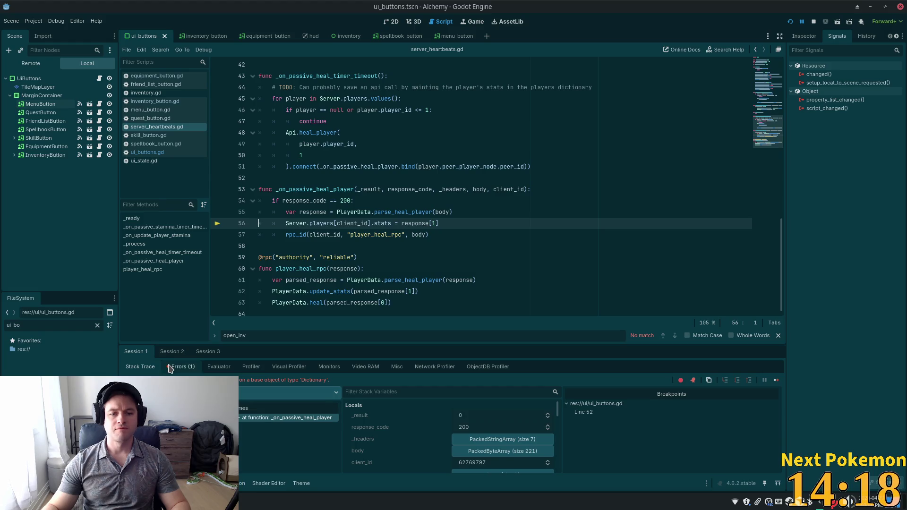
{"action": "left_click", "coordinate": [180, 366]}
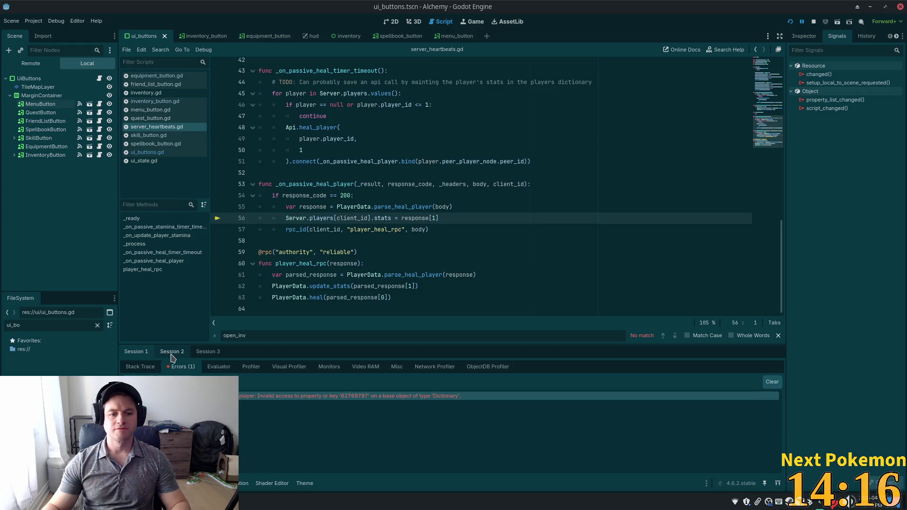
{"action": "left_click", "coordinate": [488, 418]}
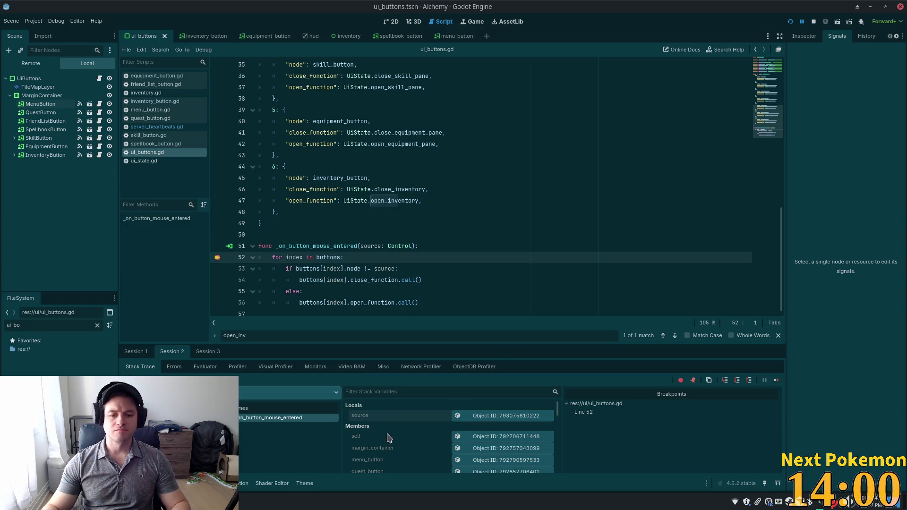
{"action": "double_click", "coordinate": [367, 243]}
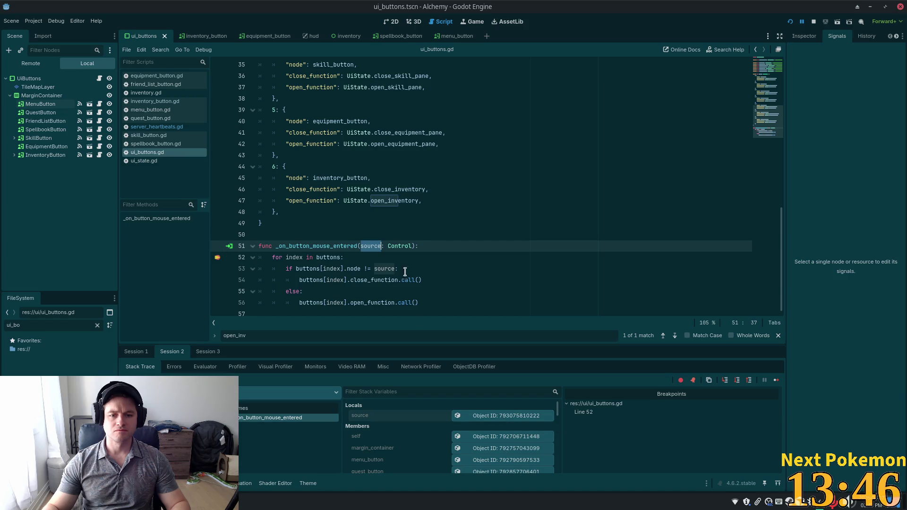
Insert print(source.name) at the top of _on_button_mouse_entered, save, and restart Alchemy.
{"action": "left_click", "coordinate": [431, 246]}
{"action": "key", "text": "Return"}
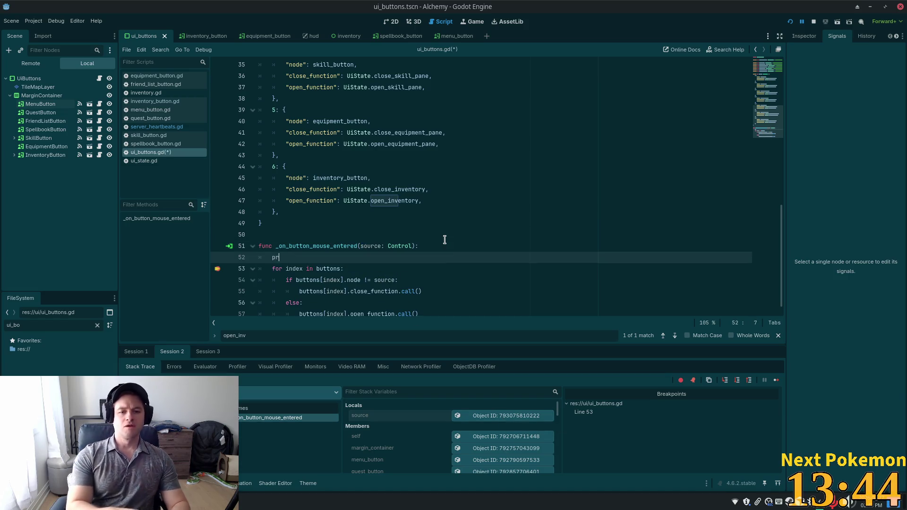
{"action": "type", "text": "print(\"source."}
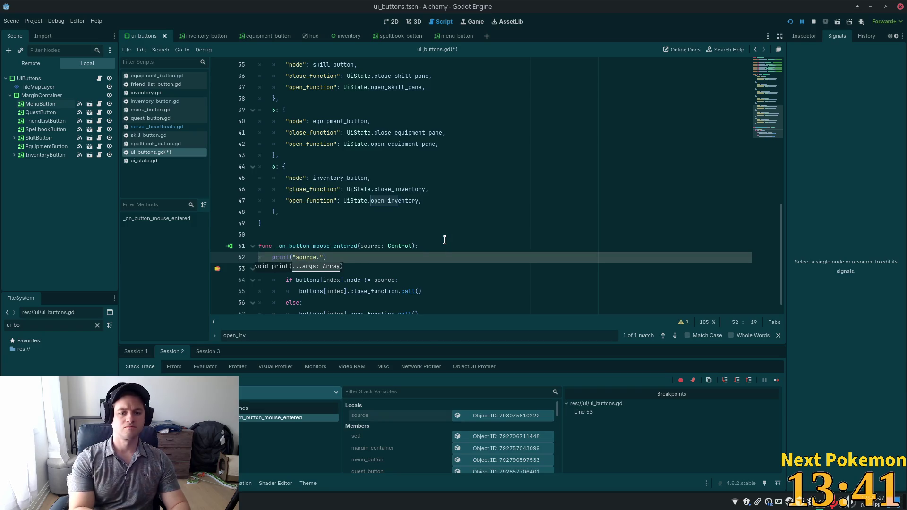
{"action": "key", "text": "BackSpace"}
{"action": "key", "text": "BackSpace"}
{"action": "key", "text": "BackSpace"}
{"action": "key", "text": "BackSpace"}
{"action": "key", "text": "BackSpace"}
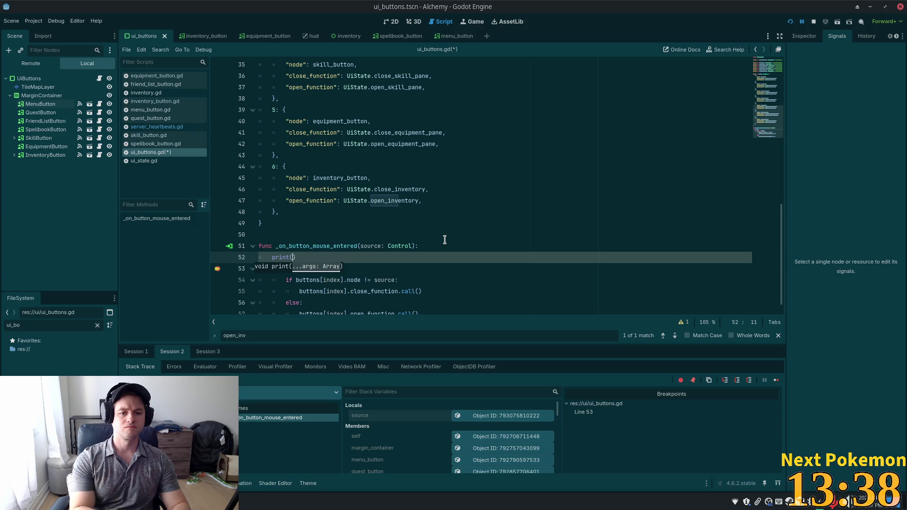
{"action": "type", "text": "source."}
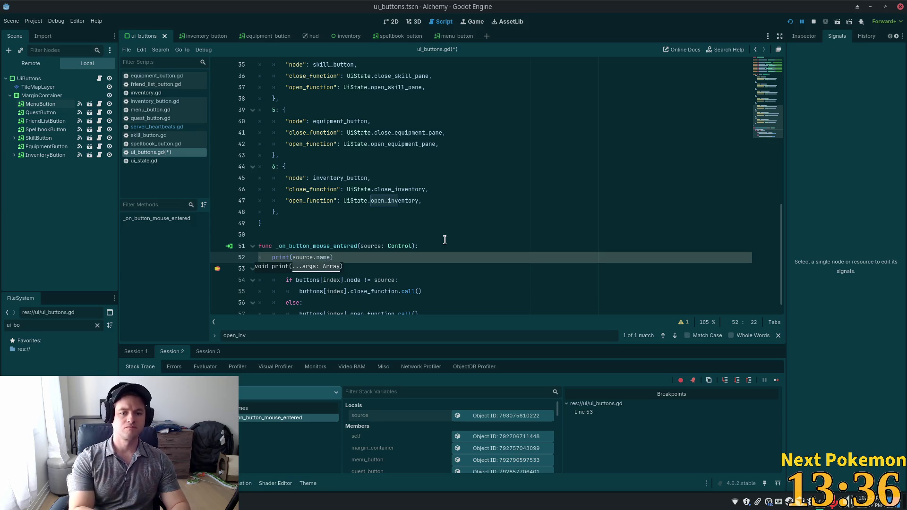
{"action": "type", "text": "name"}
{"action": "left_click", "coordinate": [442, 143]}
{"action": "key", "text": "ctrl+s"}
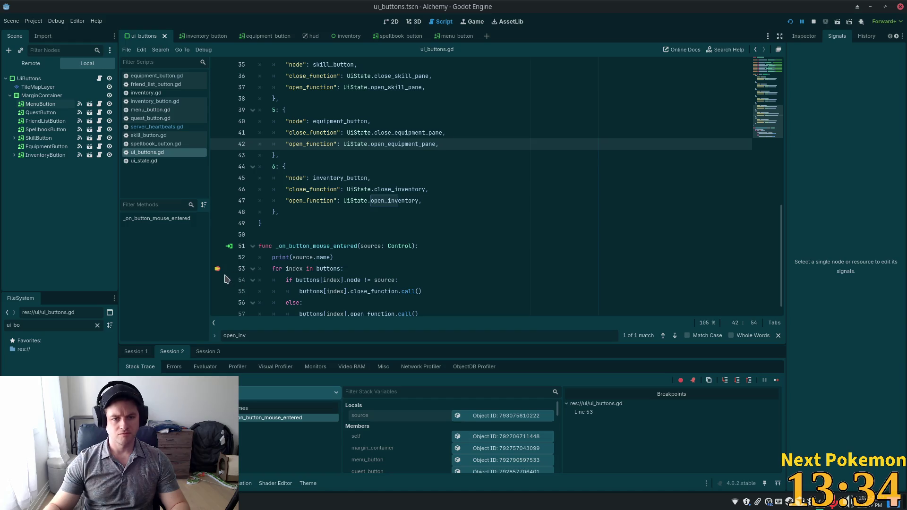
{"action": "left_click", "coordinate": [789, 22]}
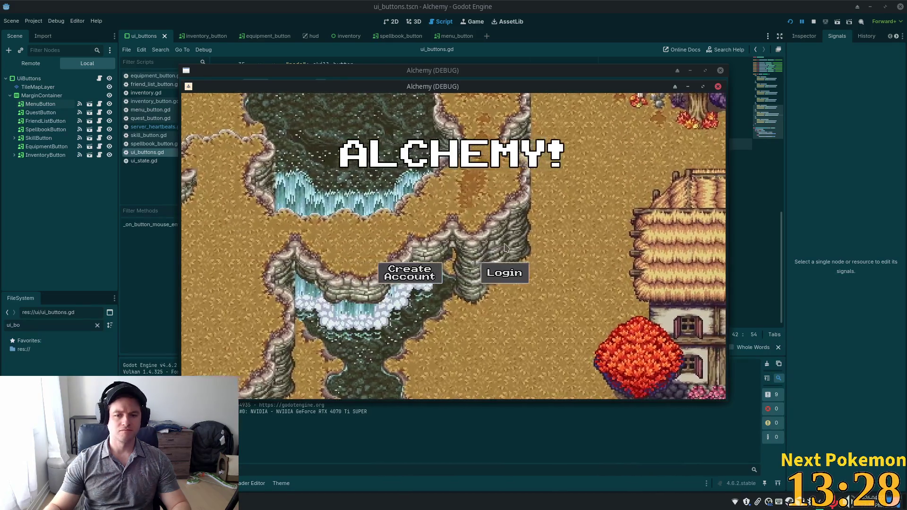
Log the game client into Ouros, then return to ui_buttons.gd's buttons dictionary.
{"action": "left_click", "coordinate": [505, 273]}
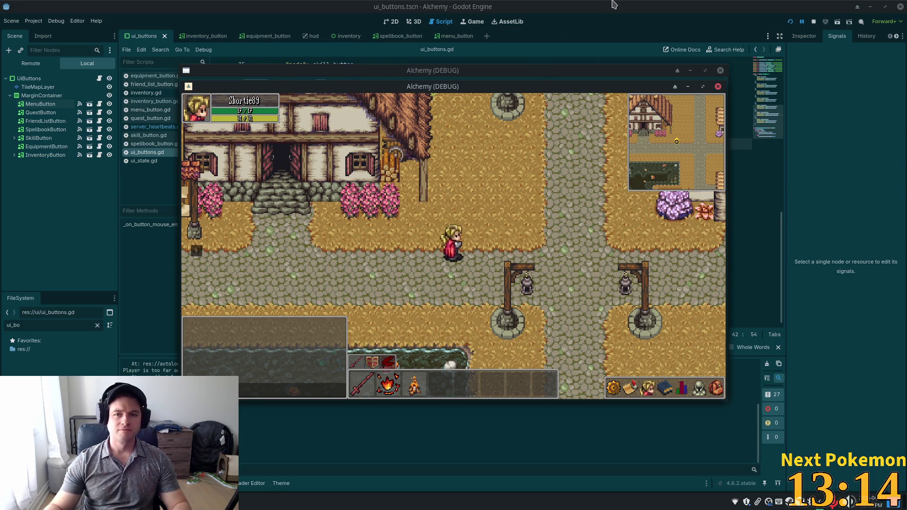
{"action": "key", "text": "alt+Tab"}
{"action": "scroll", "coordinate": [415, 170], "scroll_direction": "up", "scroll_amount": 2}
Add print("not it closing") on a new line 55 inside the if branch.
{"action": "scroll", "coordinate": [418, 182], "scroll_direction": "up", "scroll_amount": 7}
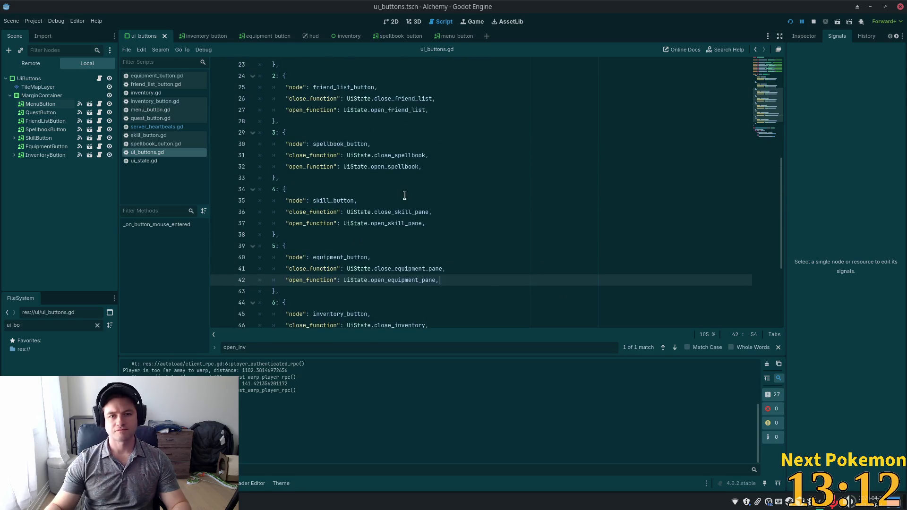
{"action": "left_click", "coordinate": [320, 150]}
{"action": "double_click", "coordinate": [315, 144]}
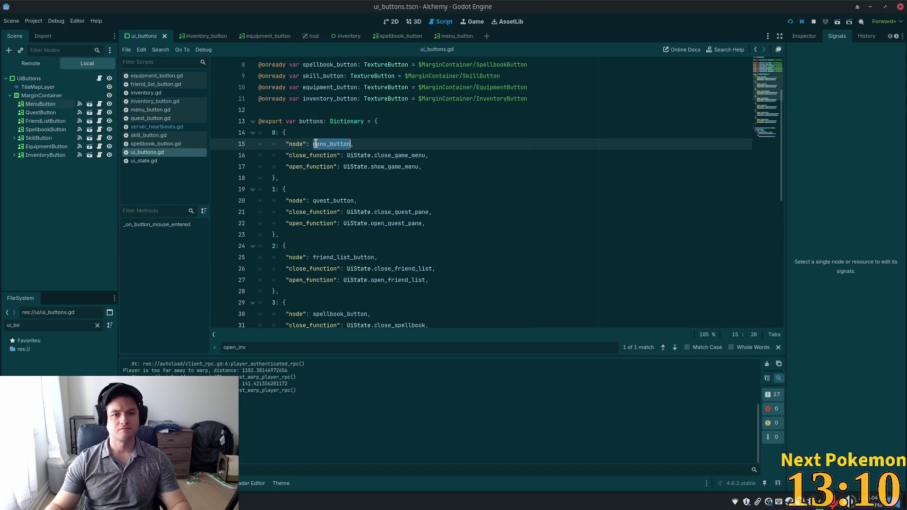
{"action": "scroll", "coordinate": [427, 180], "scroll_direction": "down", "scroll_amount": 8}
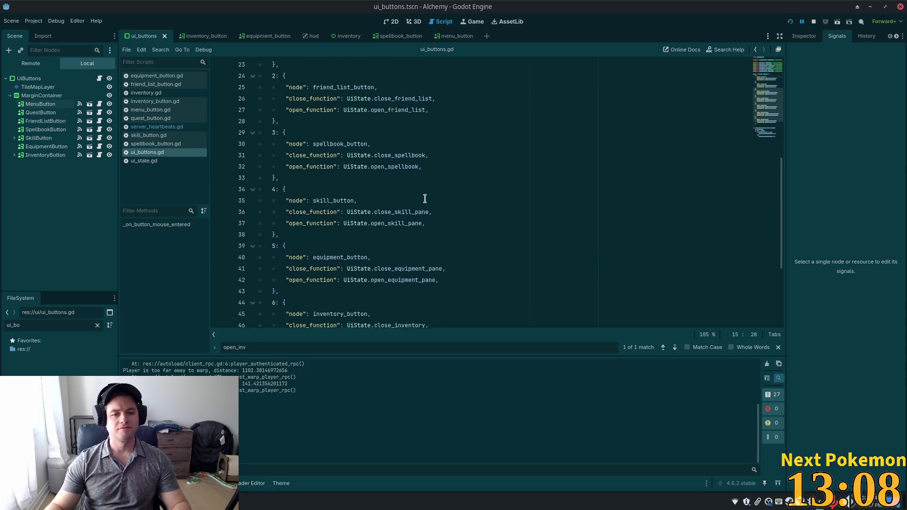
{"action": "scroll", "coordinate": [409, 224], "scroll_direction": "down", "scroll_amount": 1}
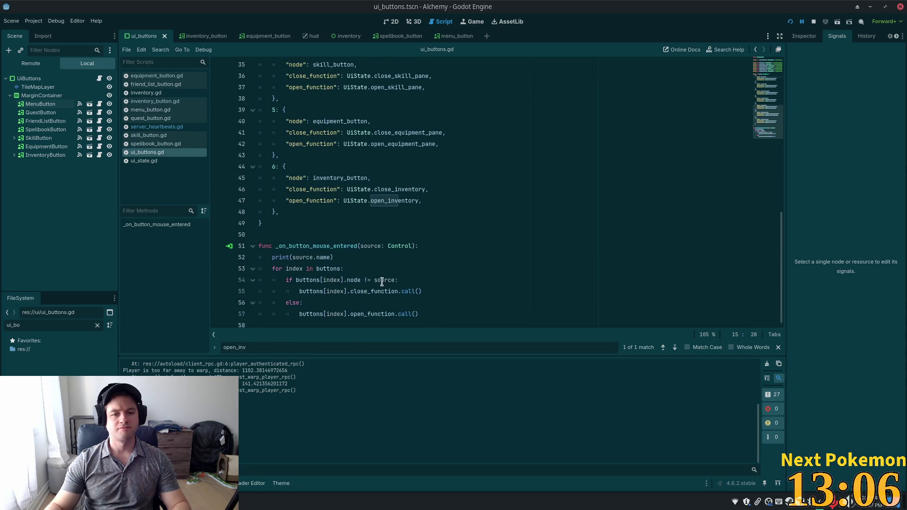
{"action": "left_click", "coordinate": [418, 284]}
{"action": "key", "text": "Return"}
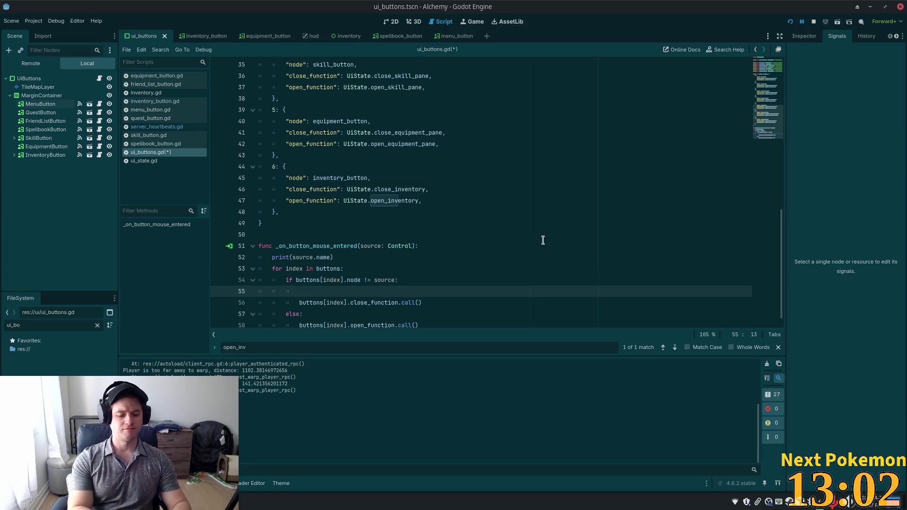
{"action": "type", "text": "print"}
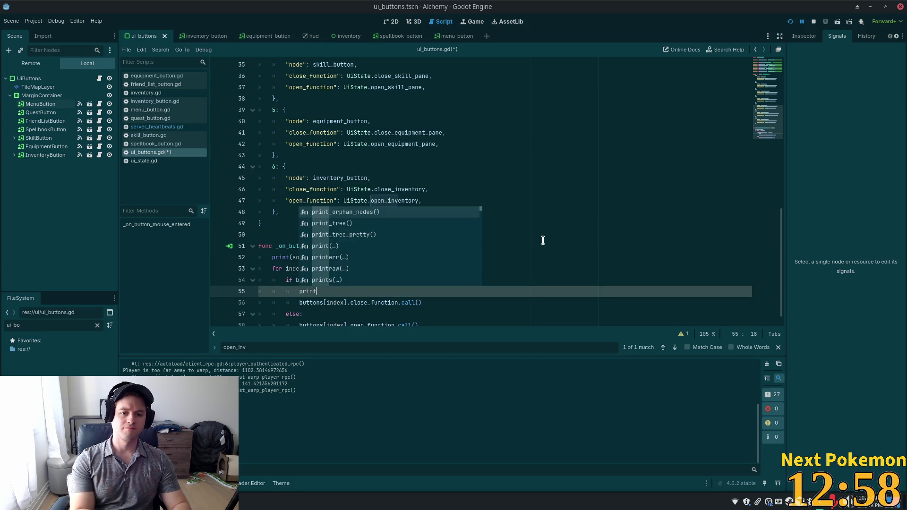
{"action": "key", "text": "Escape"}
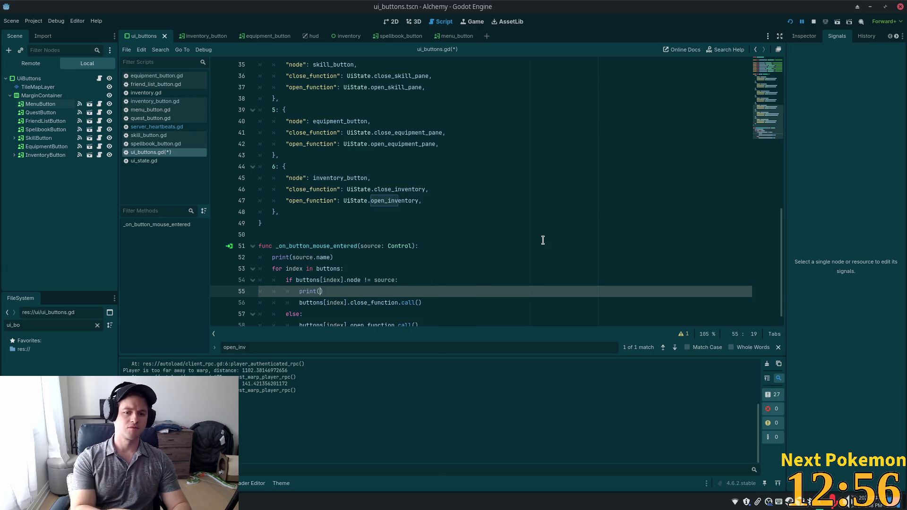
{"action": "type", "text": "(\""}
{"action": "key", "text": "BackSpace"}
{"action": "key", "text": "BackSpace"}
{"action": "type", "text": "ot it "}
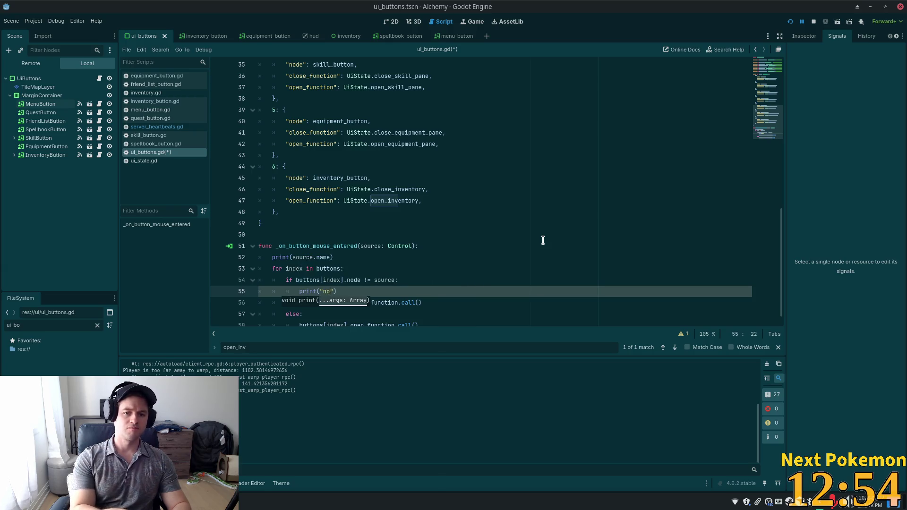
{"action": "type", "text": "closing"}
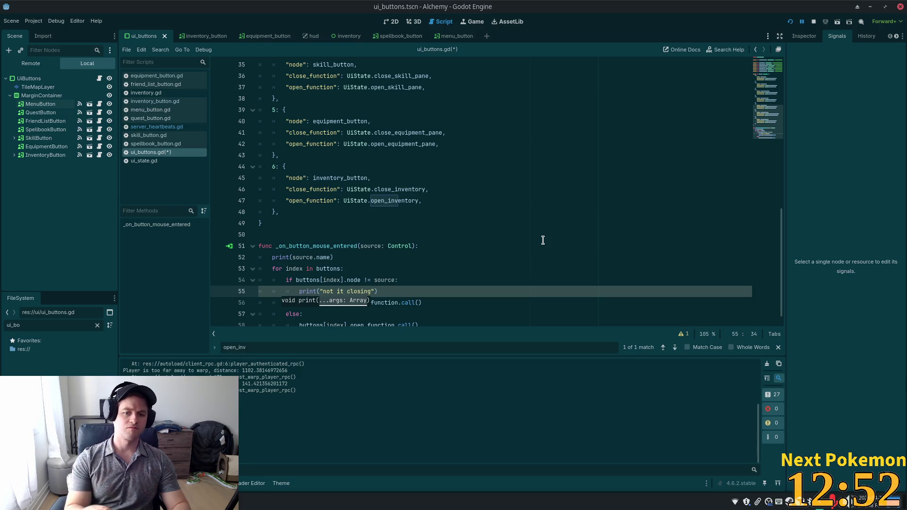
Copy that print under else, change its message to "it opening", and save ui_buttons.gd.
{"action": "key", "text": "End"}
{"action": "key", "text": "shift+Home"}
{"action": "scroll", "coordinate": [375, 263], "scroll_direction": "down", "scroll_amount": 1}
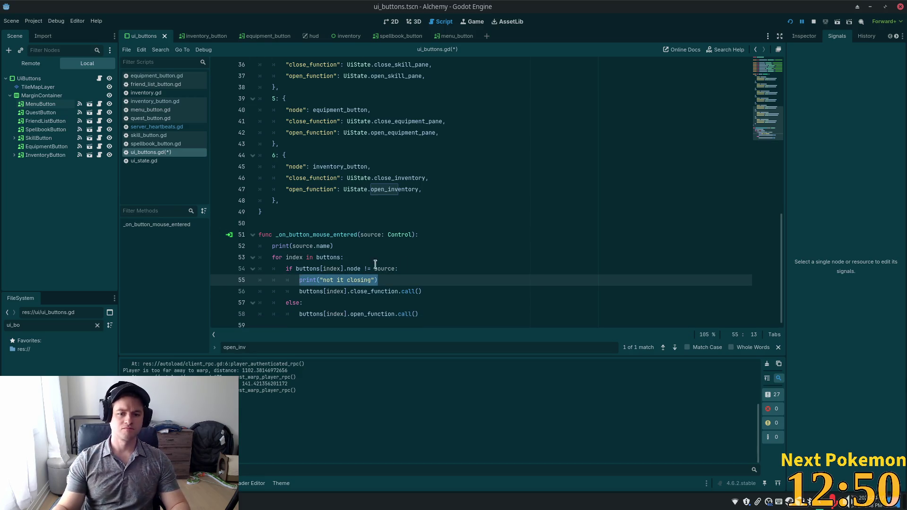
{"action": "key", "text": "ctrl+c"}
{"action": "left_click", "coordinate": [330, 299]}
{"action": "key", "text": "Return"}
{"action": "key", "text": "ctrl+v"}
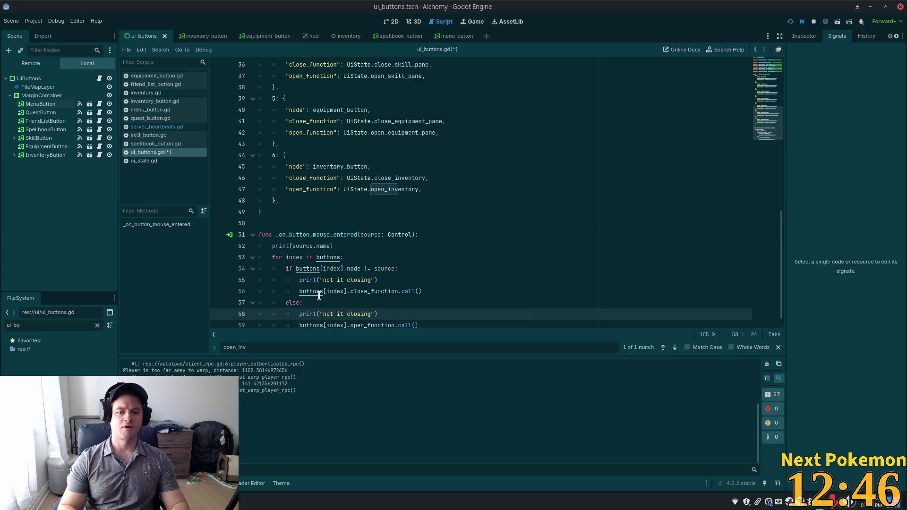
{"action": "key", "text": "Left"}
{"action": "key", "text": "ctrl+shift+Right"}
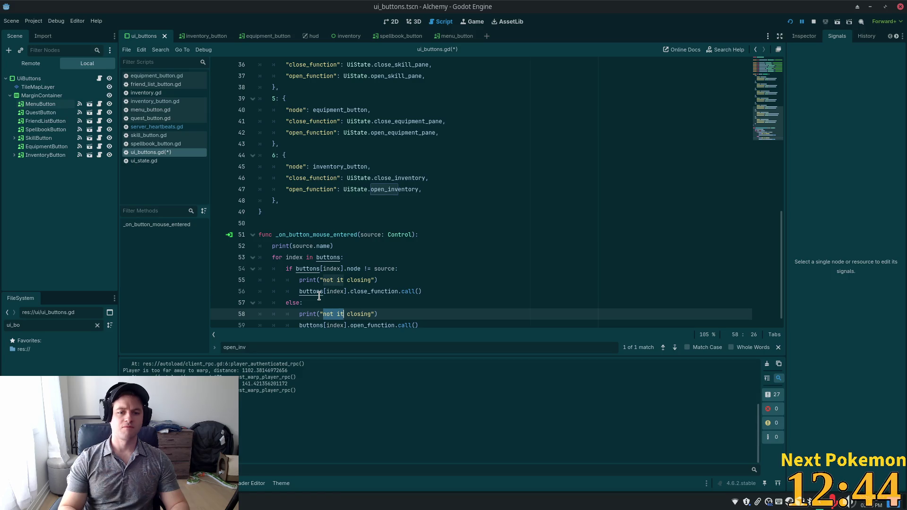
{"action": "key", "text": "BackSpace"}
{"action": "key", "text": "ctrl+shift+Right"}
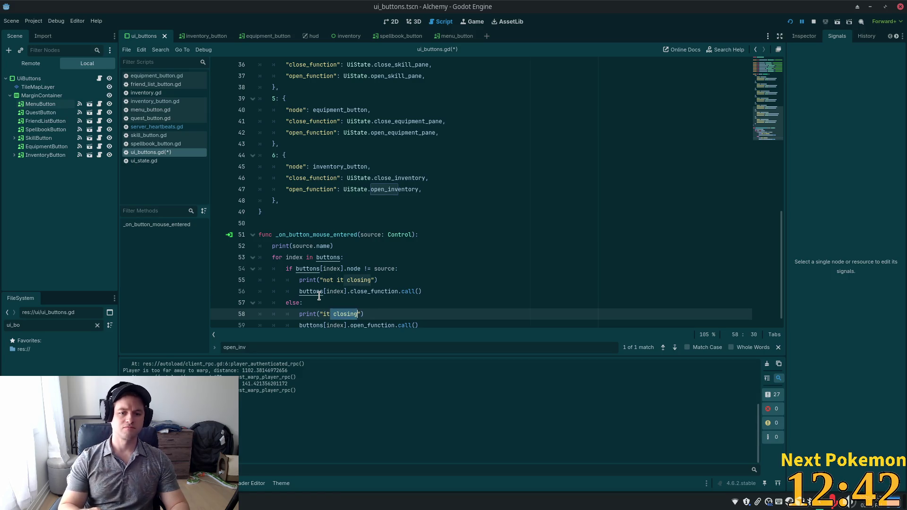
{"action": "key", "text": "BackSpace"}
{"action": "type", "text": "ning"}
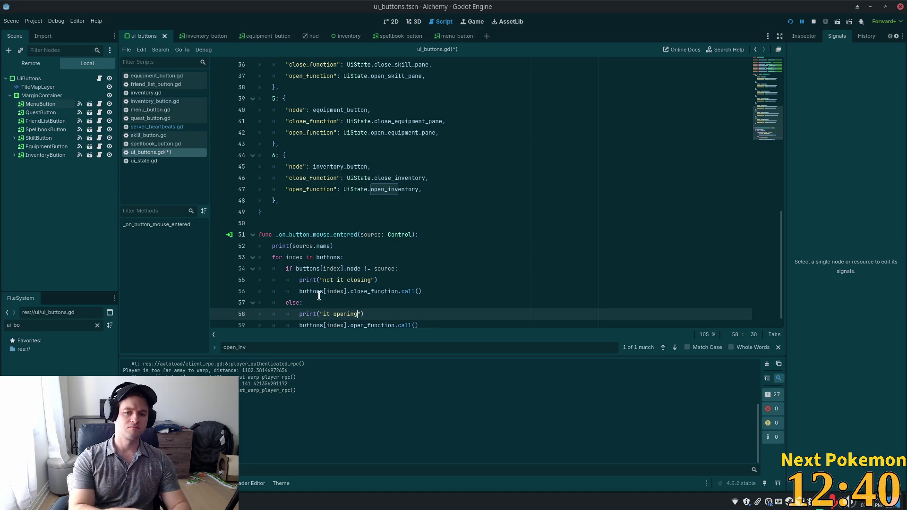
{"action": "key", "text": "ctrl+s"}
{"action": "left_click", "coordinate": [452, 155]}
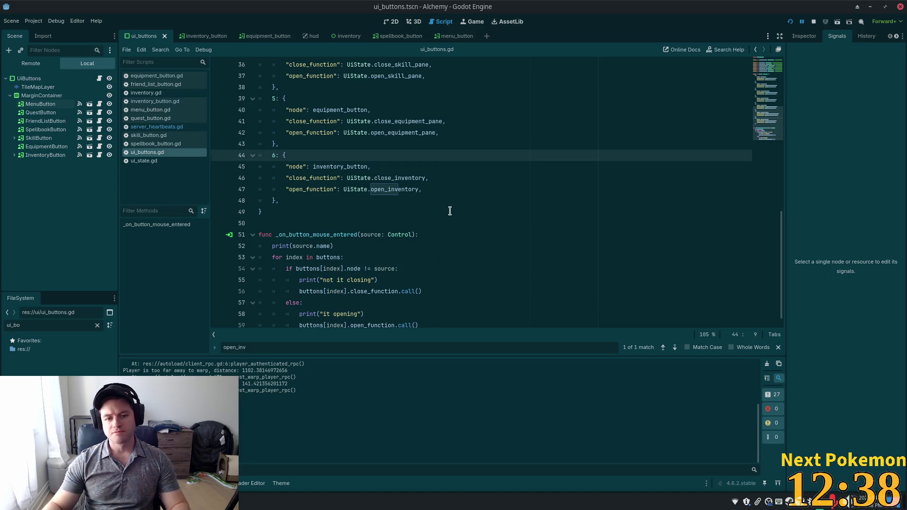
{"action": "scroll", "coordinate": [453, 222], "scroll_direction": "down", "scroll_amount": 1}
Run Alchemy to test the hover prints, then bring the script editor back.
{"action": "left_click", "coordinate": [788, 23]}
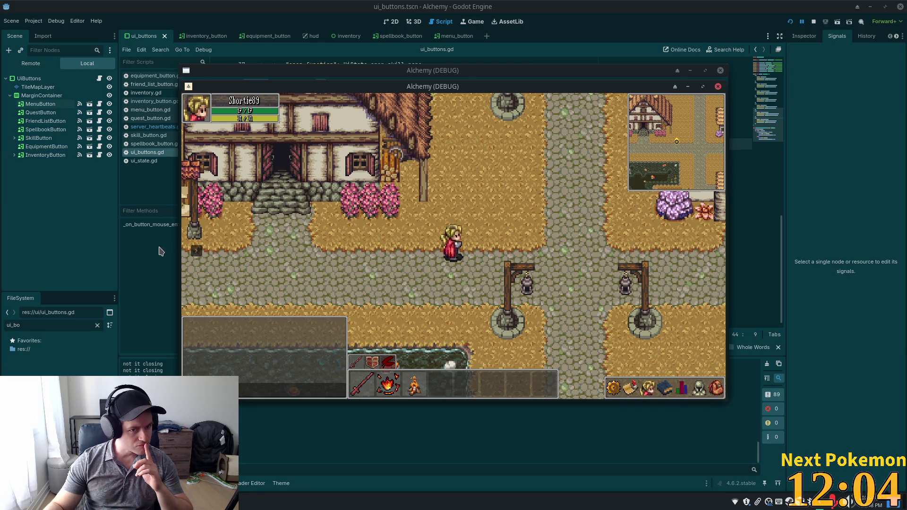
{"action": "left_click", "coordinate": [154, 268]}
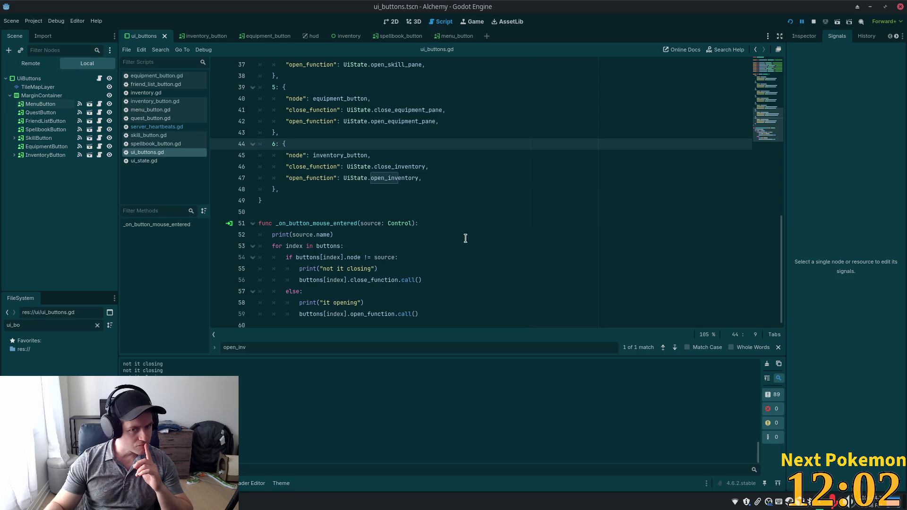
Look over the button declarations, highlighting inventory_button and TextureButton usages.
{"action": "scroll", "coordinate": [479, 248], "scroll_direction": "up", "scroll_amount": 4}
{"action": "double_click", "coordinate": [340, 291]}
{"action": "scroll", "coordinate": [384, 270], "scroll_direction": "up", "scroll_amount": 8}
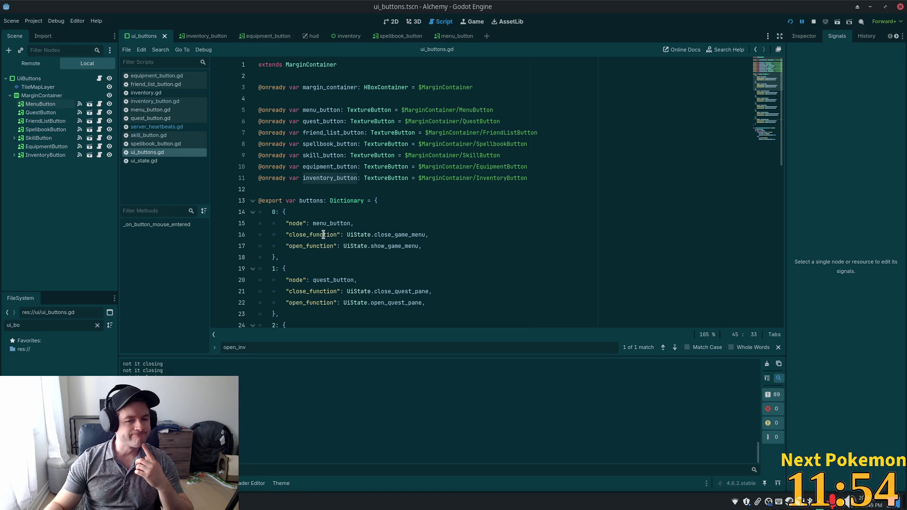
{"action": "scroll", "coordinate": [320, 228], "scroll_direction": "down", "scroll_amount": 10}
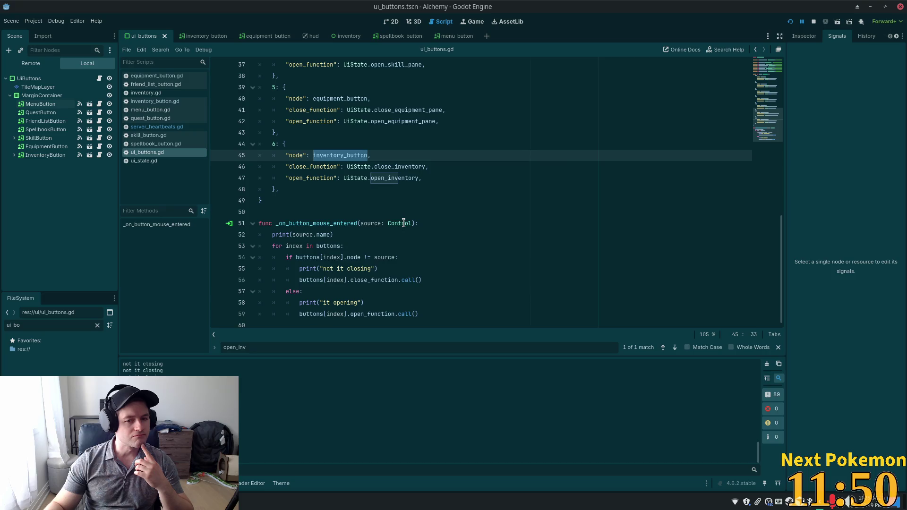
{"action": "mouse_move", "coordinate": [404, 223]}
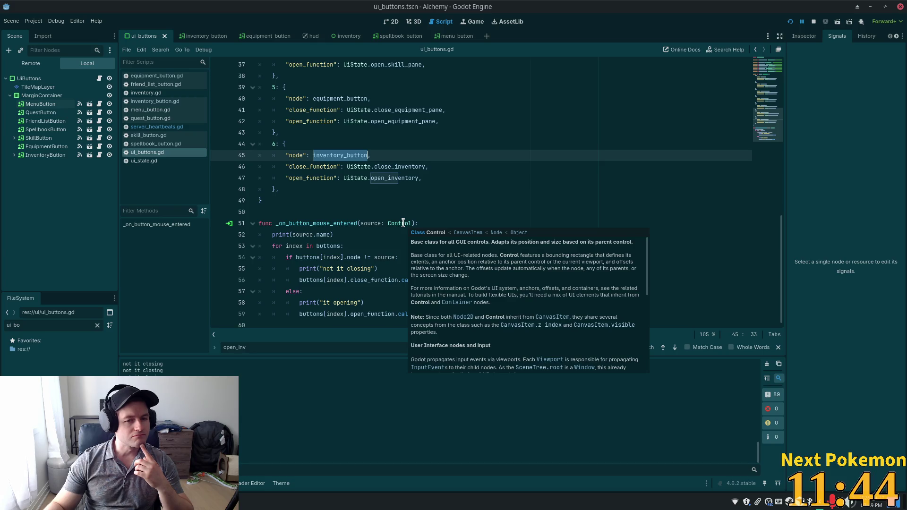
{"action": "scroll", "coordinate": [765, 85], "scroll_direction": "up", "scroll_amount": 10}
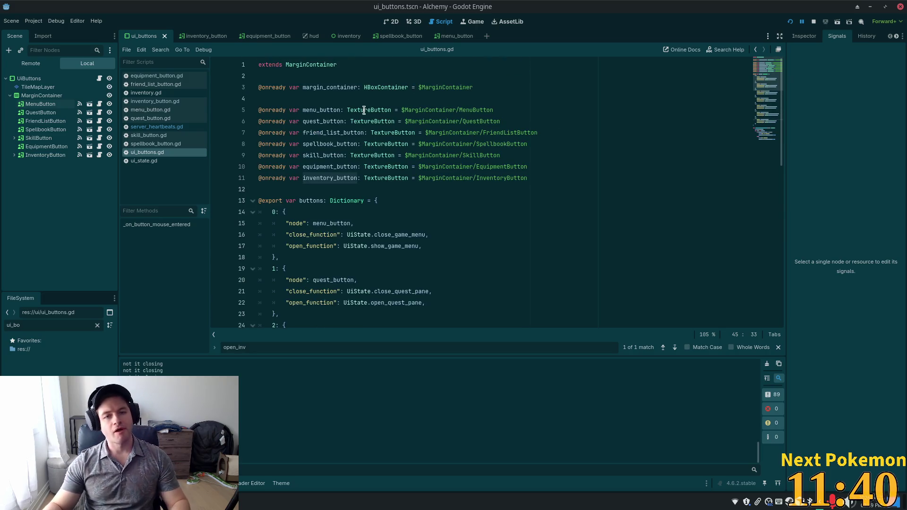
{"action": "double_click", "coordinate": [368, 110]}
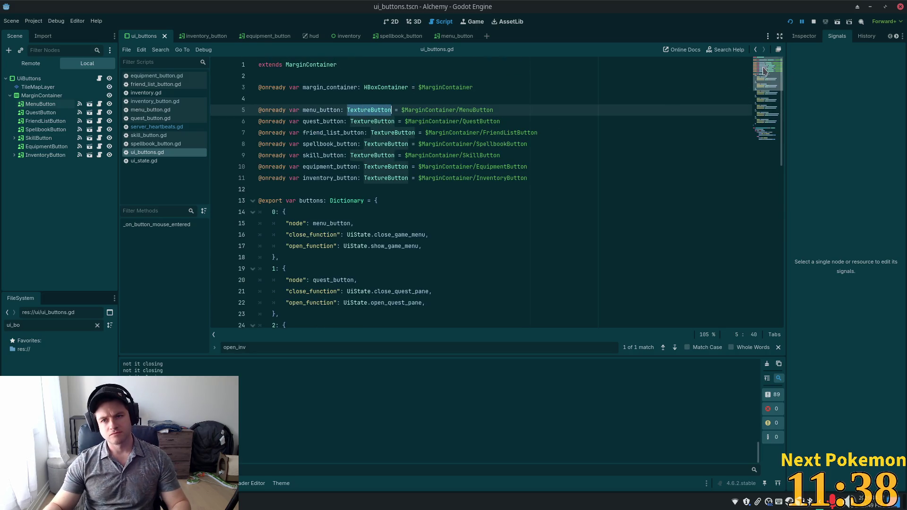
Type the source parameter on line 51 as TextureButton and rerun the game with F5.
{"action": "scroll", "coordinate": [766, 67], "scroll_direction": "down", "scroll_amount": 10}
{"action": "left_click", "coordinate": [398, 221]}
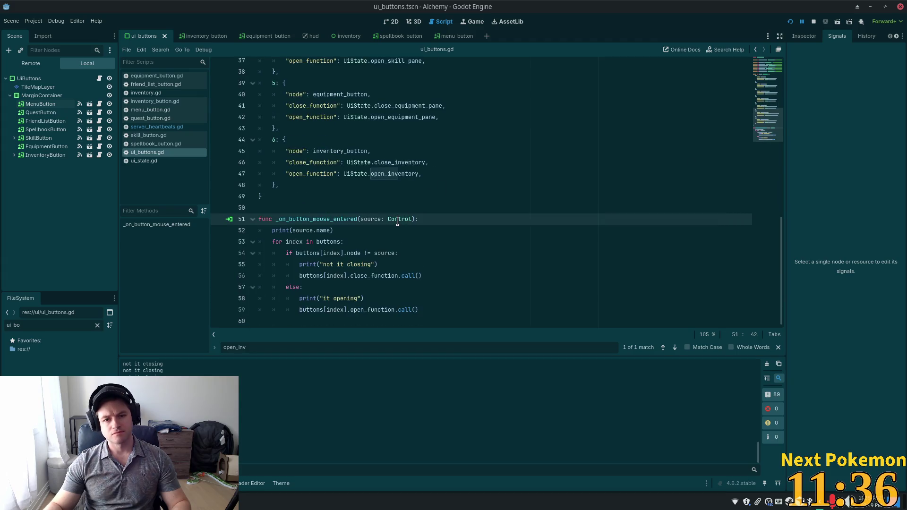
{"action": "type", "text": "TextureButt"}
{"action": "key", "text": "Return"}
{"action": "key", "text": "F5"}
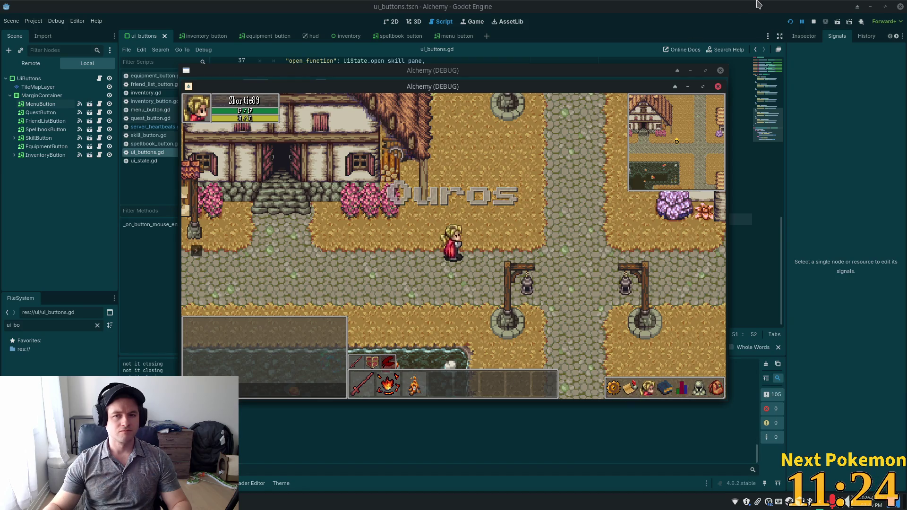
Stop the game with F8 and review where node is used in ui_buttons.gd.
{"action": "key", "text": "F8"}
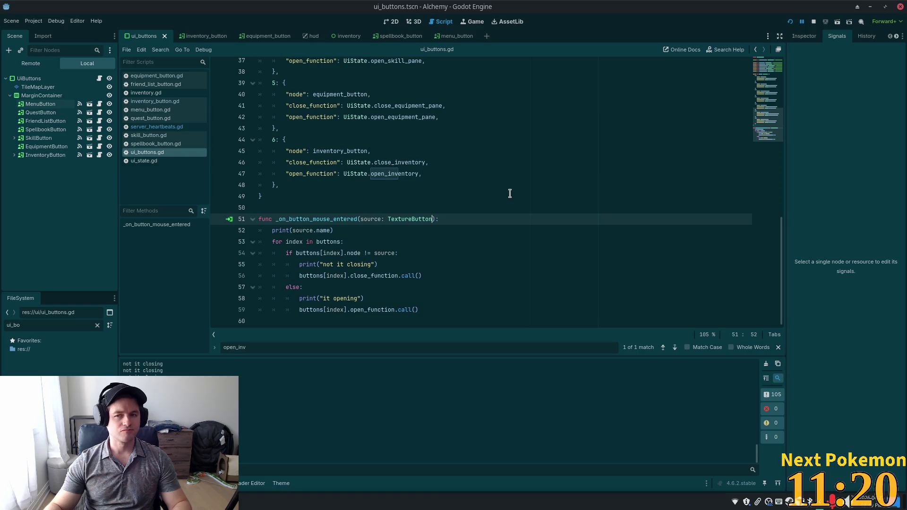
{"action": "scroll", "coordinate": [475, 189], "scroll_direction": "up", "scroll_amount": 10}
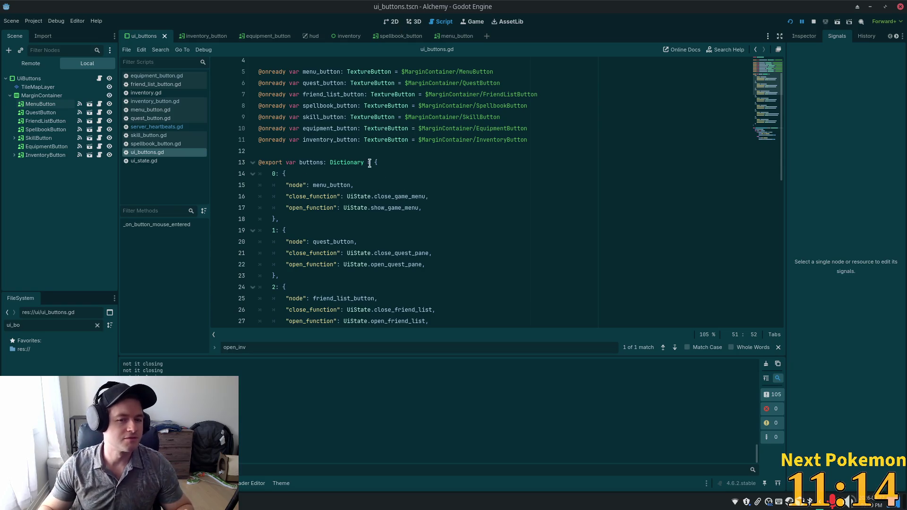
{"action": "double_click", "coordinate": [295, 184]}
{"action": "scroll", "coordinate": [770, 95], "scroll_direction": "down", "scroll_amount": 6}
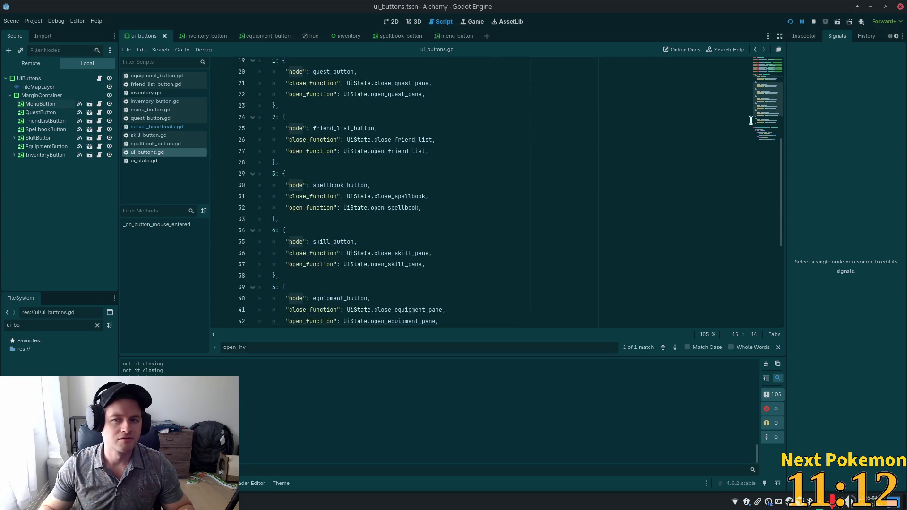
{"action": "scroll", "coordinate": [770, 122], "scroll_direction": "down", "scroll_amount": 5}
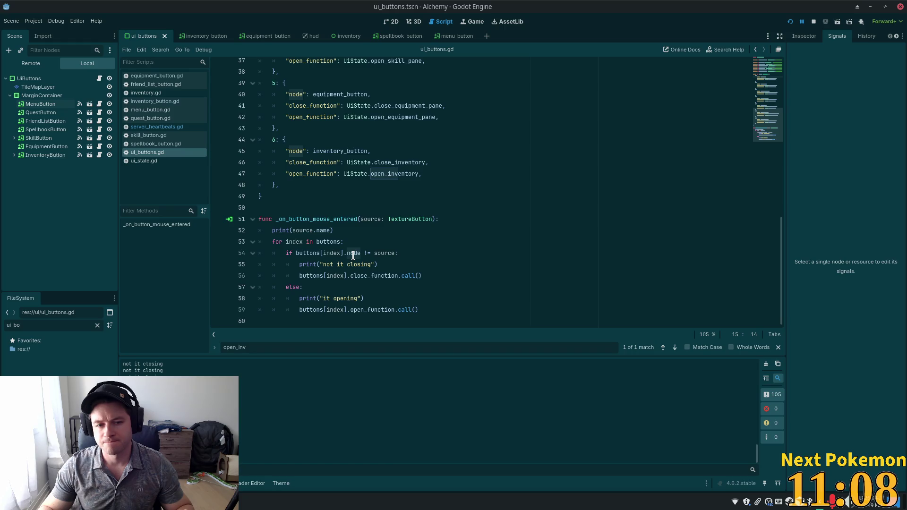
Start an empty print() call on a new line 56 below the existing print.
{"action": "left_click", "coordinate": [410, 254]}
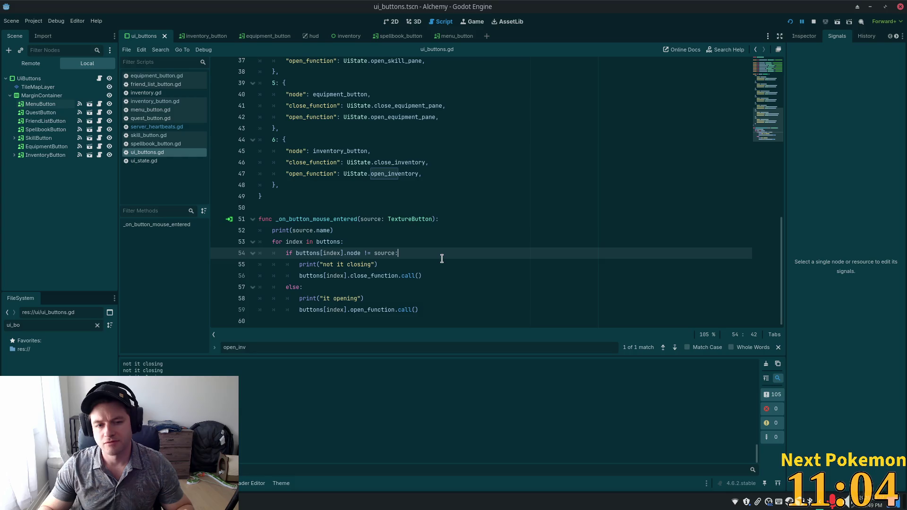
{"action": "key", "text": "Return"}
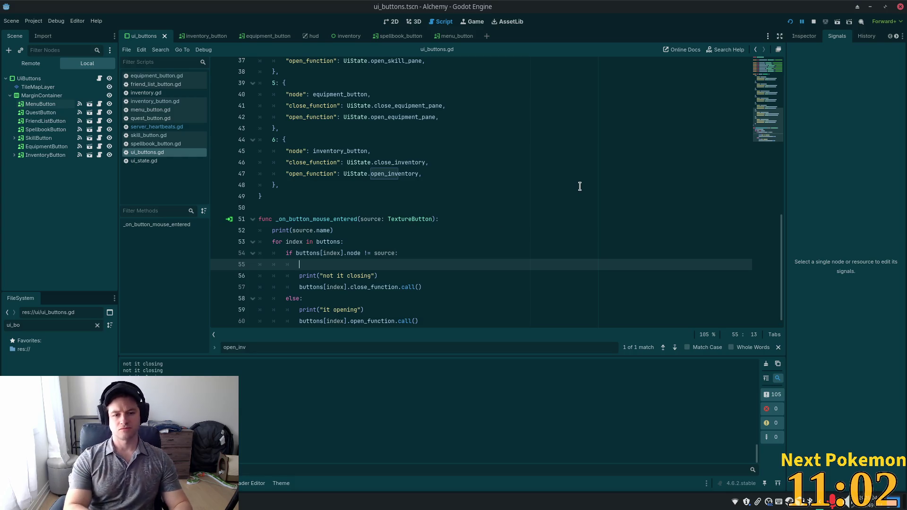
{"action": "type", "text": "int("}
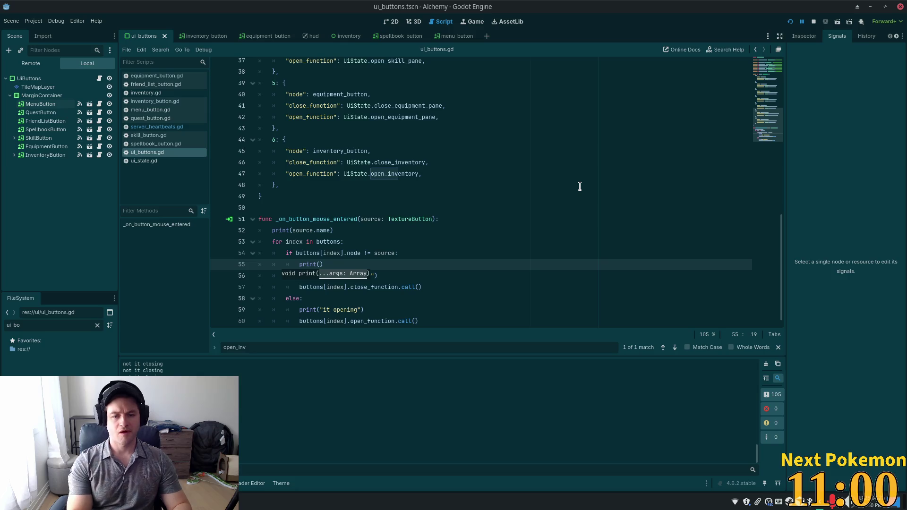
{"action": "key", "text": "BackSpace"}
{"action": "key", "text": "BackSpace"}
{"action": "key", "text": "BackSpace"}
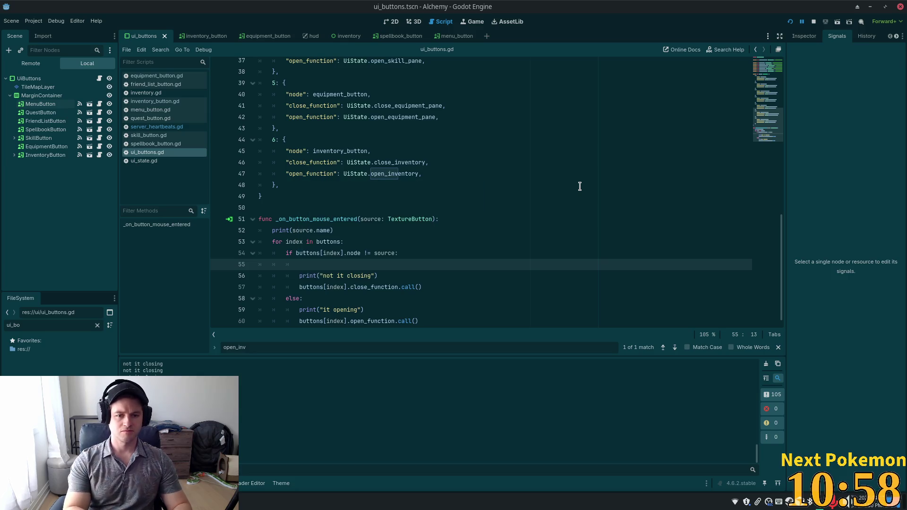
{"action": "key", "text": "BackSpace"}
{"action": "key", "text": "BackSpace"}
{"action": "key", "text": "BackSpace"}
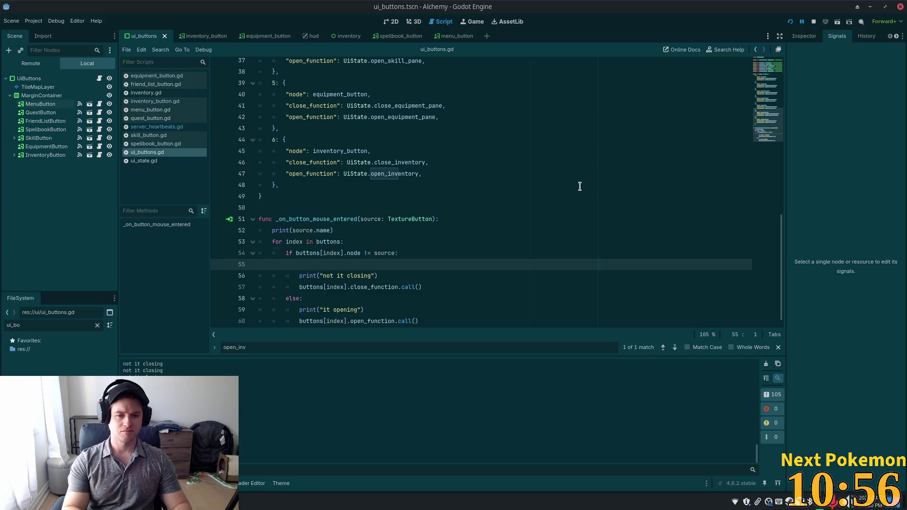
{"action": "key", "text": "Down"}
{"action": "key", "text": "Return"}
{"action": "type", "text": "print"}
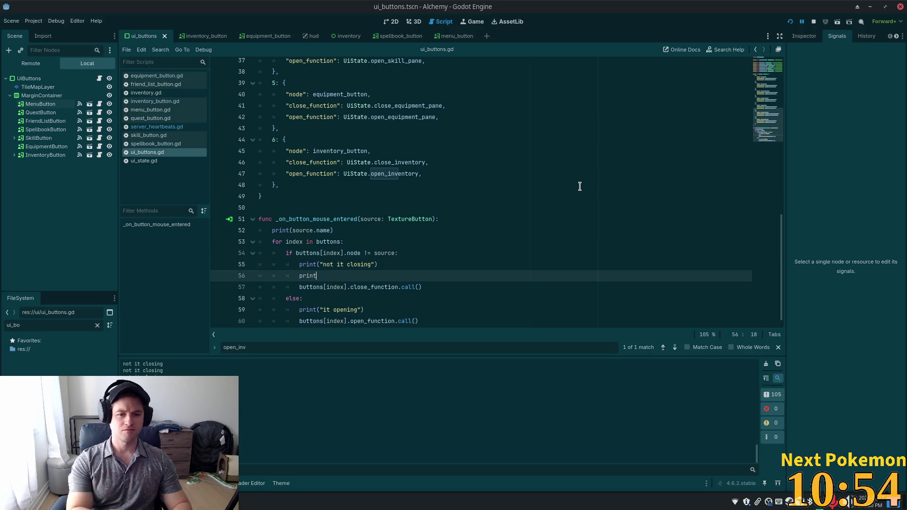
{"action": "type", "text": "("}
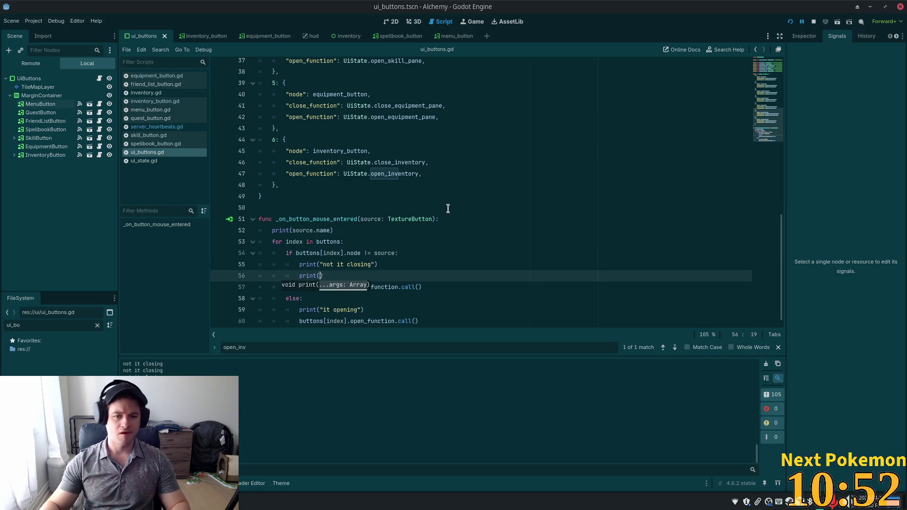
Fill the print with buttons[index].node.name copied from line 54 and save.
{"action": "left_click_drag", "start_coordinate": [359, 252], "coordinate": [293, 251]}
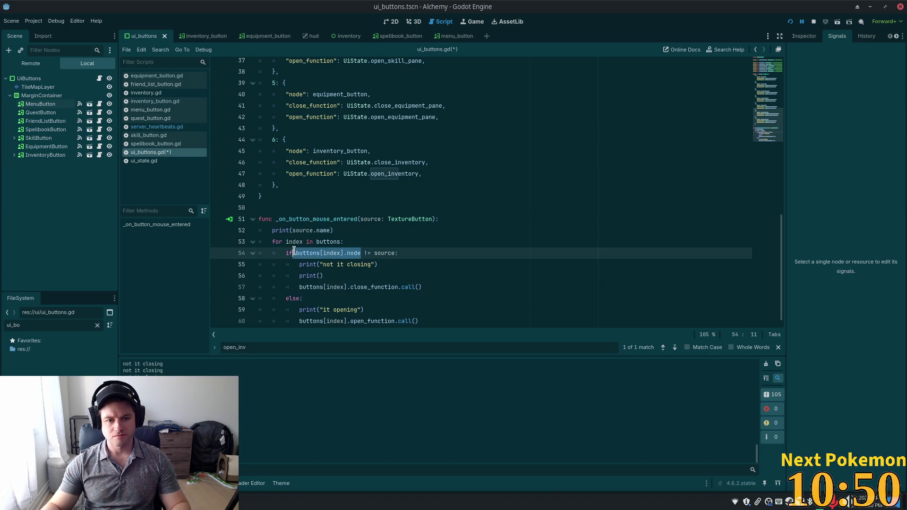
{"action": "key", "text": "ctrl+c"}
{"action": "left_click", "coordinate": [322, 274]}
{"action": "key", "text": "ctrl+v"}
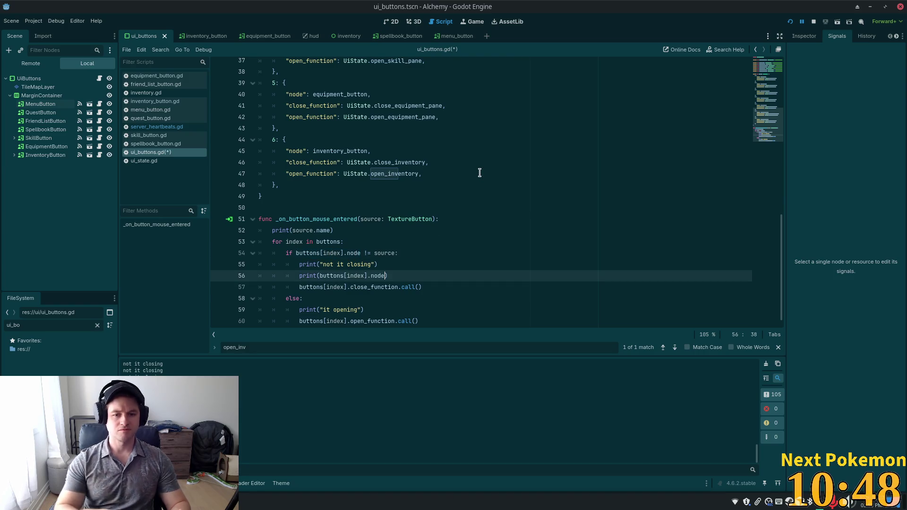
{"action": "type", "text": "name"}
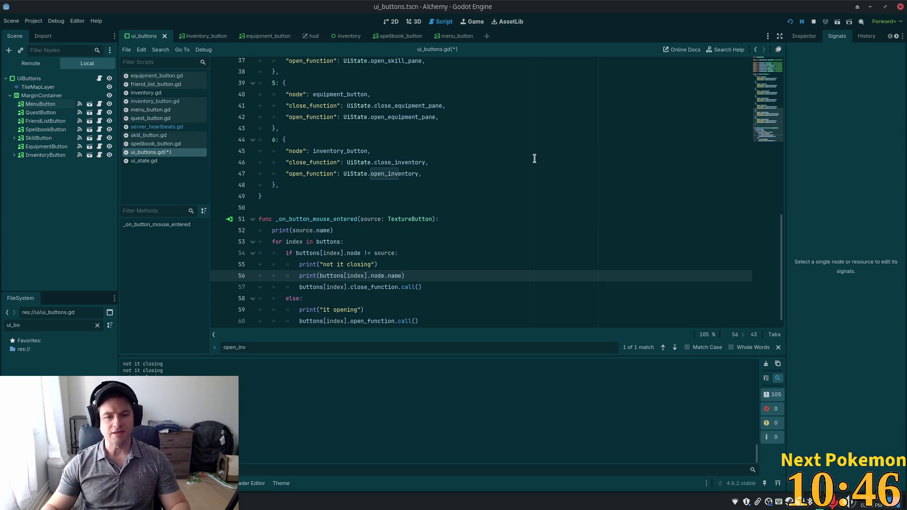
{"action": "key", "text": "ctrl+s"}
{"action": "left_click", "coordinate": [547, 162]}
Rerun the game and, at the line 56 break, inspect menu_button's declaration and entry-0 reference.
{"action": "left_click", "coordinate": [789, 21]}
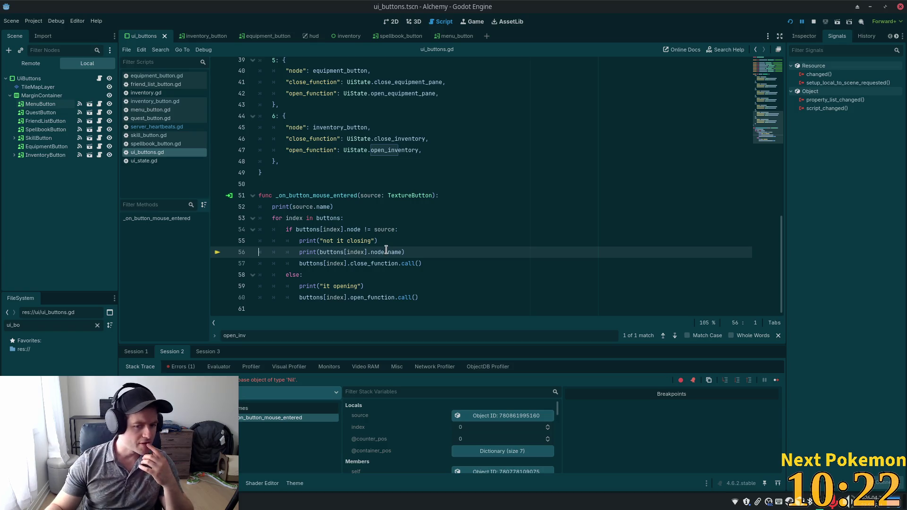
{"action": "scroll", "coordinate": [773, 98], "scroll_direction": "up", "scroll_amount": 9}
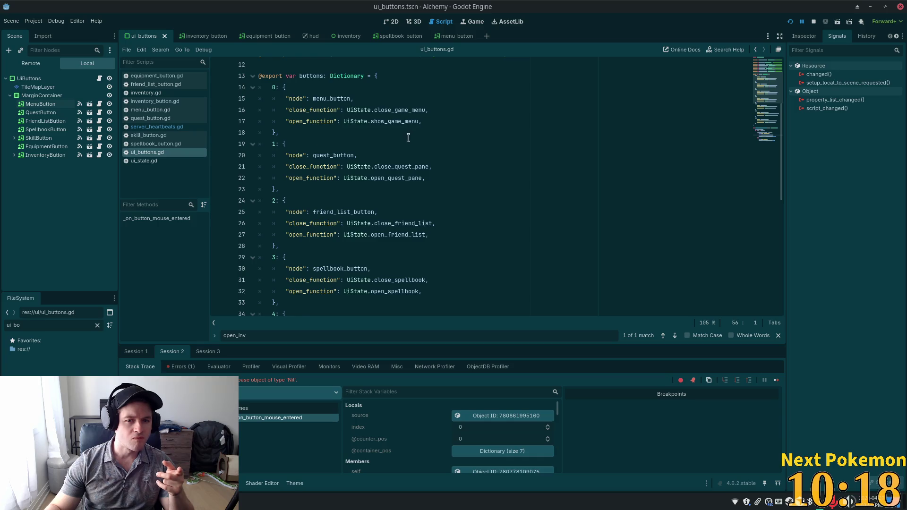
{"action": "scroll", "coordinate": [408, 138], "scroll_direction": "up", "scroll_amount": 3}
{"action": "double_click", "coordinate": [330, 200]}
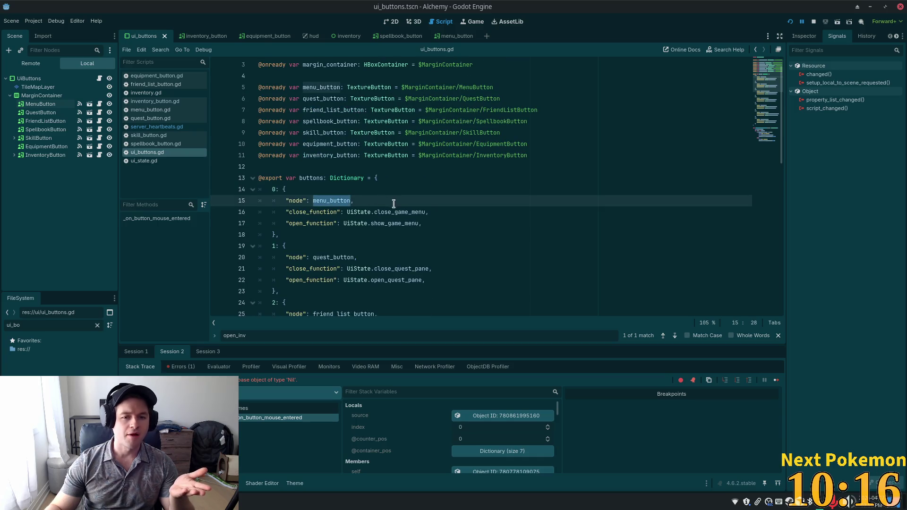
{"action": "double_click", "coordinate": [317, 86]}
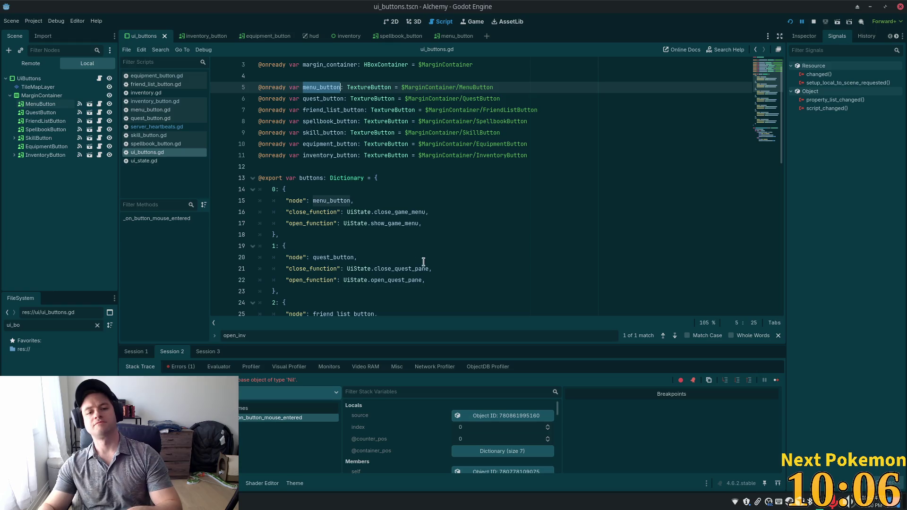
{"action": "left_click", "coordinate": [285, 179]}
{"action": "key", "text": "BackSpace"}
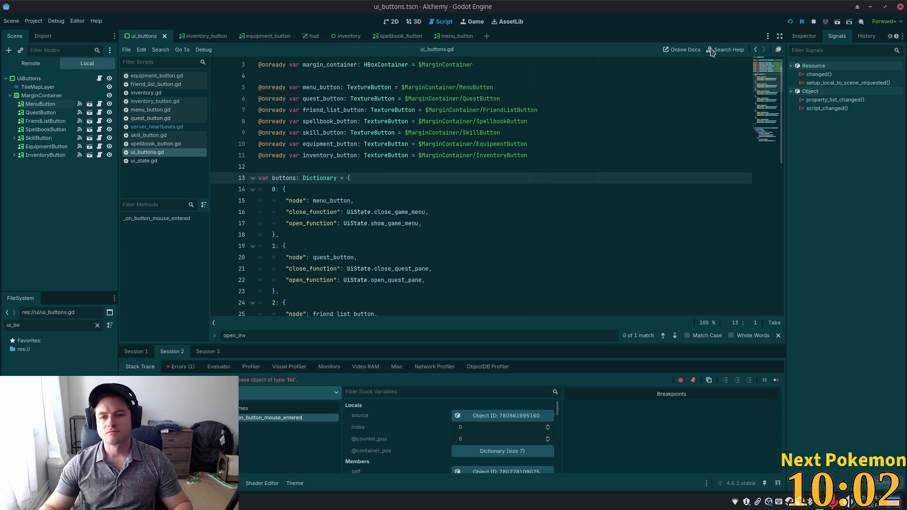
{"action": "left_click", "coordinate": [788, 22]}
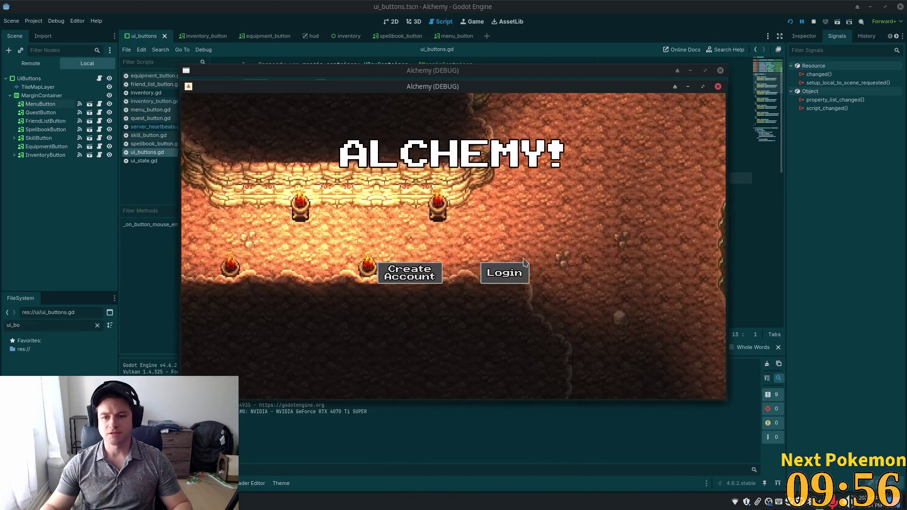
{"action": "left_click", "coordinate": [504, 272]}
{"action": "mouse_move", "coordinate": [613, 386]}
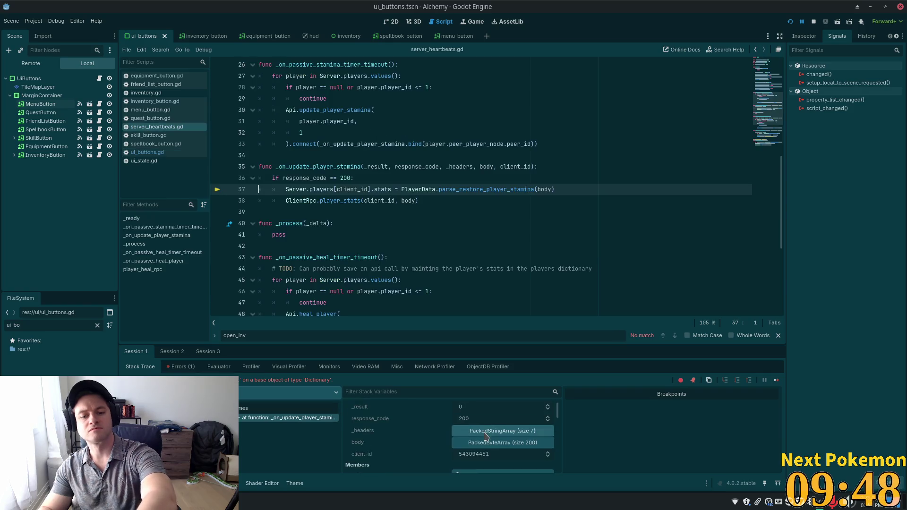
In debug Session 2, expand the buttons Dictionary and entry 0 to reveal its null node.
{"action": "scroll", "coordinate": [486, 435], "scroll_direction": "down", "scroll_amount": 3}
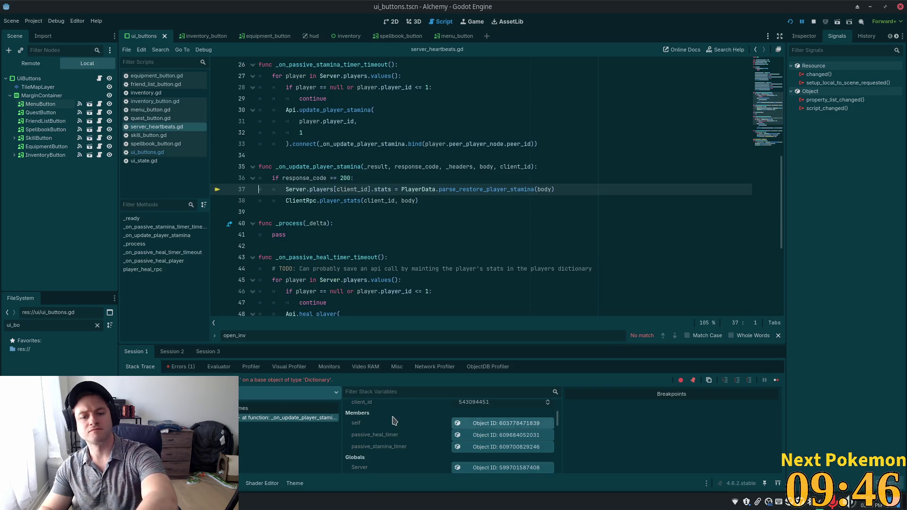
{"action": "left_click", "coordinate": [176, 354]}
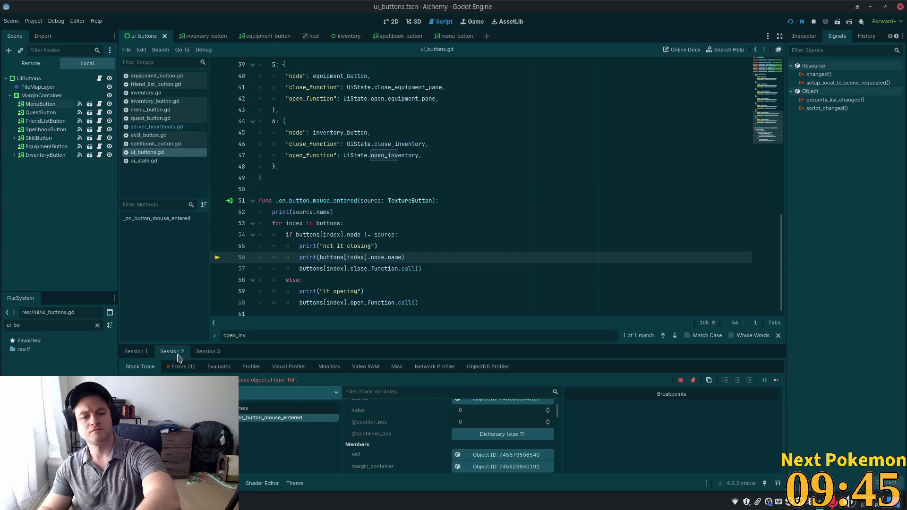
{"action": "scroll", "coordinate": [465, 434], "scroll_direction": "down", "scroll_amount": 2}
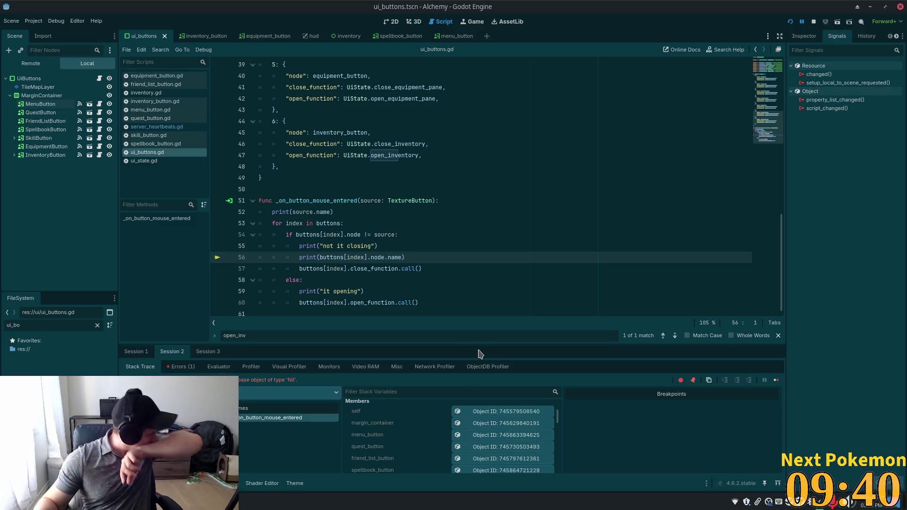
{"action": "scroll", "coordinate": [495, 433], "scroll_direction": "up", "scroll_amount": 3}
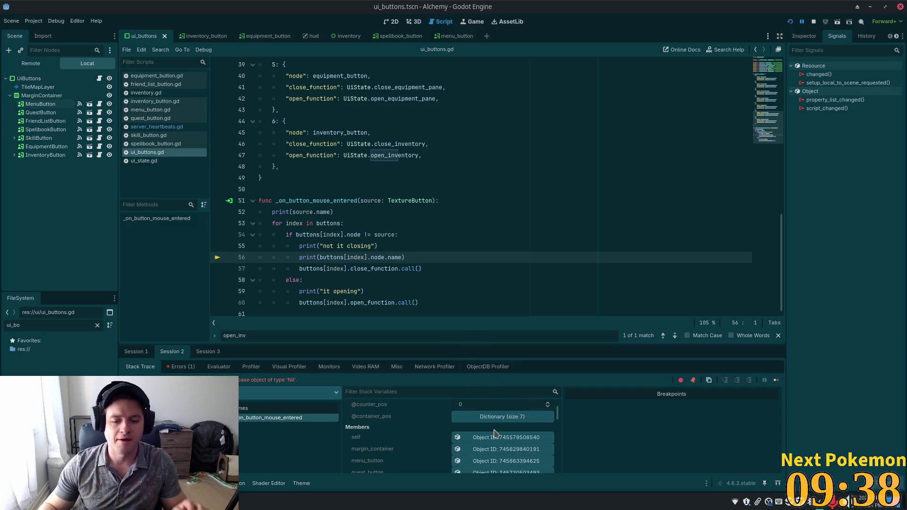
{"action": "scroll", "coordinate": [478, 420], "scroll_direction": "down", "scroll_amount": 5}
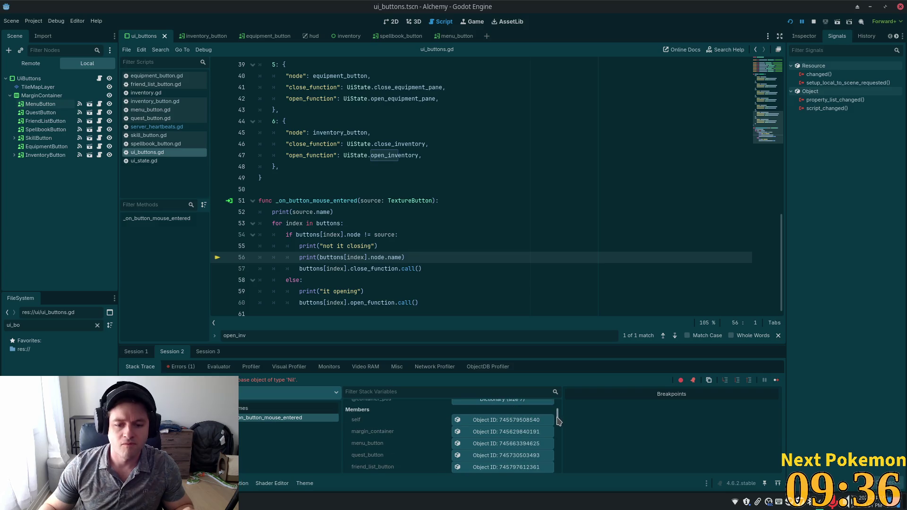
{"action": "left_click_drag", "start_coordinate": [558, 417], "coordinate": [560, 432]}
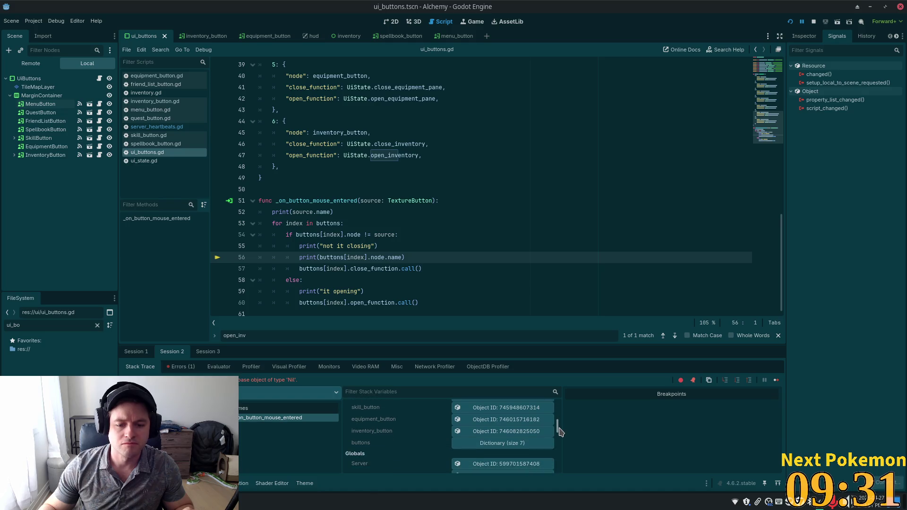
{"action": "left_click", "coordinate": [524, 442]}
{"action": "scroll", "coordinate": [523, 434], "scroll_direction": "down", "scroll_amount": 1}
{"action": "left_click", "coordinate": [523, 431]}
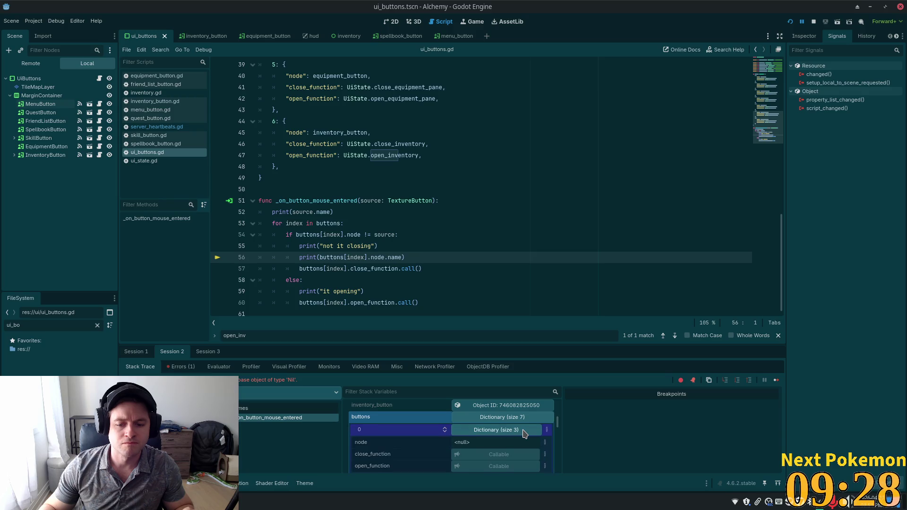
{"action": "scroll", "coordinate": [514, 434], "scroll_direction": "down", "scroll_amount": 1}
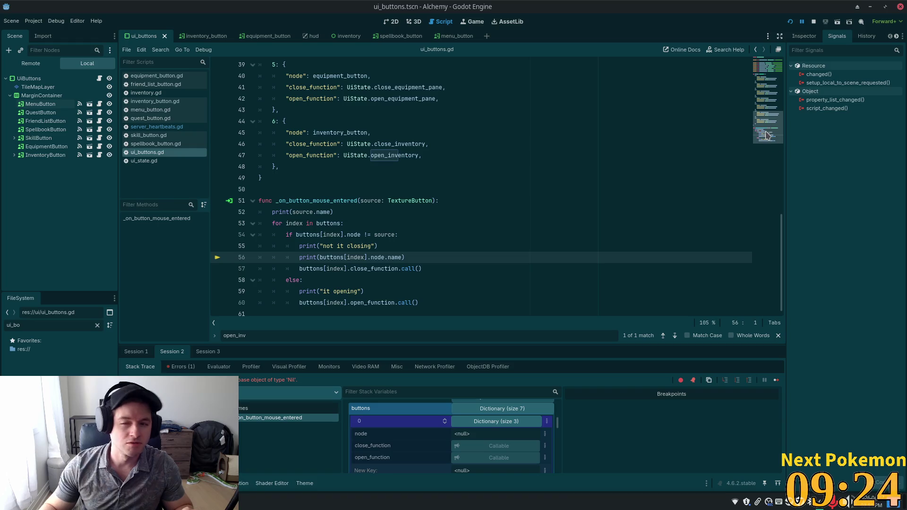
Return to the top of the script and highlight menu_button on lines 5 and 15.
{"action": "left_click_drag", "start_coordinate": [766, 128], "coordinate": [768, 78]}
{"action": "left_click", "coordinate": [344, 110]}
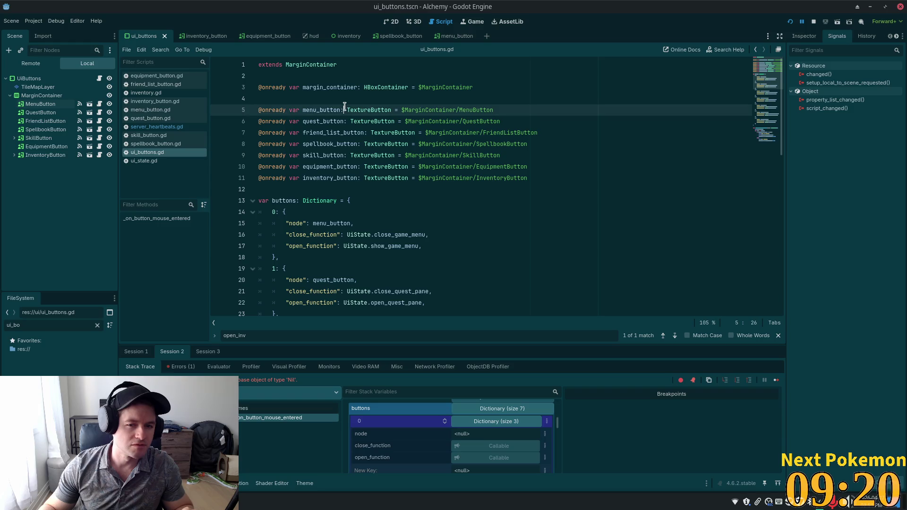
{"action": "double_click", "coordinate": [318, 110]}
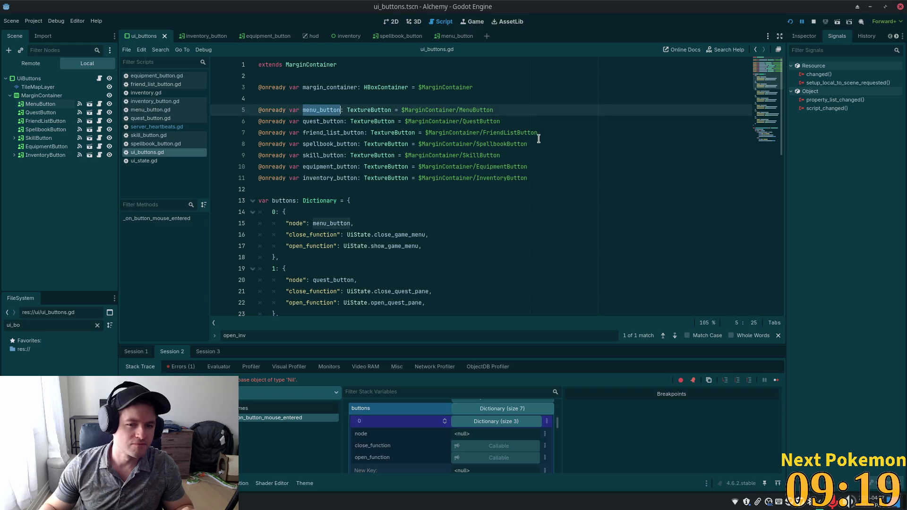
{"action": "left_click", "coordinate": [305, 222]}
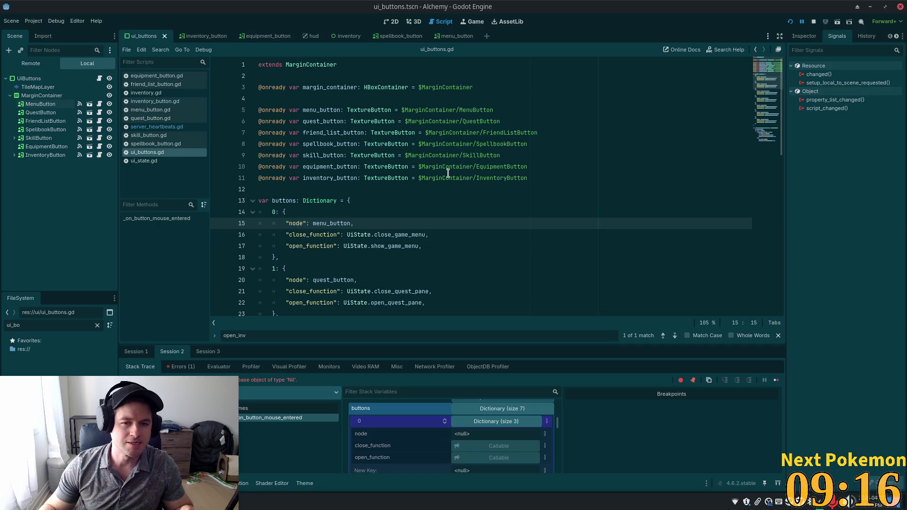
{"action": "mouse_move", "coordinate": [447, 173]}
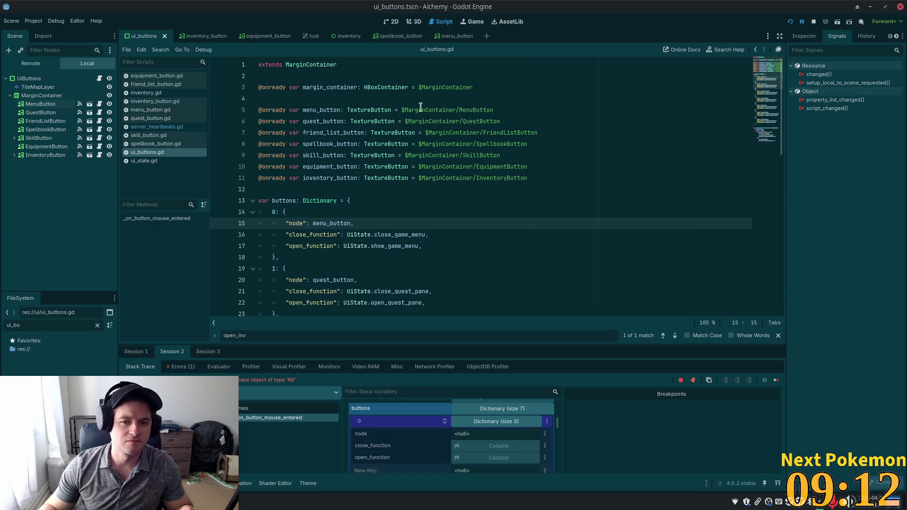
Cut the $MarginContainer/MenuButton path out of the line 5 declaration.
{"action": "left_click_drag", "start_coordinate": [500, 108], "coordinate": [401, 109]}
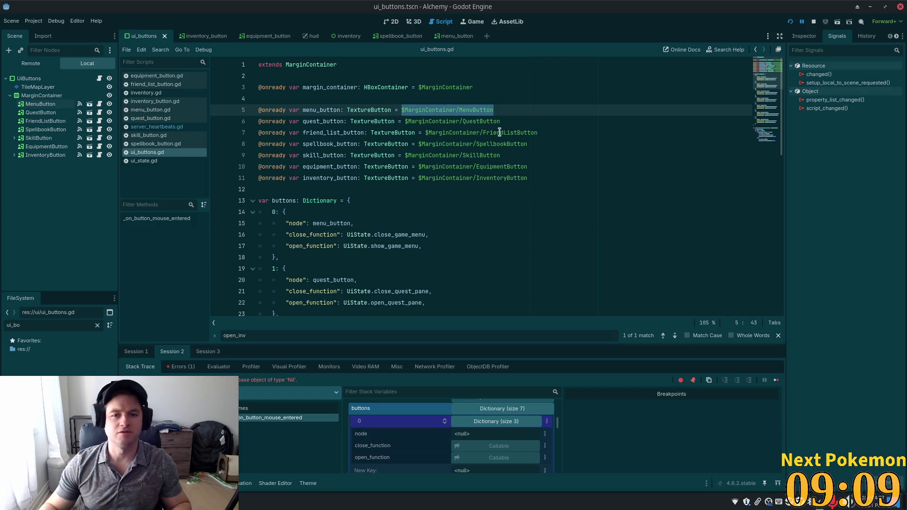
{"action": "key", "text": "BackSpace"}
{"action": "double_click", "coordinate": [332, 223]}
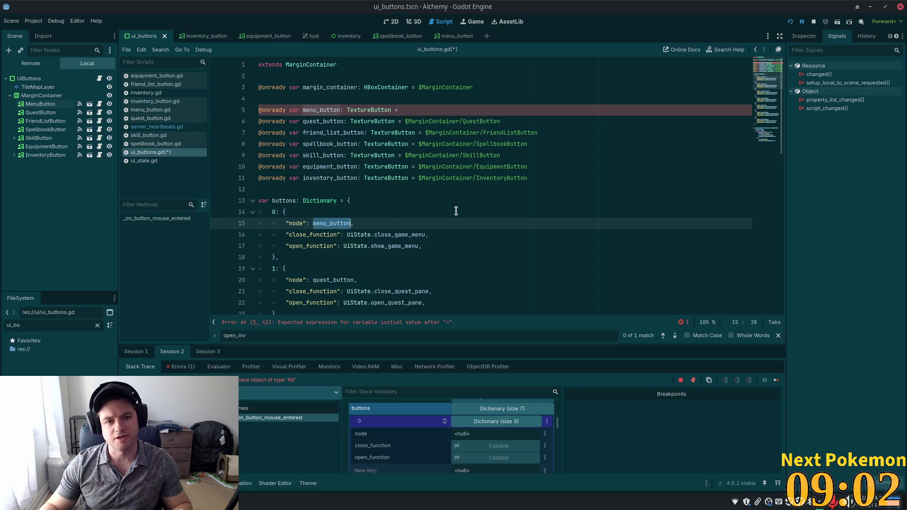
{"action": "key", "text": "ctrl+z"}
{"action": "scroll", "coordinate": [411, 189], "scroll_direction": "down", "scroll_amount": 4}
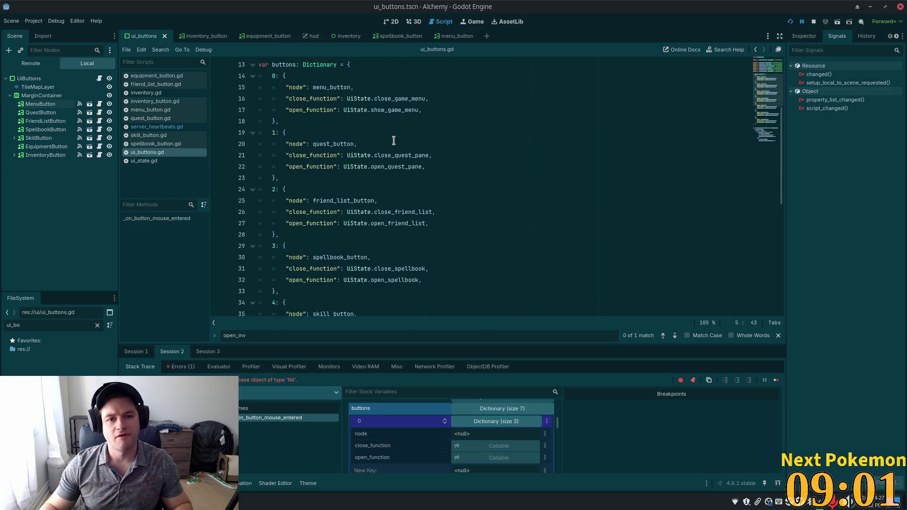
{"action": "scroll", "coordinate": [382, 132], "scroll_direction": "up", "scroll_amount": 2}
{"action": "scroll", "coordinate": [382, 132], "scroll_direction": "up", "scroll_amount": 2}
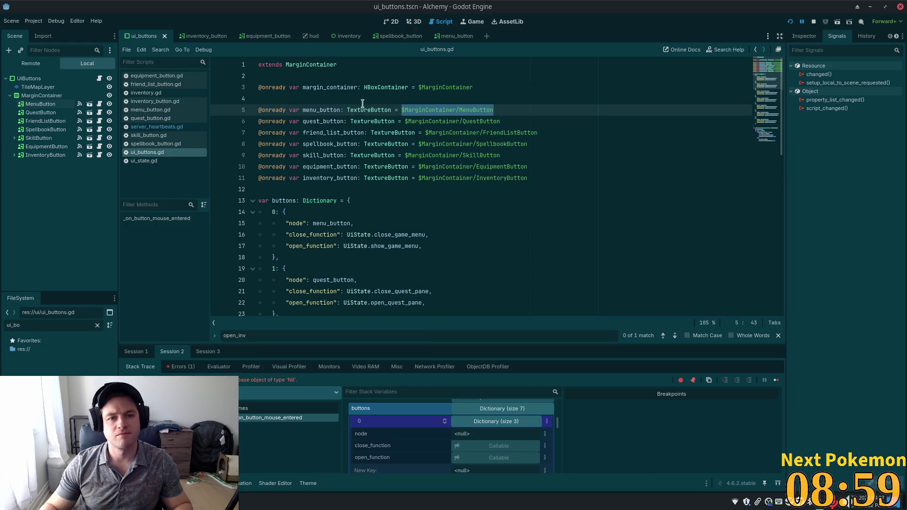
{"action": "double_click", "coordinate": [321, 109]}
{"action": "left_click_drag", "start_coordinate": [495, 110], "coordinate": [401, 110]}
{"action": "key", "text": "ctrl+c"}
{"action": "key", "text": "BackSpace"}
Put the path in place of menu_button in entry 0, save, delete line 5, and rerun.
{"action": "left_click", "coordinate": [335, 224]}
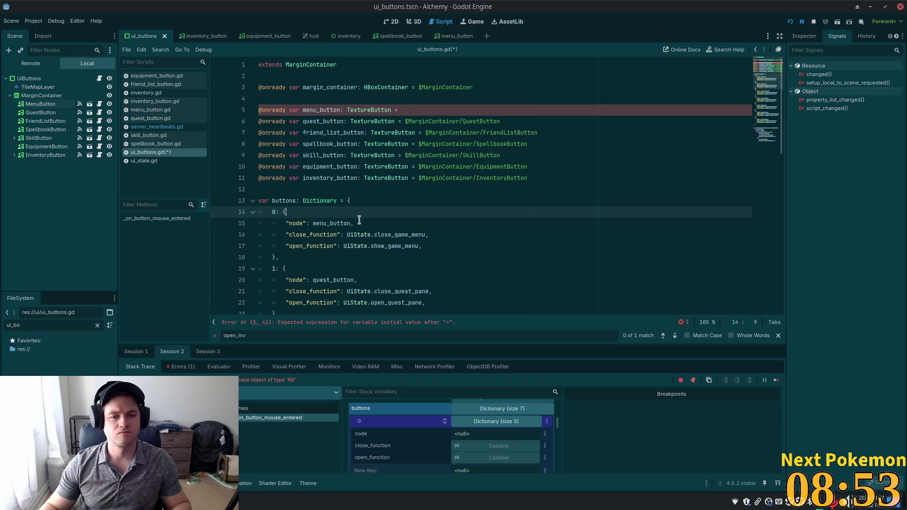
{"action": "left_click", "coordinate": [350, 224]}
{"action": "left_click_drag", "start_coordinate": [349, 223], "coordinate": [310, 224]}
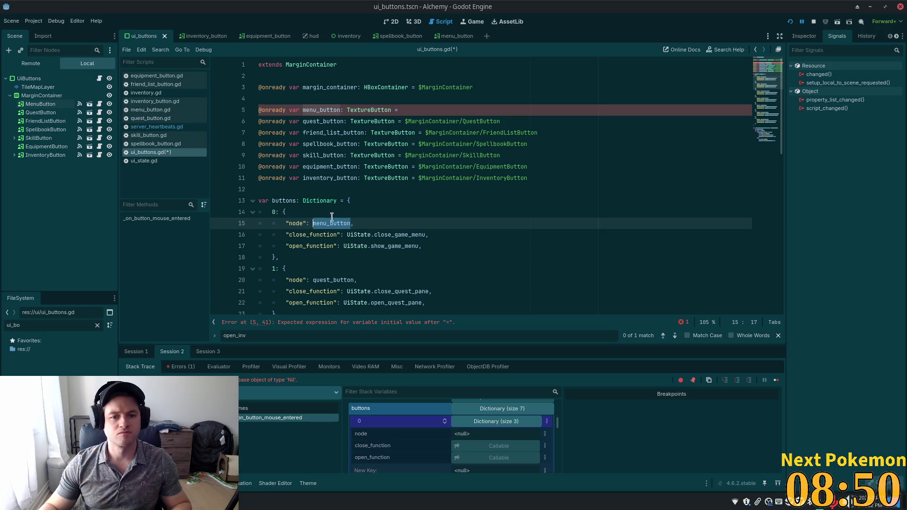
{"action": "key", "text": "ctrl+v"}
{"action": "key", "text": "ctrl+s"}
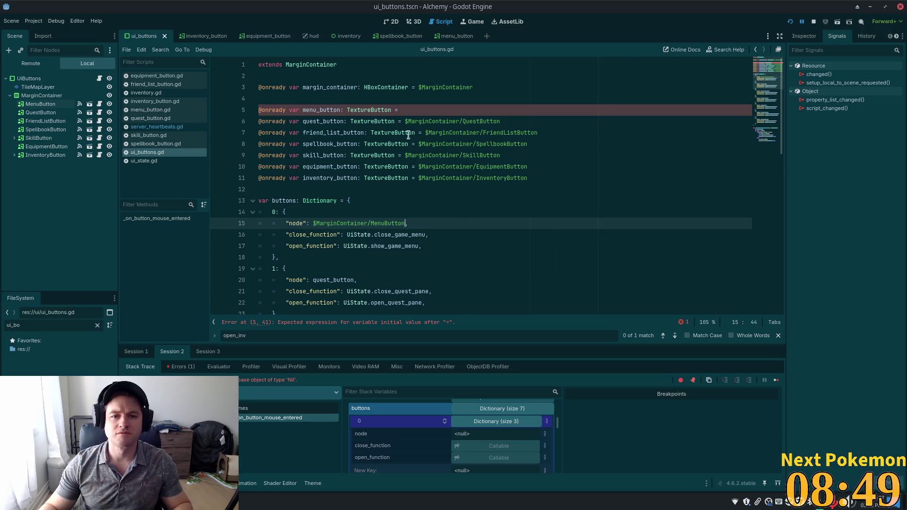
{"action": "left_click", "coordinate": [417, 110]}
{"action": "key", "text": "BackSpace"}
{"action": "key", "text": "BackSpace"}
{"action": "key", "text": "BackSpace"}
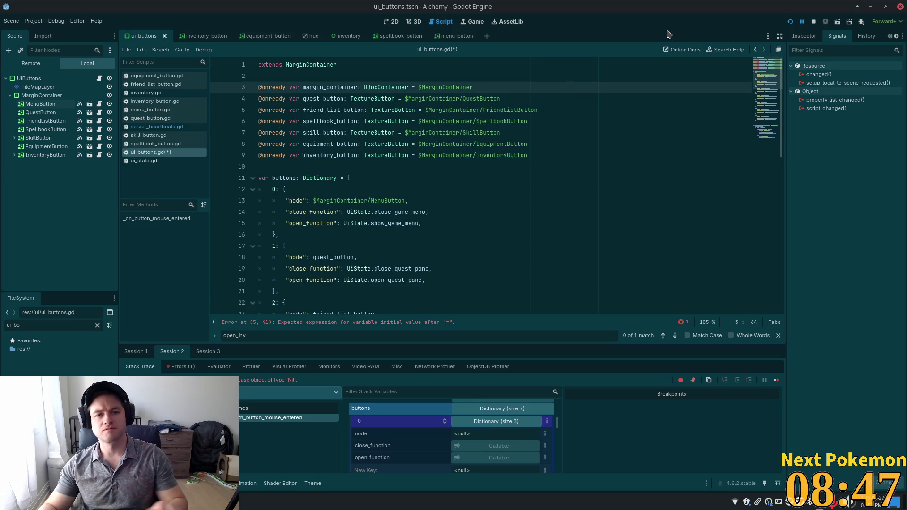
{"action": "left_click", "coordinate": [789, 21]}
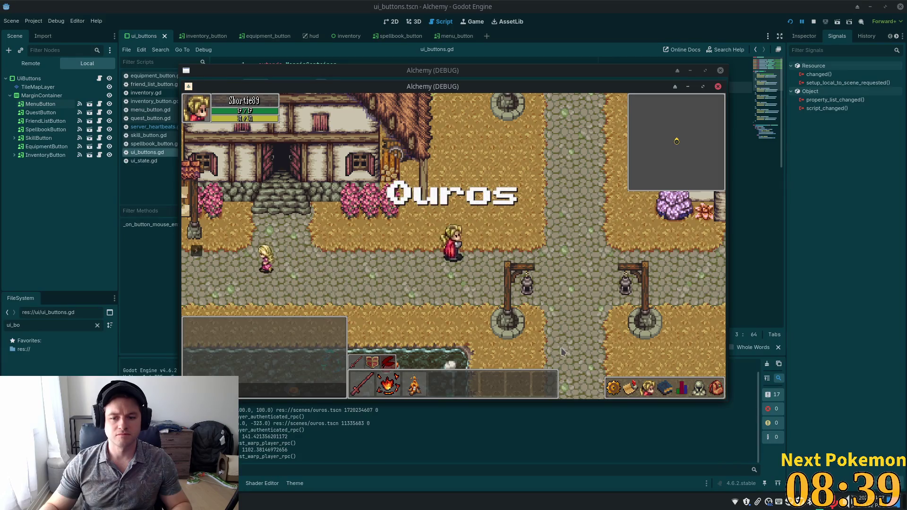
Cut the MenuButton path out of entry 0 to move it back into a menu_button declaration.
{"action": "mouse_move", "coordinate": [616, 389]}
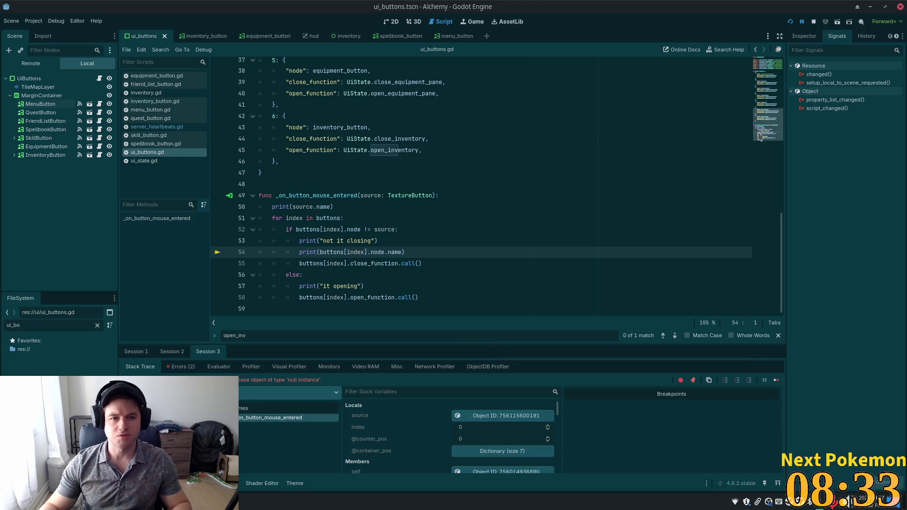
{"action": "left_click_drag", "start_coordinate": [762, 85], "coordinate": [759, 55]}
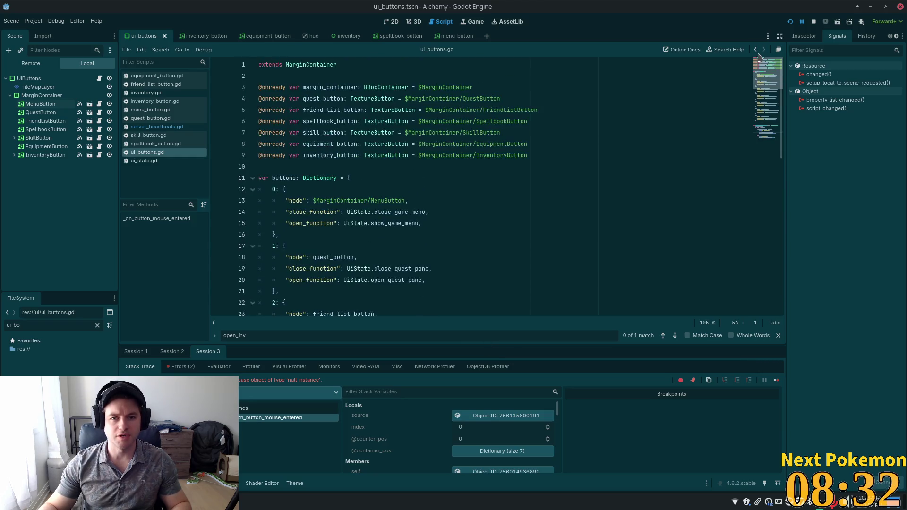
{"action": "double_click", "coordinate": [445, 88]}
{"action": "left_click", "coordinate": [390, 179]}
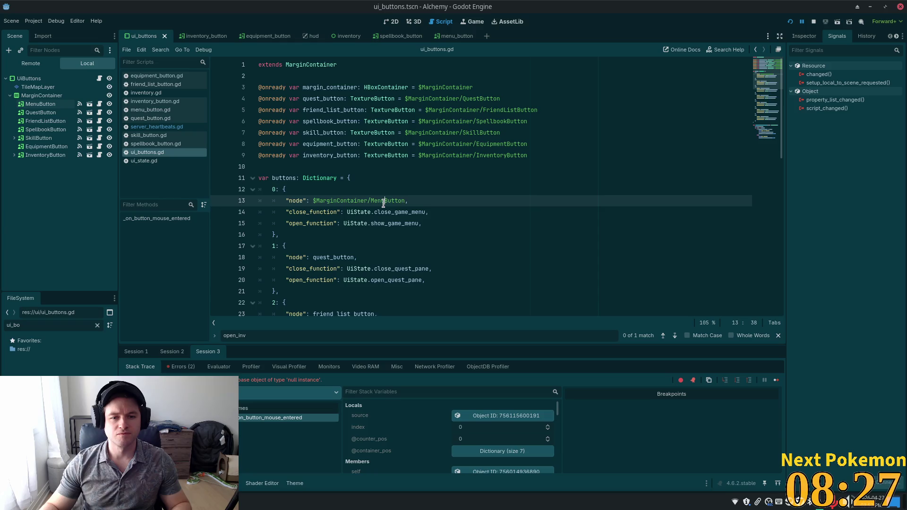
{"action": "double_click", "coordinate": [384, 201]}
{"action": "key", "text": "ctrl+alt+e"}
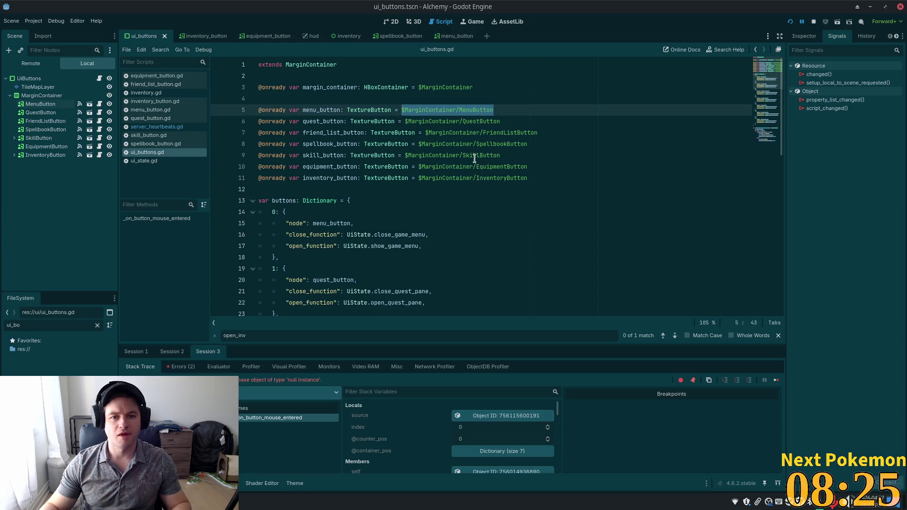
{"action": "scroll", "coordinate": [474, 159], "scroll_direction": "down", "scroll_amount": 3}
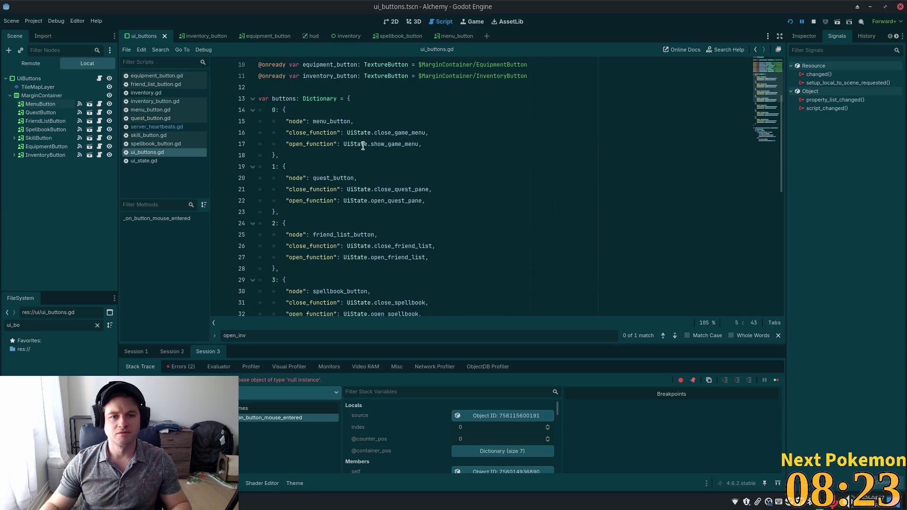
{"action": "scroll", "coordinate": [362, 146], "scroll_direction": "down", "scroll_amount": 10}
Add a new 'func _on_ready():' declaration below the buttons dictionary.
{"action": "left_click", "coordinate": [352, 176]}
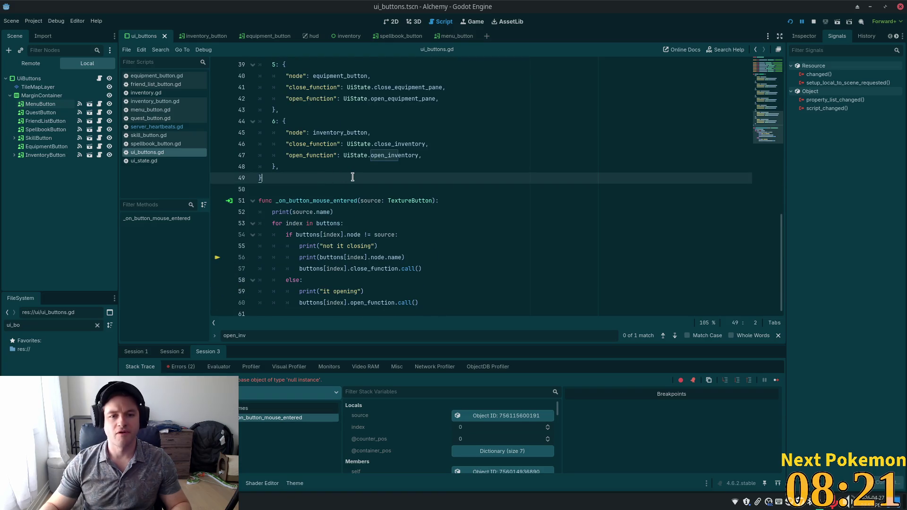
{"action": "key", "text": "Return"}
{"action": "key", "text": "Return"}
{"action": "type", "text": "func _"}
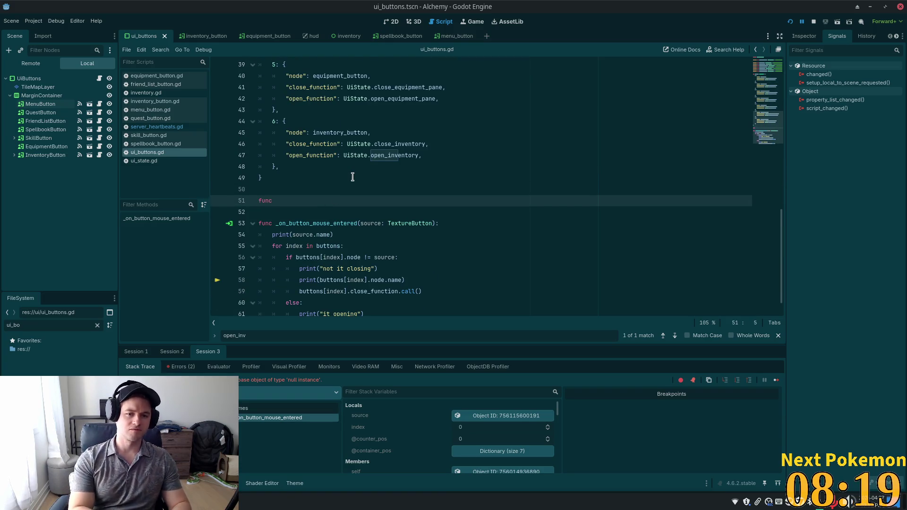
{"action": "type", "text": "on"}
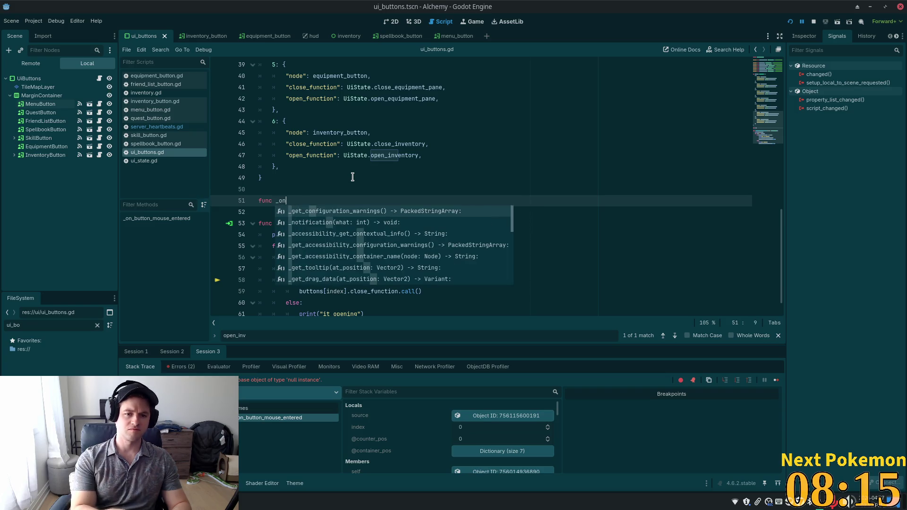
{"action": "type", "text": "_ready"}
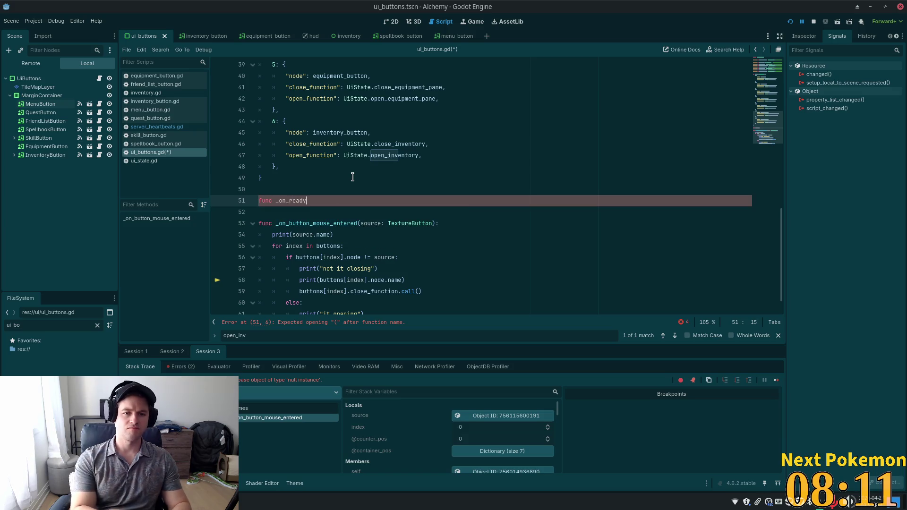
{"action": "type", "text": "()"}
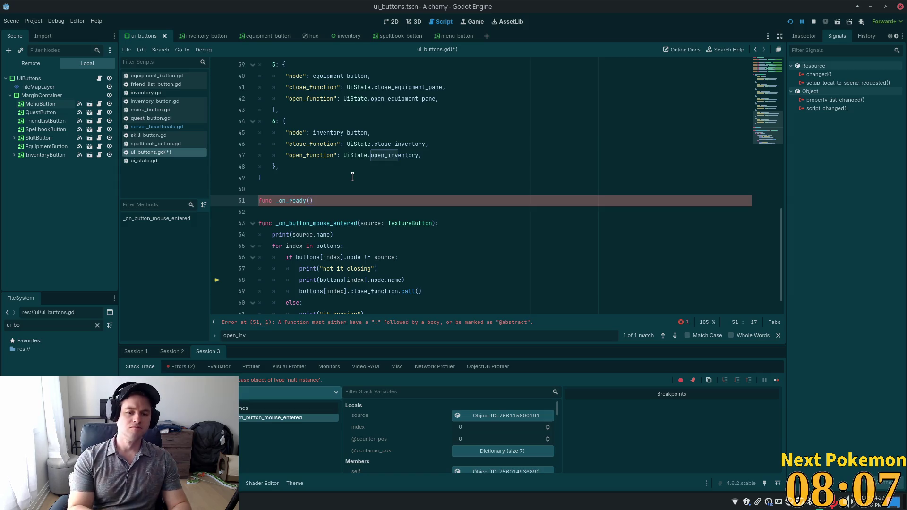
{"action": "type", "text": ":"}
{"action": "key", "text": "Return"}
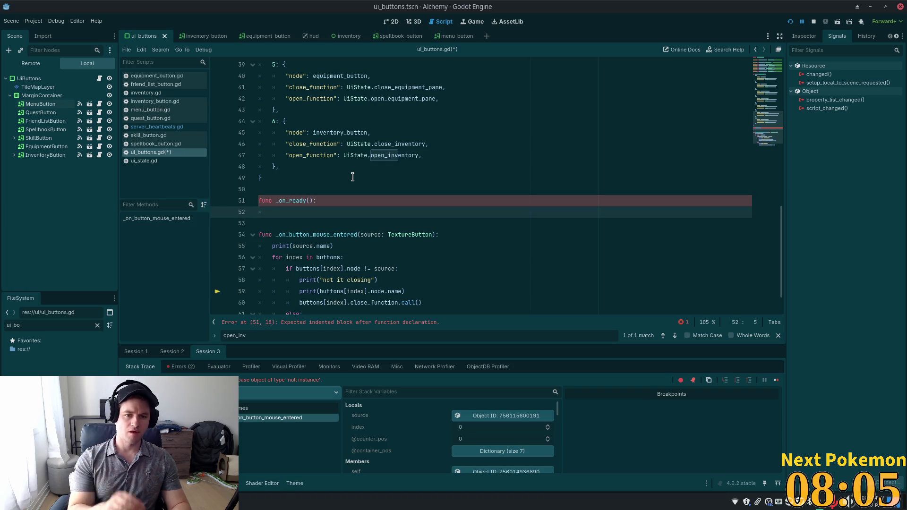
Remove the dictionary literal from '{' to '}' in the buttons declaration.
{"action": "left_click", "coordinate": [269, 177]}
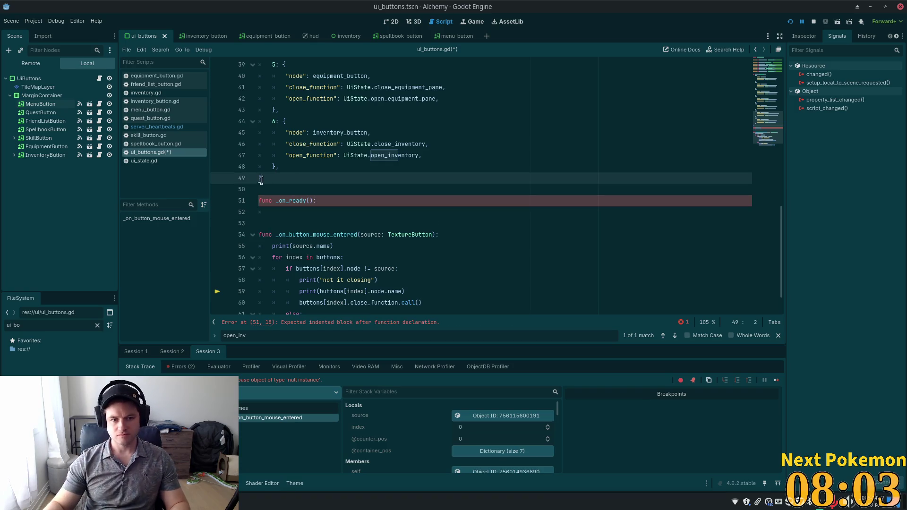
{"action": "scroll", "coordinate": [295, 168], "scroll_direction": "up", "scroll_amount": 3}
{"action": "scroll", "coordinate": [294, 169], "scroll_direction": "up", "scroll_amount": 10}
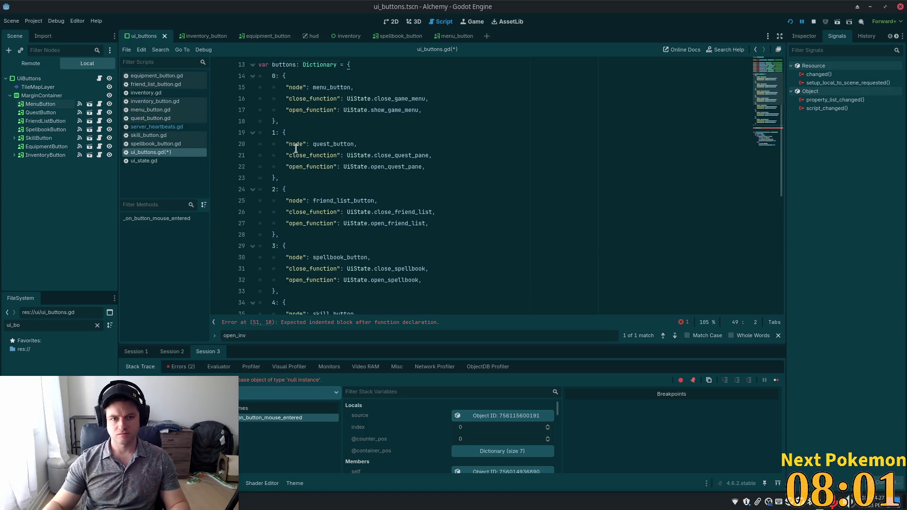
{"action": "left_click", "coordinate": [347, 201], "text": "shift"}
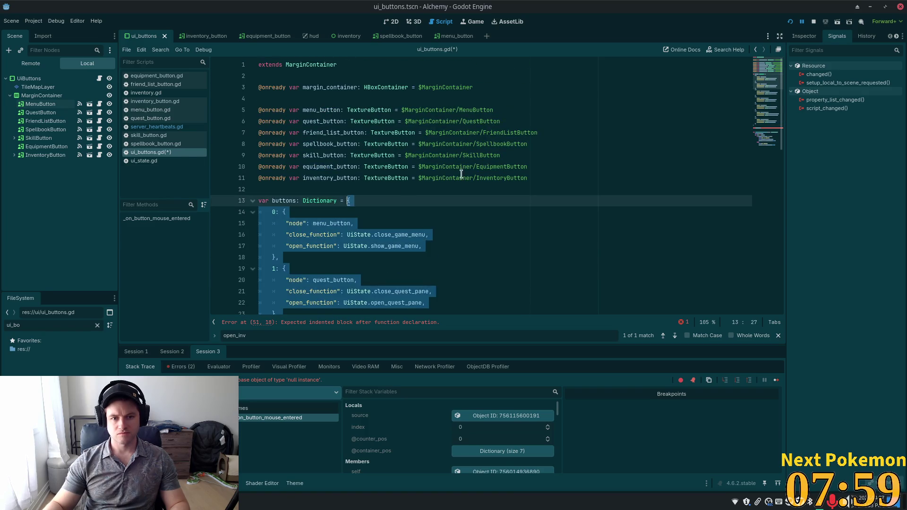
{"action": "key", "text": "Delete"}
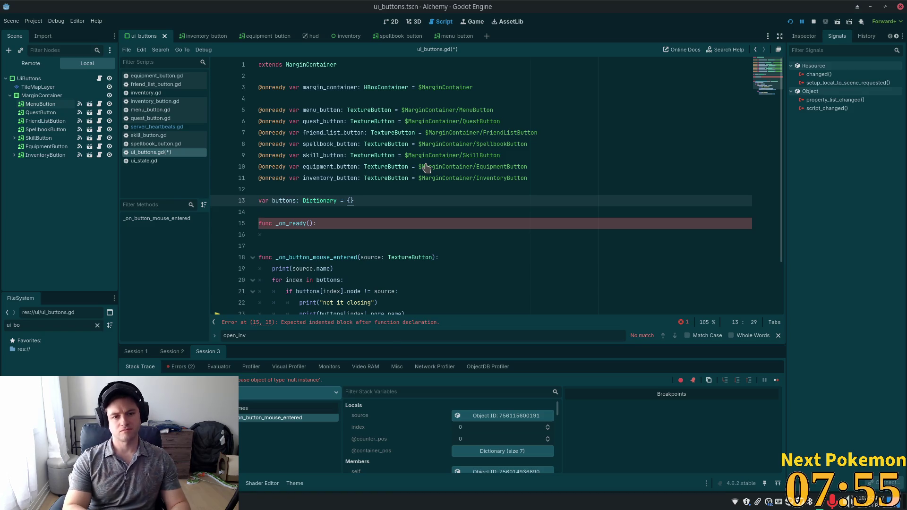
Drop the '=' on line 13 and paste 'buttons =' with the dictionary inside _on_ready.
{"action": "key", "text": "BackSpace"}
{"action": "key", "text": "BackSpace"}
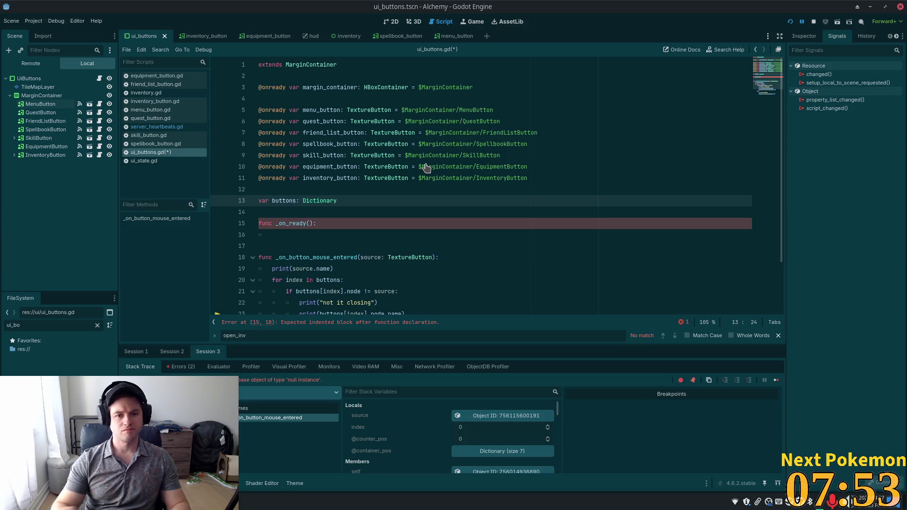
{"action": "left_click", "coordinate": [357, 234]}
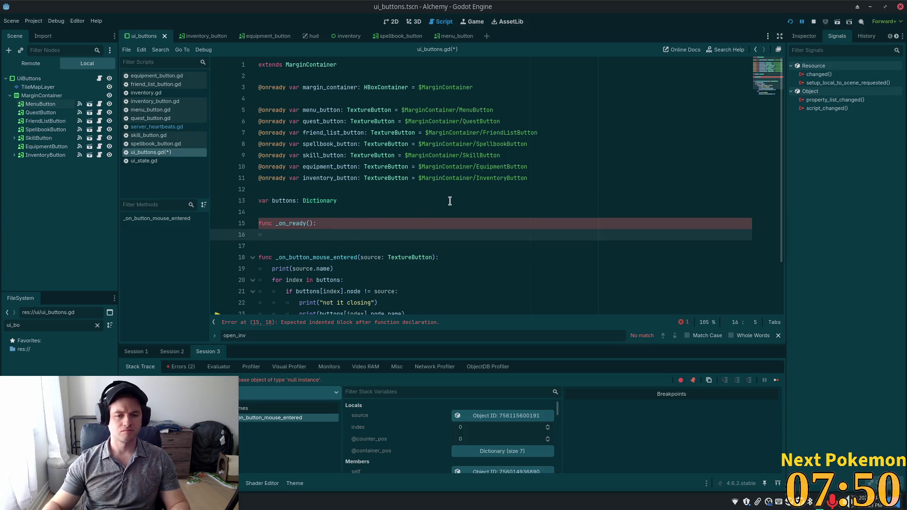
{"action": "type", "text": "buttons ="}
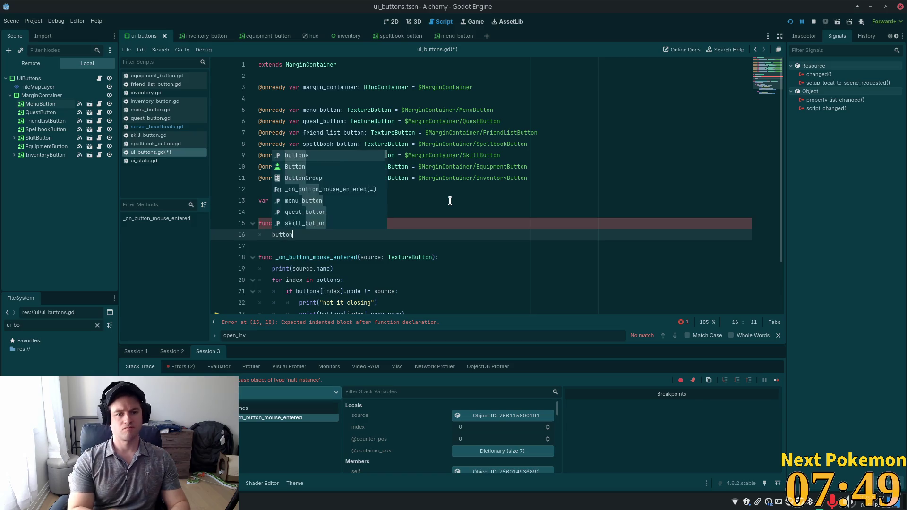
{"action": "key", "text": "ctrl+v"}
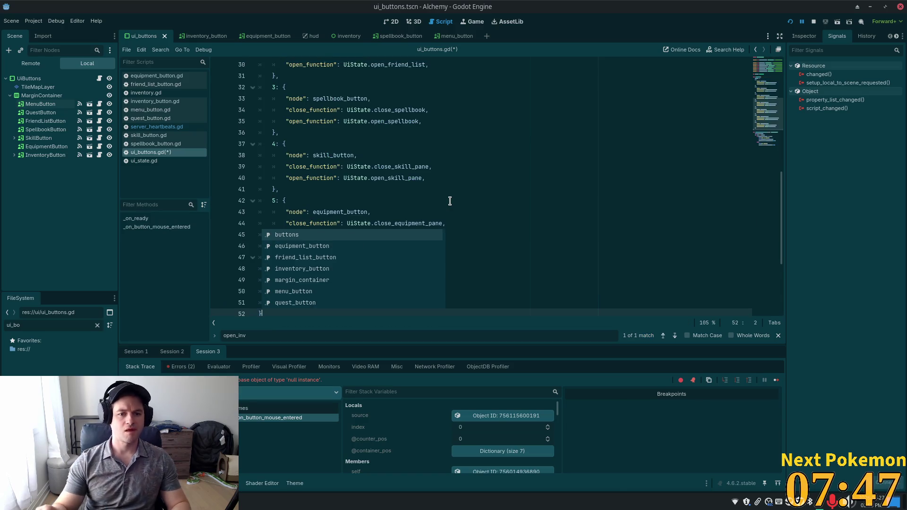
Indent the pasted dictionary entries one level and save ui_buttons.gd.
{"action": "scroll", "coordinate": [467, 203], "scroll_direction": "down", "scroll_amount": 2}
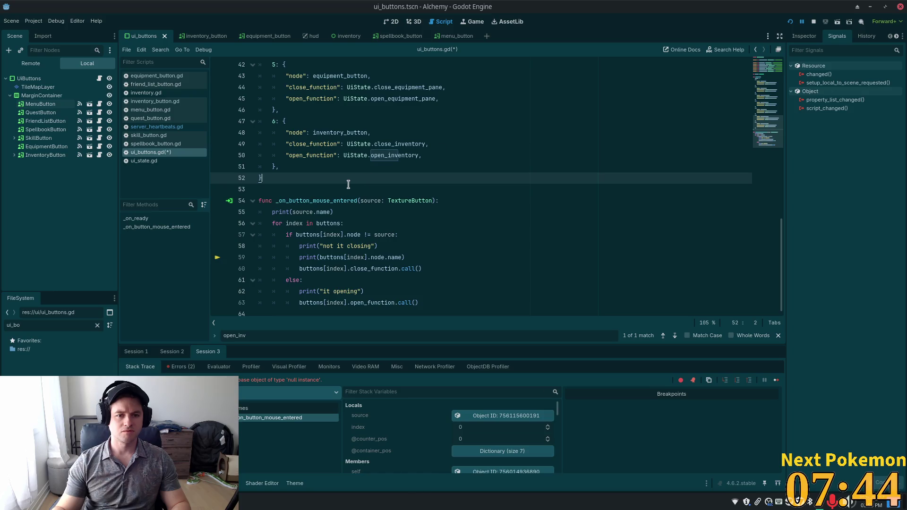
{"action": "scroll", "coordinate": [283, 189], "scroll_direction": "up", "scroll_amount": 7}
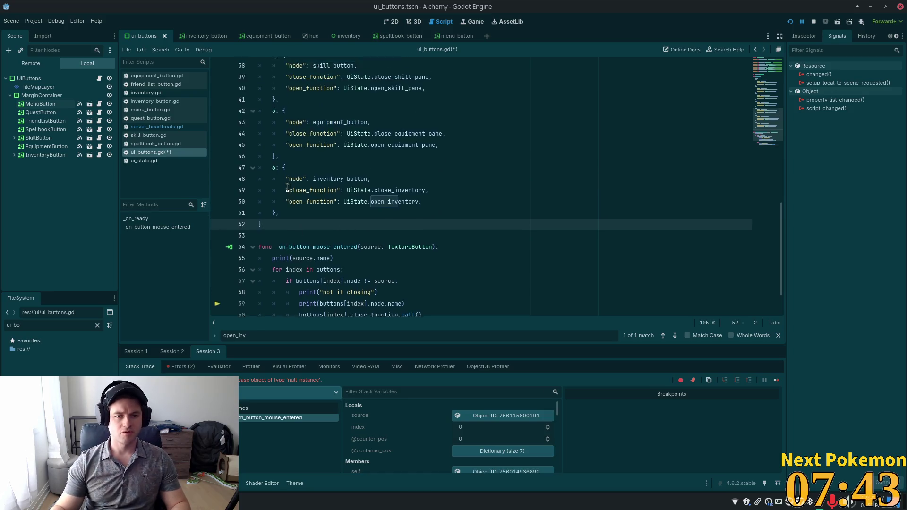
{"action": "scroll", "coordinate": [272, 155], "scroll_direction": "up", "scroll_amount": 5}
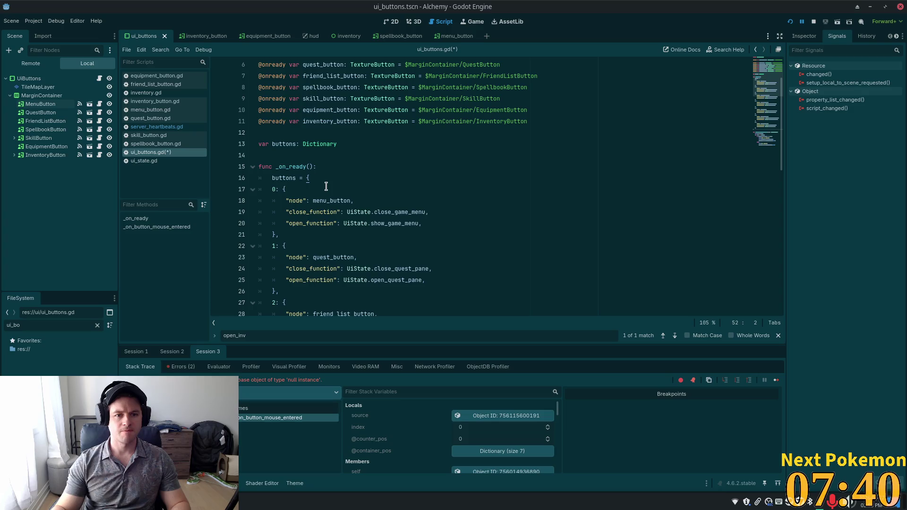
{"action": "left_click_drag", "start_coordinate": [275, 189], "coordinate": [331, 312]}
{"action": "key", "text": "Tab"}
{"action": "left_click", "coordinate": [389, 171]}
{"action": "key", "text": "ctrl+s"}
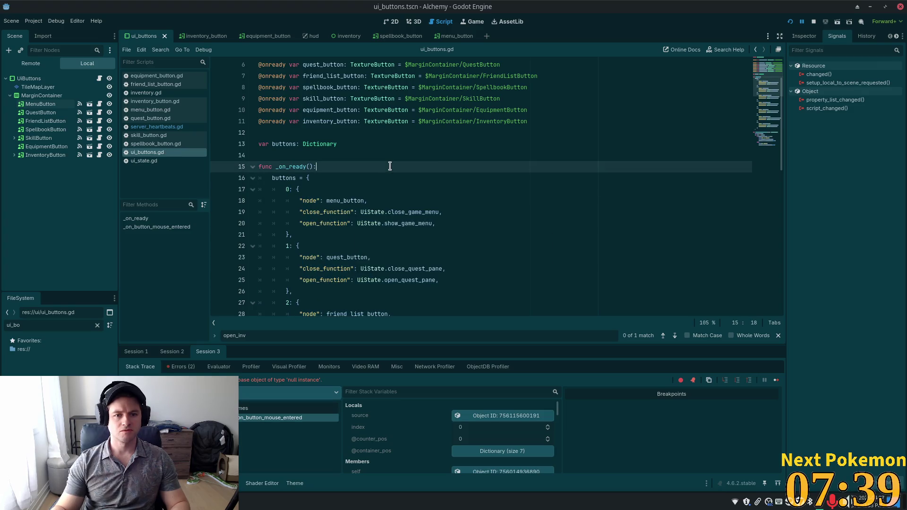
{"action": "scroll", "coordinate": [390, 172], "scroll_direction": "down", "scroll_amount": 1}
{"action": "scroll", "coordinate": [389, 173], "scroll_direction": "down", "scroll_amount": 3}
{"action": "scroll", "coordinate": [463, 79], "scroll_direction": "down", "scroll_amount": 4}
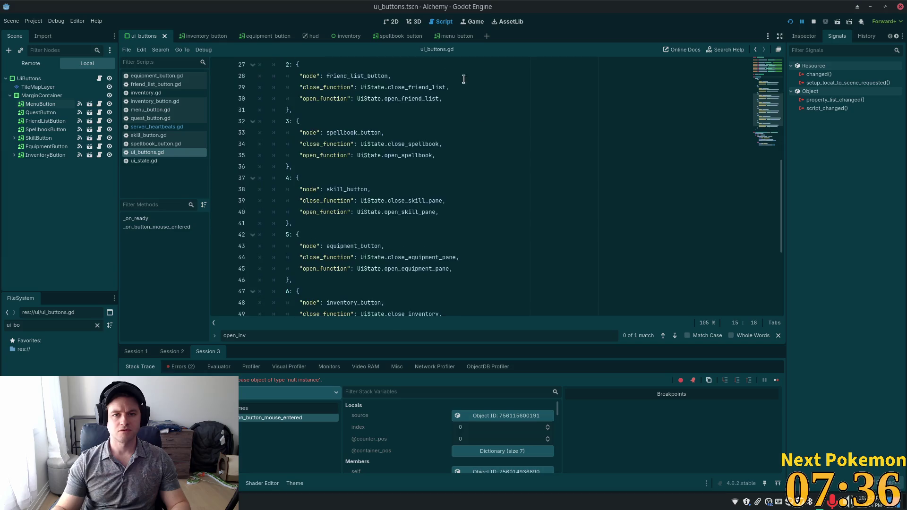
Browse quest_button.gd, server_heartbeats.gd and equipment_button.gd, ending on ui_state.gd.
{"action": "left_click", "coordinate": [163, 119]}
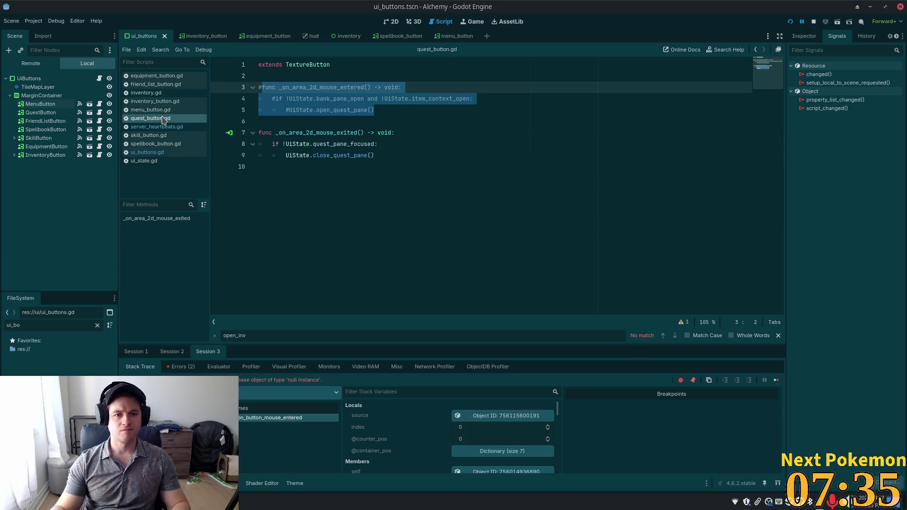
{"action": "left_click", "coordinate": [157, 127]}
{"action": "scroll", "coordinate": [604, 135], "scroll_direction": "up", "scroll_amount": 3}
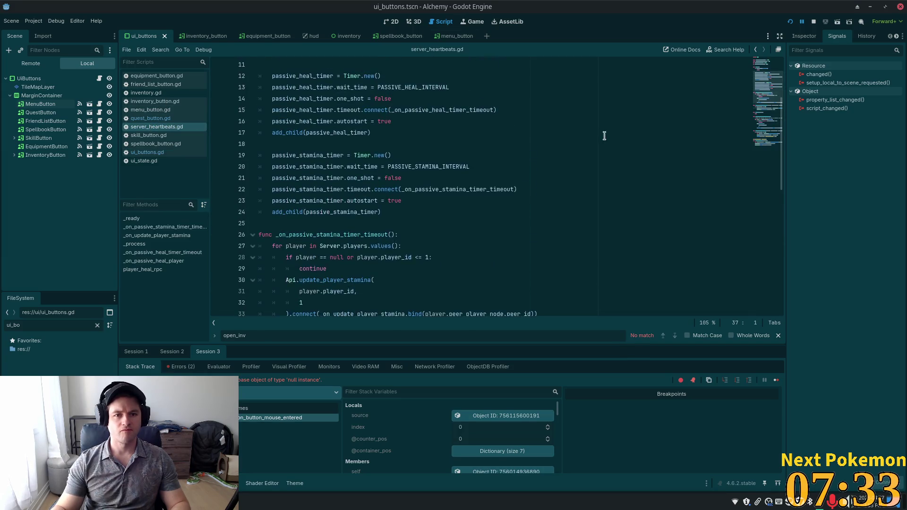
{"action": "scroll", "coordinate": [604, 136], "scroll_direction": "up", "scroll_amount": 3}
{"action": "left_click", "coordinate": [169, 77]}
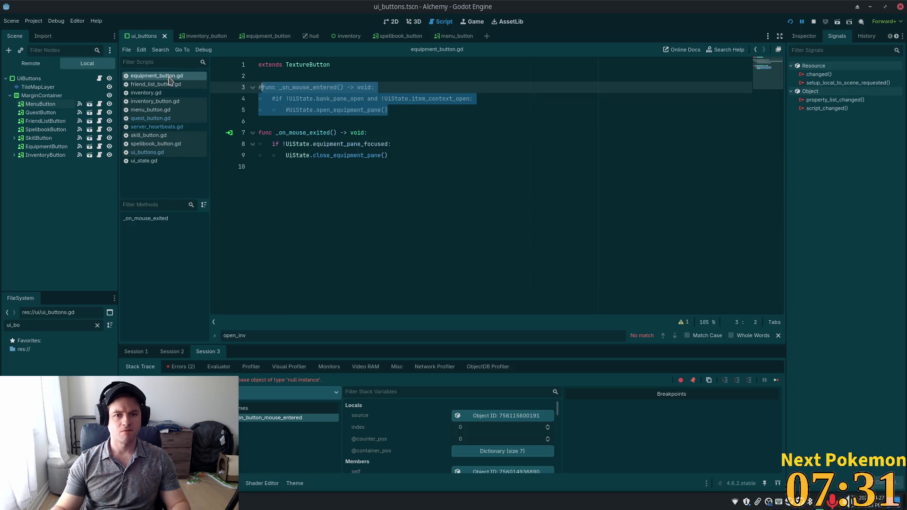
{"action": "left_click", "coordinate": [149, 163]}
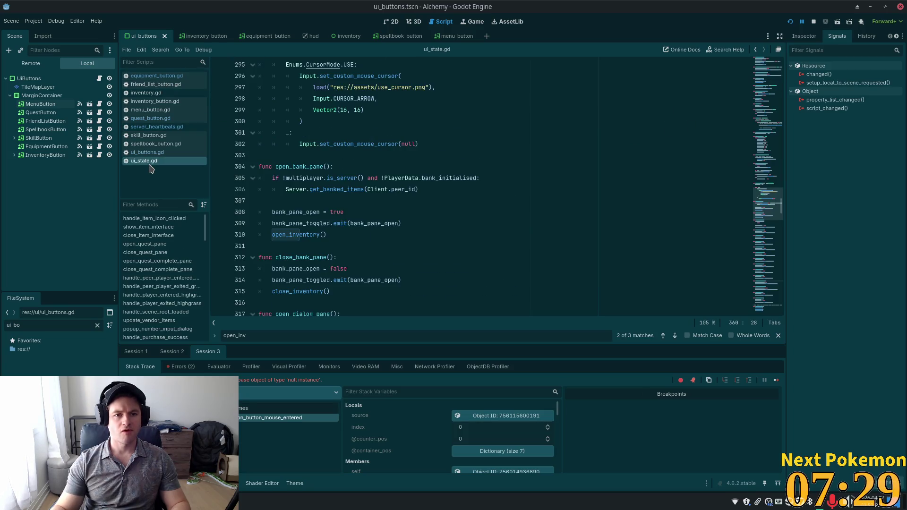
Search ui_state.gd for 'ready', find no _ready, and switch to Visual Studio Code.
{"action": "left_click", "coordinate": [449, 152]}
{"action": "key", "text": "ctrl+f"}
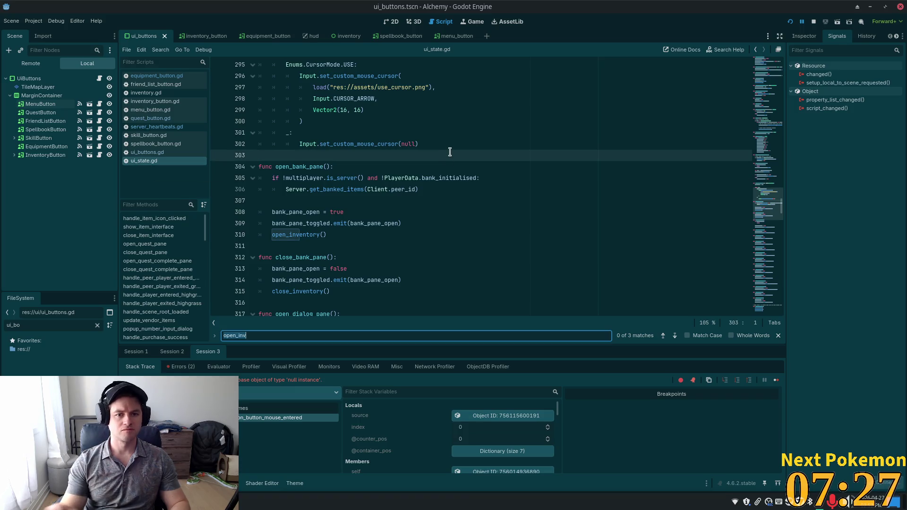
{"action": "type", "text": "ready"}
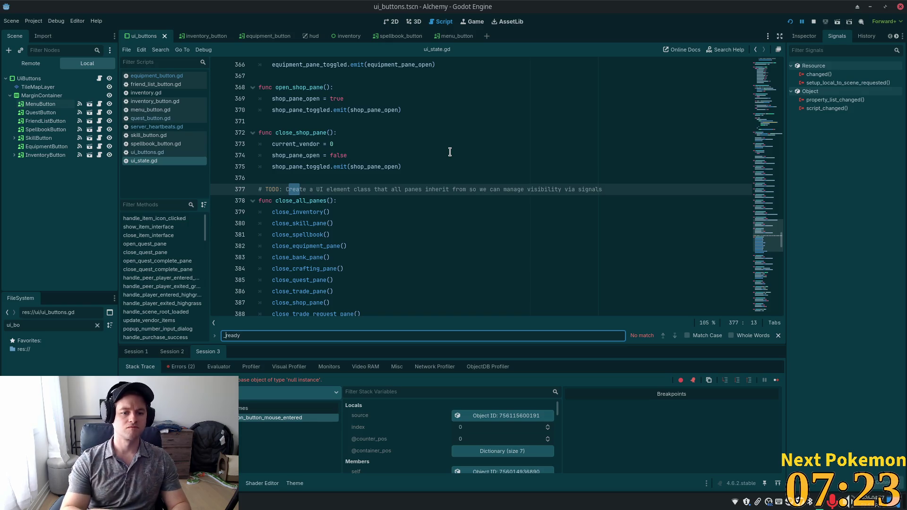
{"action": "left_click", "coordinate": [392, 145]}
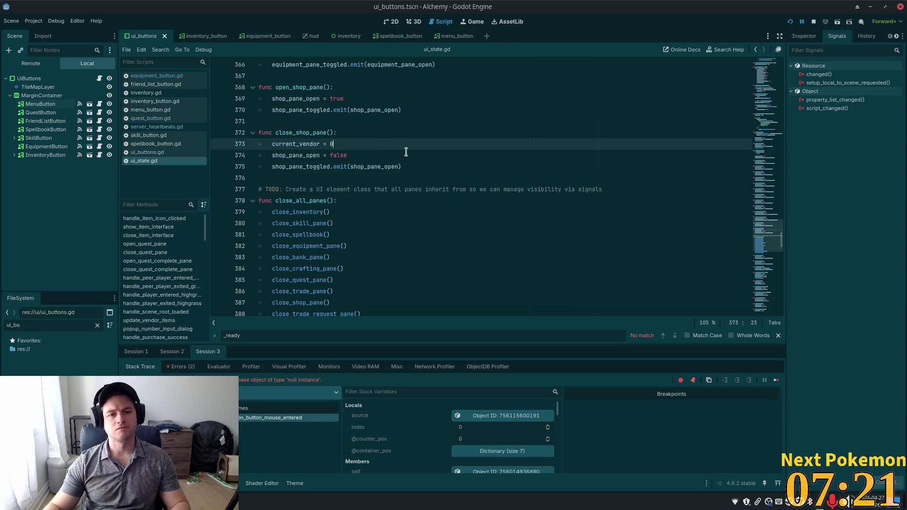
{"action": "key", "text": "alt+Tab"}
Rename _on_ready to _ready in ui_buttons.gd by accepting the autocomplete suggestion.
{"action": "left_click", "coordinate": [476, 160]}
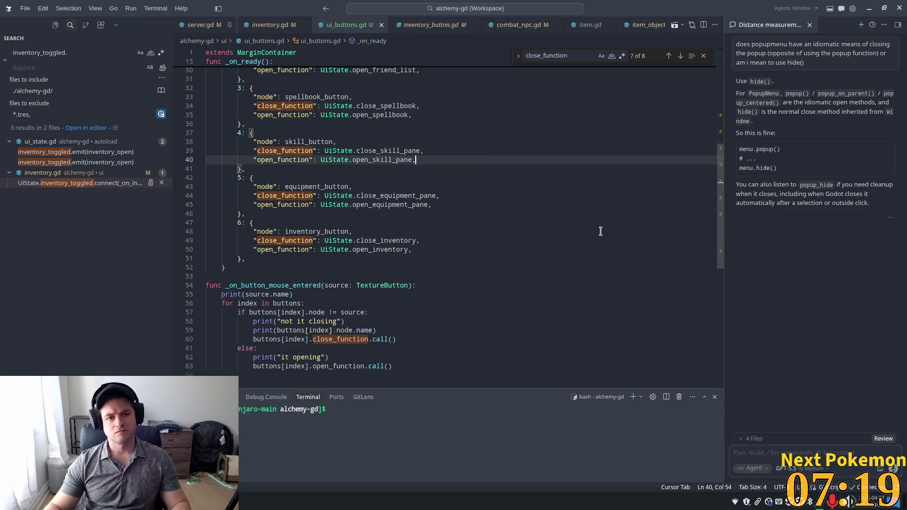
{"action": "scroll", "coordinate": [598, 231], "scroll_direction": "up", "scroll_amount": 6}
{"action": "scroll", "coordinate": [585, 242], "scroll_direction": "up", "scroll_amount": 3}
{"action": "left_click", "coordinate": [258, 193]}
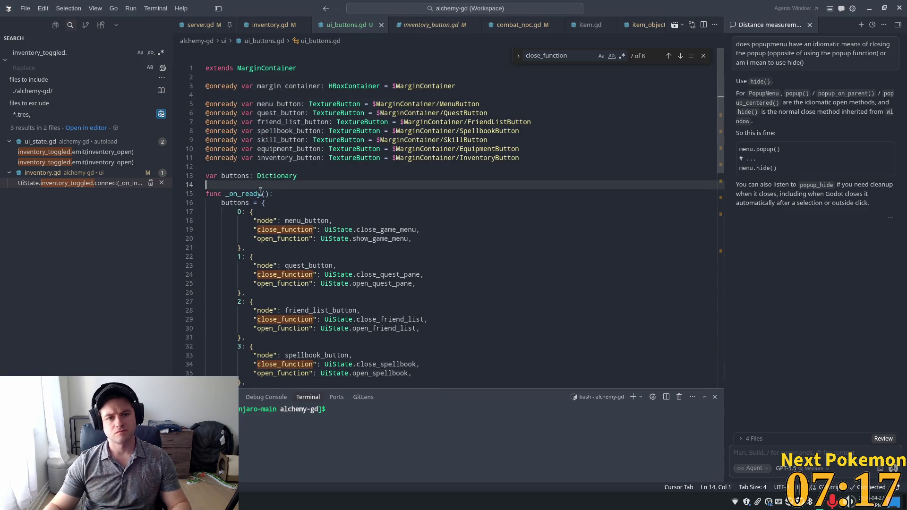
{"action": "key", "text": "Tab"}
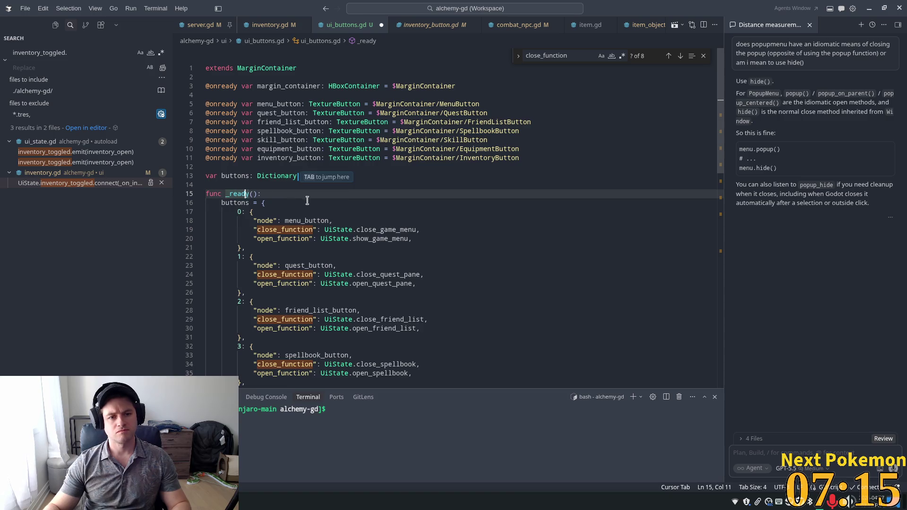
Review the close_game_menu, close_inventory and close_skill_pane entries, then return to Godot.
{"action": "left_click", "coordinate": [290, 187]}
{"action": "left_click", "coordinate": [272, 192]}
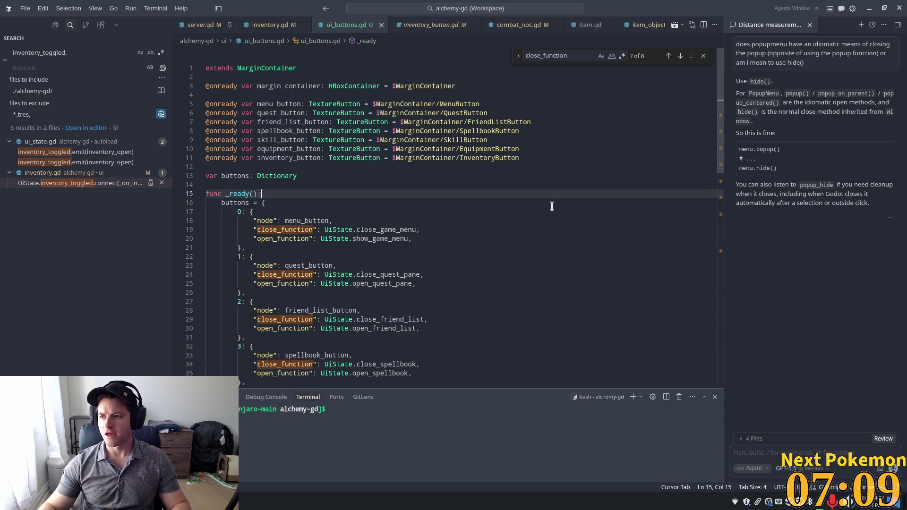
{"action": "left_click", "coordinate": [455, 230]}
{"action": "scroll", "coordinate": [466, 235], "scroll_direction": "down", "scroll_amount": 5}
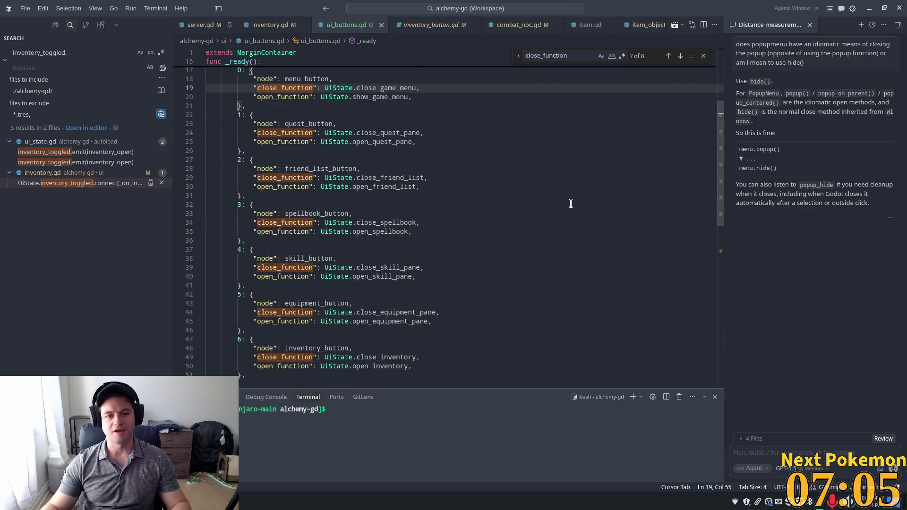
{"action": "scroll", "coordinate": [571, 203], "scroll_direction": "down", "scroll_amount": 4}
{"action": "left_click", "coordinate": [404, 239]}
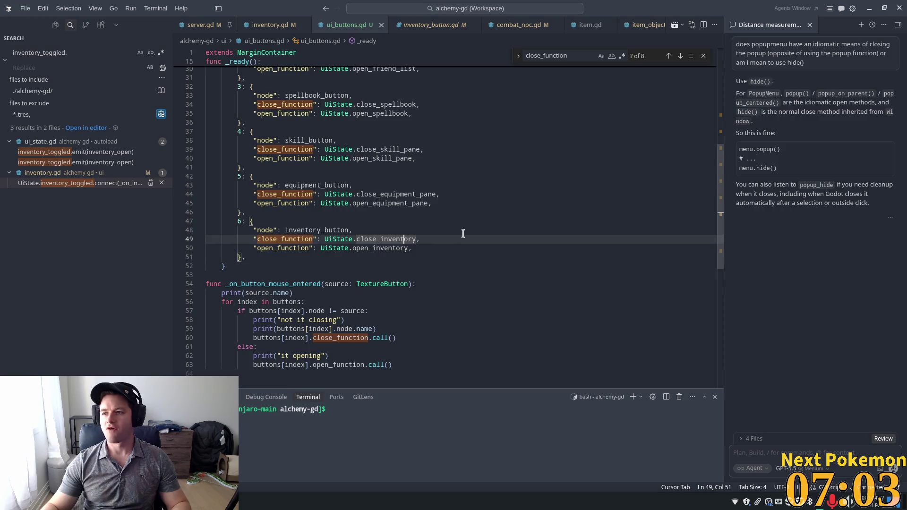
{"action": "left_click", "coordinate": [456, 150]}
{"action": "key", "text": "alt+Tab"}
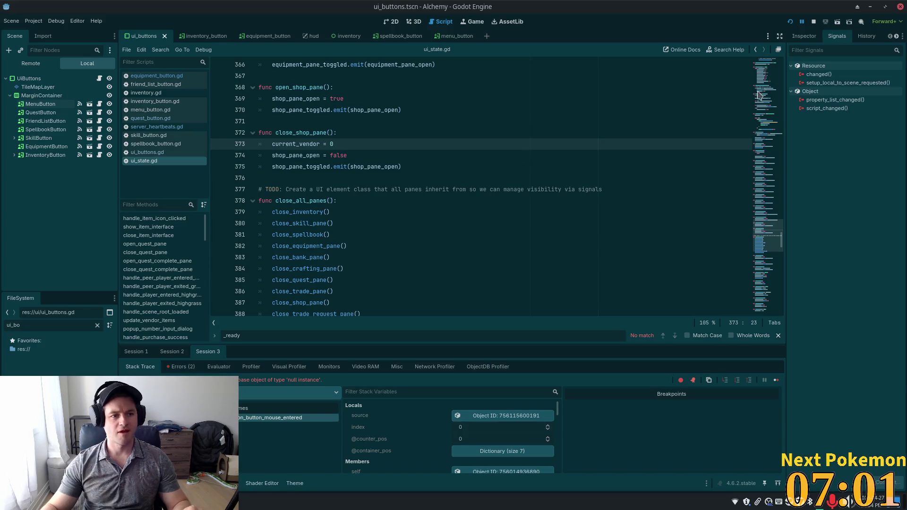
Run Alchemy, log in, and test the settings, quest, friends and stats buttons.
{"action": "left_click", "coordinate": [801, 21]}
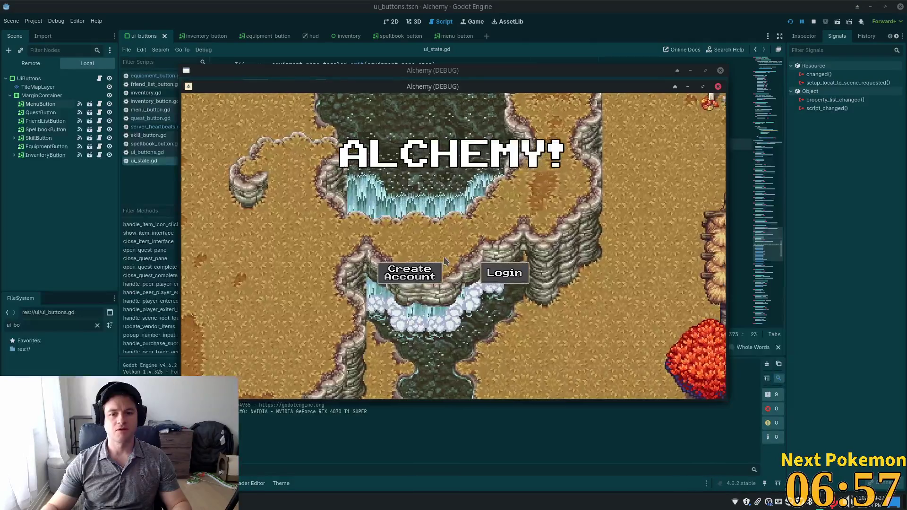
{"action": "left_click", "coordinate": [482, 275]}
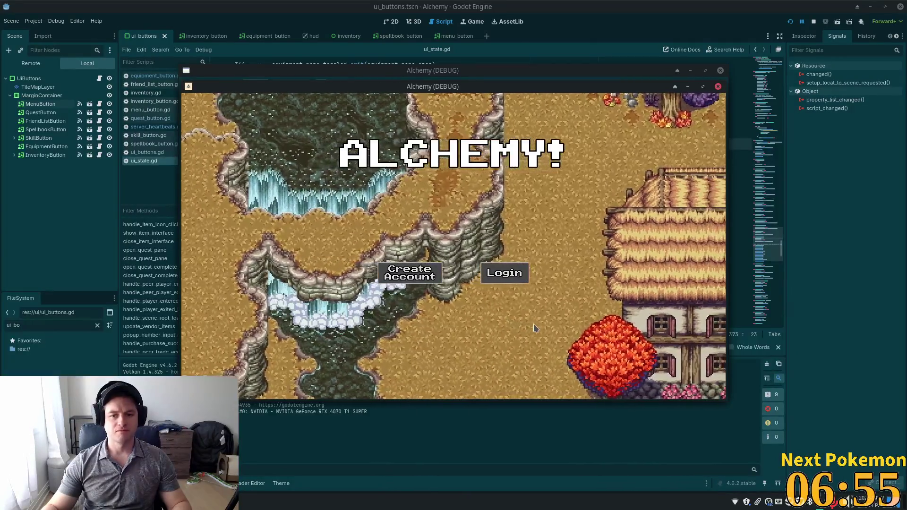
{"action": "left_click", "coordinate": [614, 387]}
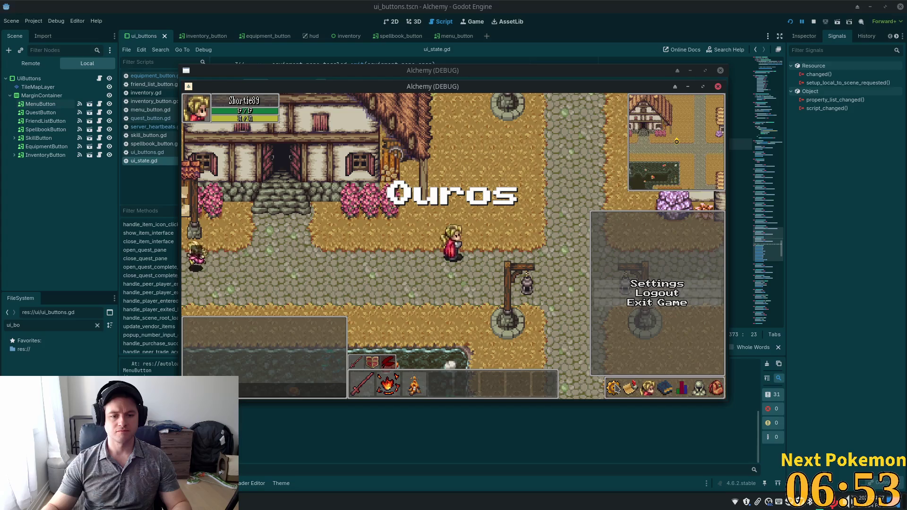
{"action": "left_click", "coordinate": [630, 387]}
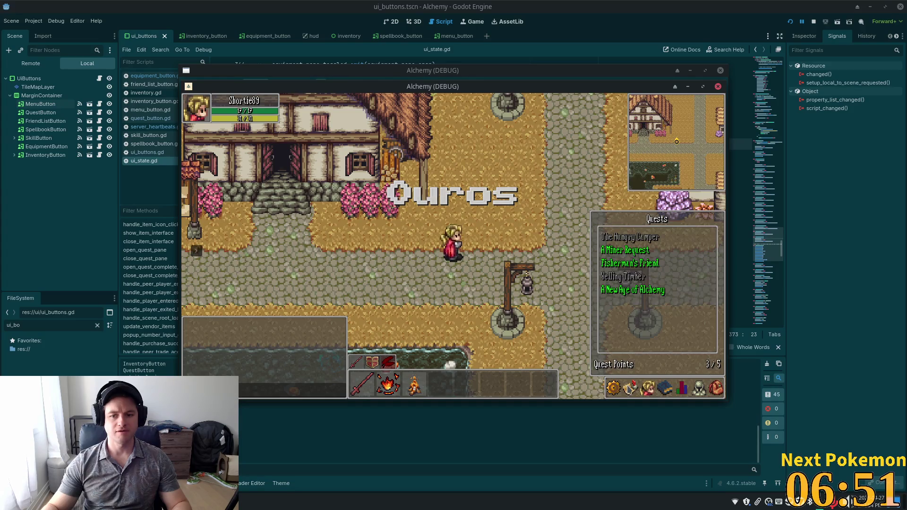
{"action": "left_click", "coordinate": [647, 387]}
{"action": "left_click", "coordinate": [680, 388]}
{"action": "left_click", "coordinate": [680, 388]}
Toggle the inventory and equipment panes, walk upward, and move the game window left.
{"action": "left_click", "coordinate": [713, 388]}
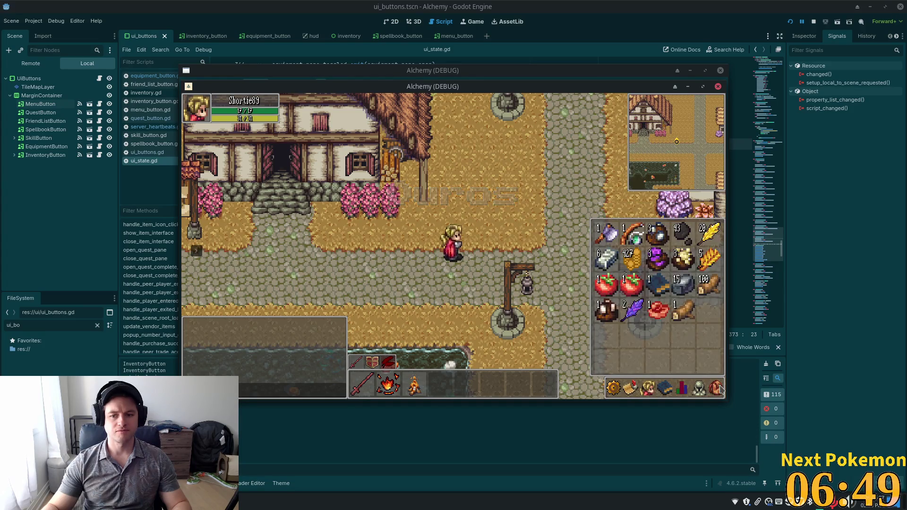
{"action": "left_click", "coordinate": [702, 387]}
{"action": "left_click", "coordinate": [714, 388]}
{"action": "left_click", "coordinate": [714, 388]}
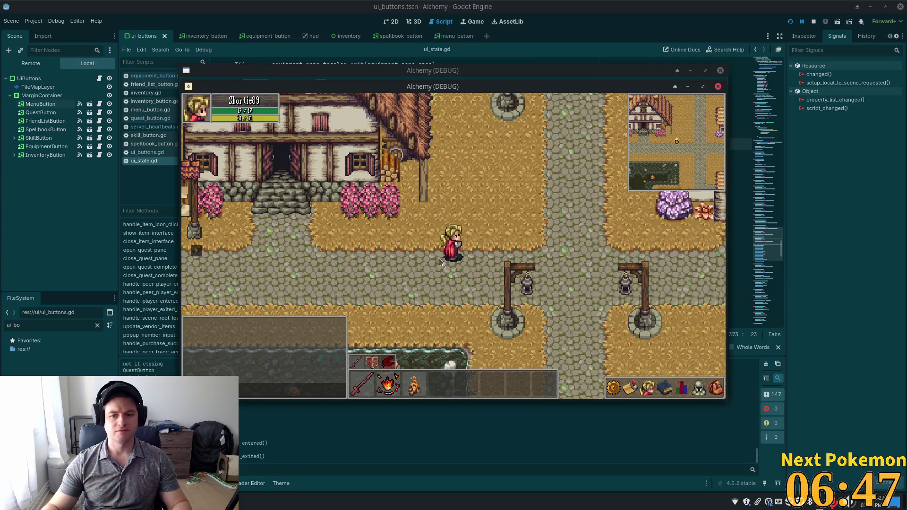
{"action": "key", "text": "Up"}
{"action": "left_click_drag", "start_coordinate": [469, 90], "coordinate": [289, 138]}
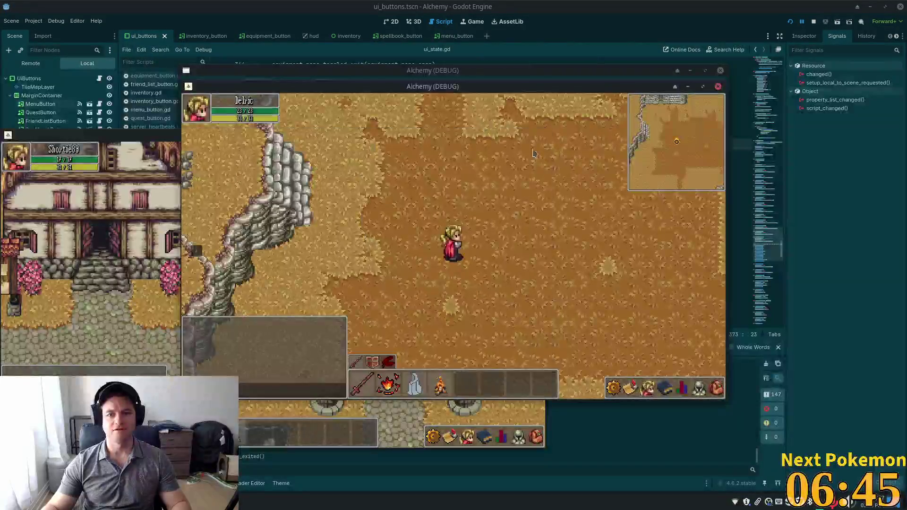
In the second client, open the inventory, drop a Raw Red Meat, and toggle equipment panes.
{"action": "left_click", "coordinate": [716, 388]}
{"action": "left_click", "coordinate": [707, 370]}
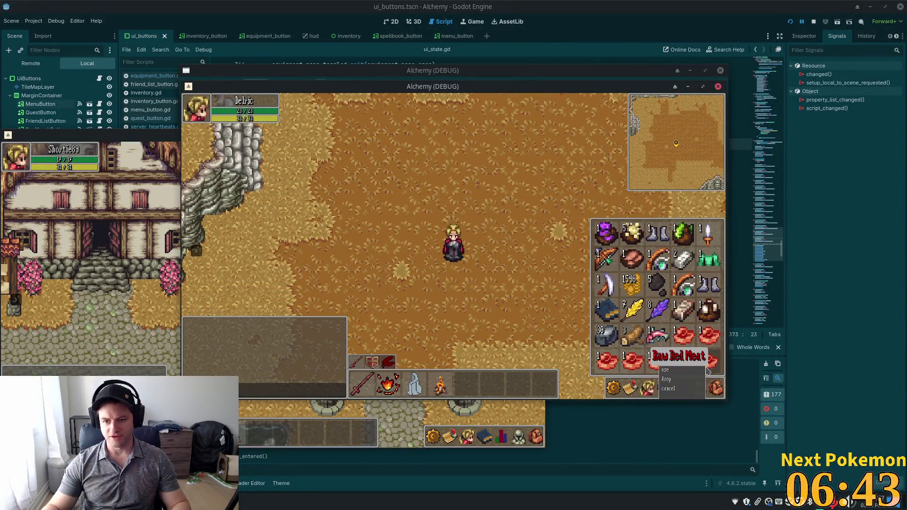
{"action": "left_click", "coordinate": [697, 382]}
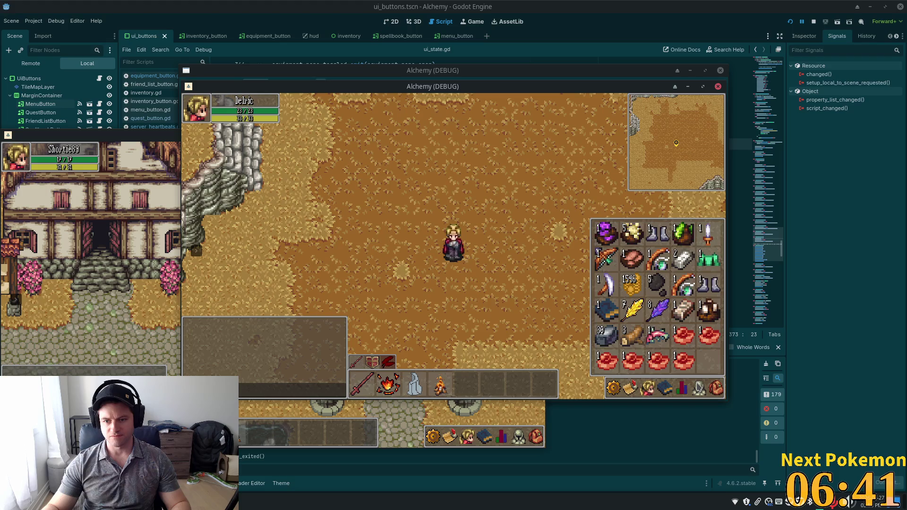
{"action": "left_click", "coordinate": [699, 387]}
{"action": "left_click", "coordinate": [683, 387]}
{"action": "left_click", "coordinate": [439, 267]}
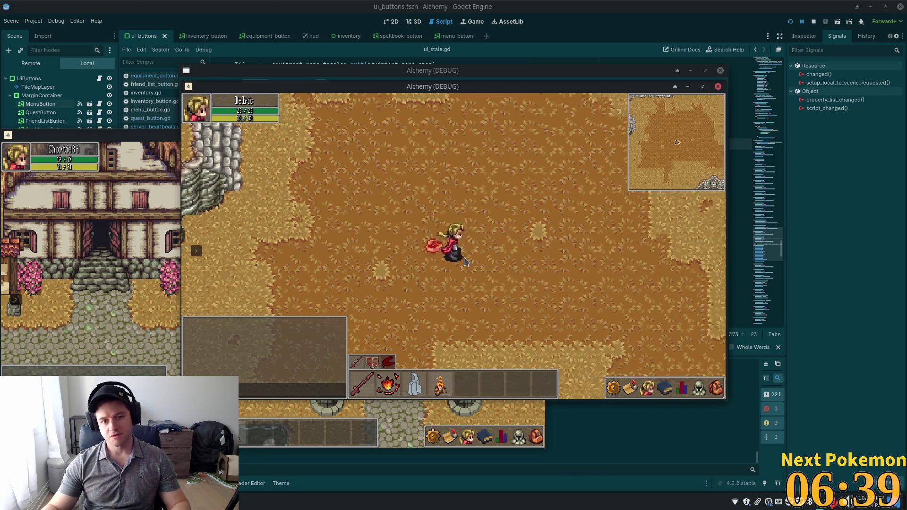
Reopen the inventory and switch through equipment and friends panes before closing them.
{"action": "left_click", "coordinate": [715, 387]}
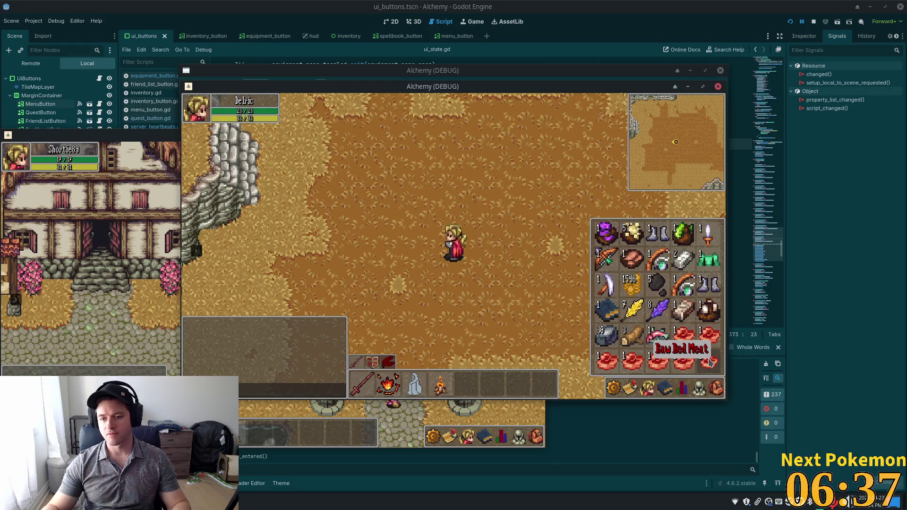
{"action": "left_click", "coordinate": [662, 360]}
{"action": "left_click", "coordinate": [698, 387]}
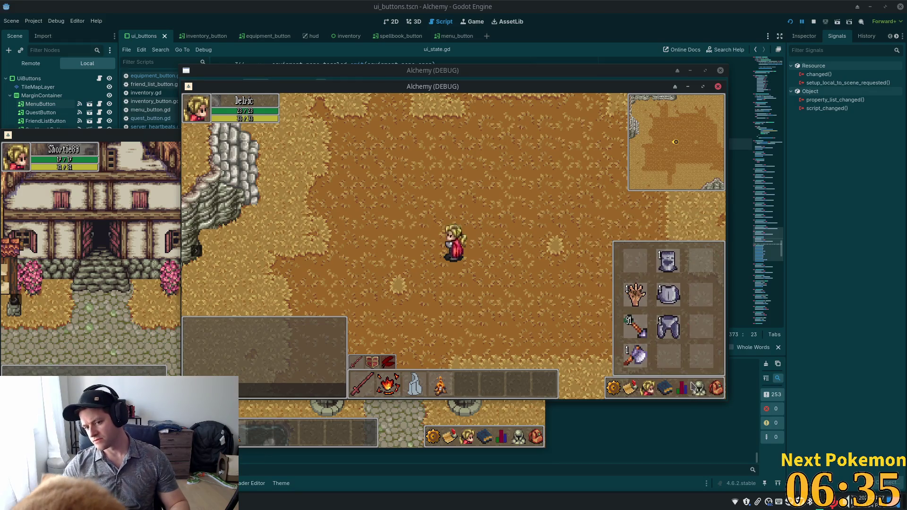
{"action": "left_click", "coordinate": [682, 388]}
{"action": "left_click", "coordinate": [681, 387]}
{"action": "left_click", "coordinate": [682, 387]}
{"action": "left_click", "coordinate": [629, 269]}
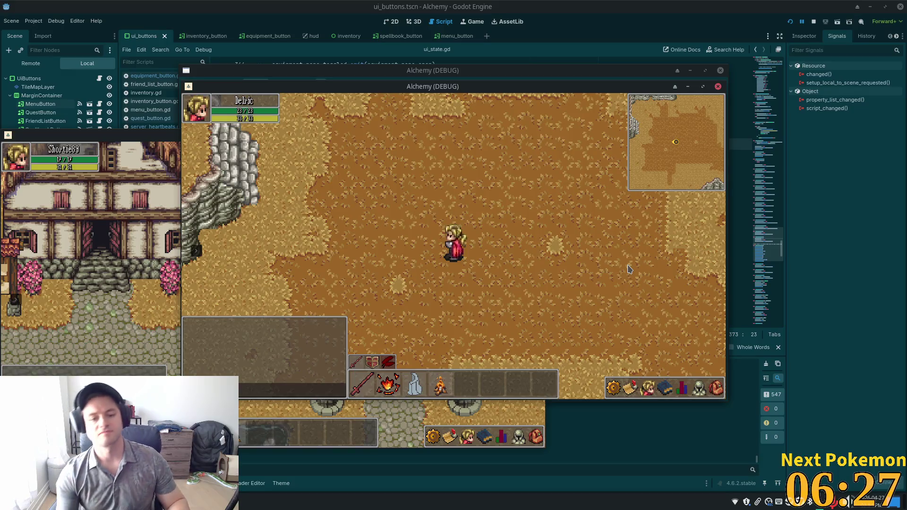
Cycle through inventory, equipment, stats, spellbook and friends panes, ending with all closed.
{"action": "left_click", "coordinate": [715, 389]}
{"action": "left_click", "coordinate": [701, 388]}
{"action": "left_click", "coordinate": [681, 388]}
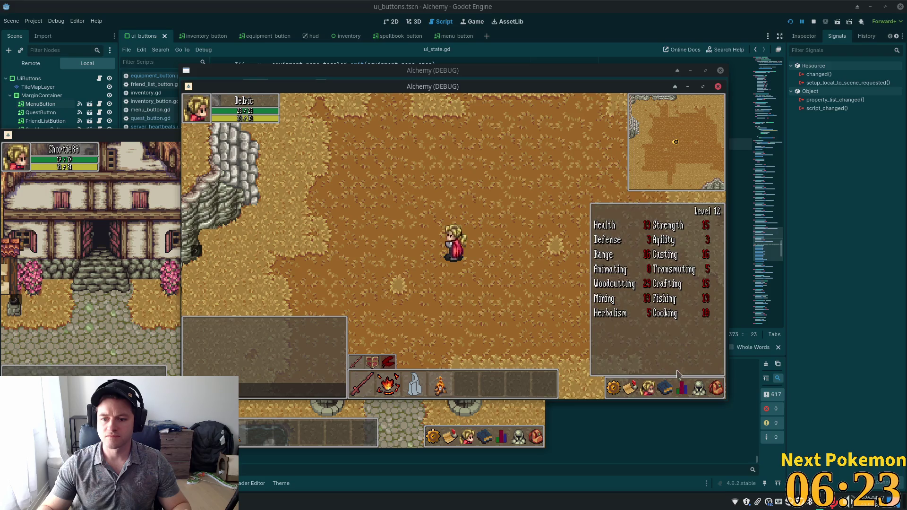
{"action": "left_click", "coordinate": [682, 388]}
{"action": "left_click", "coordinate": [664, 389]}
{"action": "scroll", "coordinate": [641, 352], "scroll_direction": "down", "scroll_amount": 1}
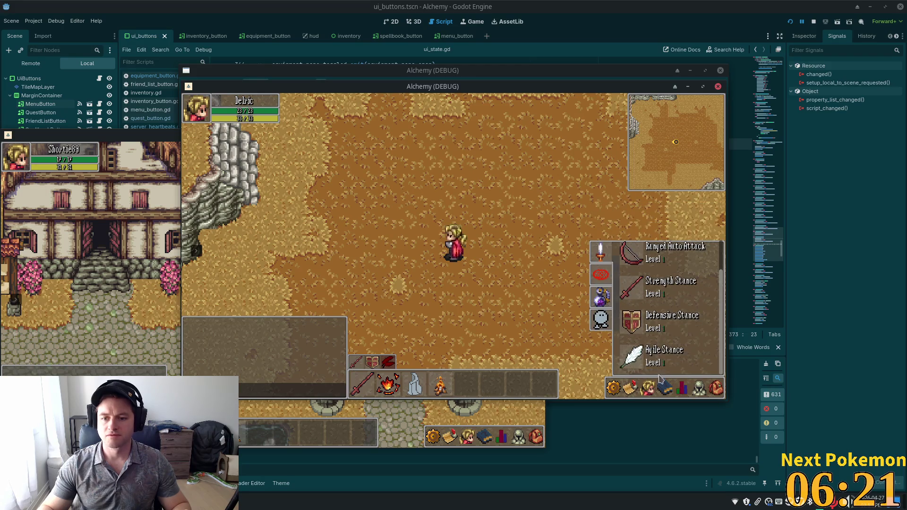
{"action": "left_click", "coordinate": [647, 389]}
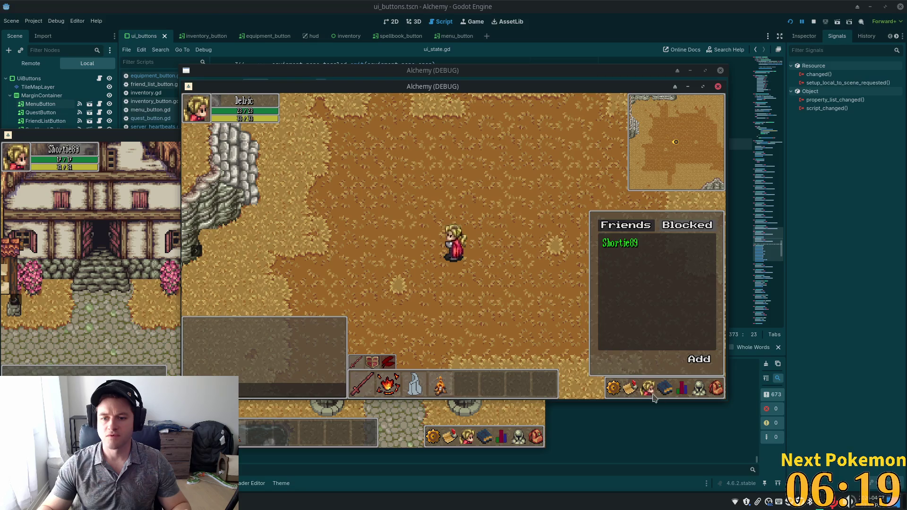
{"action": "left_click", "coordinate": [648, 388]}
{"action": "left_click", "coordinate": [681, 388]}
{"action": "left_click", "coordinate": [716, 388]}
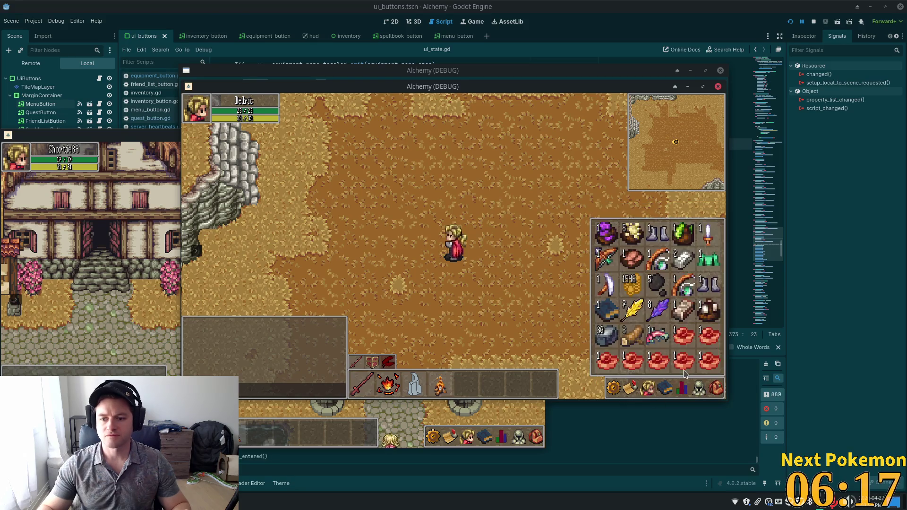
{"action": "left_click", "coordinate": [719, 389]}
Toggle inventory, equipment and stats panes repeatedly while opening Raw Red Meat item options.
{"action": "left_click", "coordinate": [716, 388]}
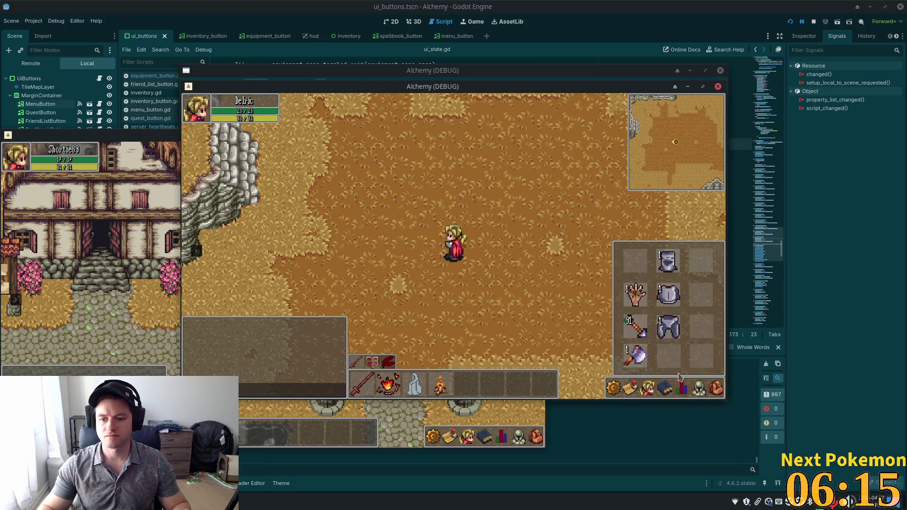
{"action": "left_click", "coordinate": [716, 388]}
{"action": "left_click", "coordinate": [699, 388]}
{"action": "left_click", "coordinate": [699, 388]}
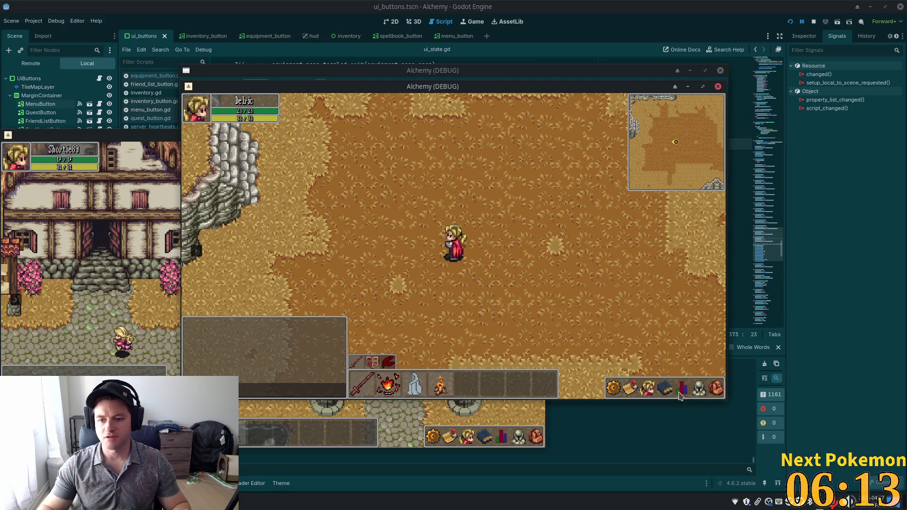
{"action": "left_click", "coordinate": [716, 388]}
{"action": "right_click", "coordinate": [711, 364]}
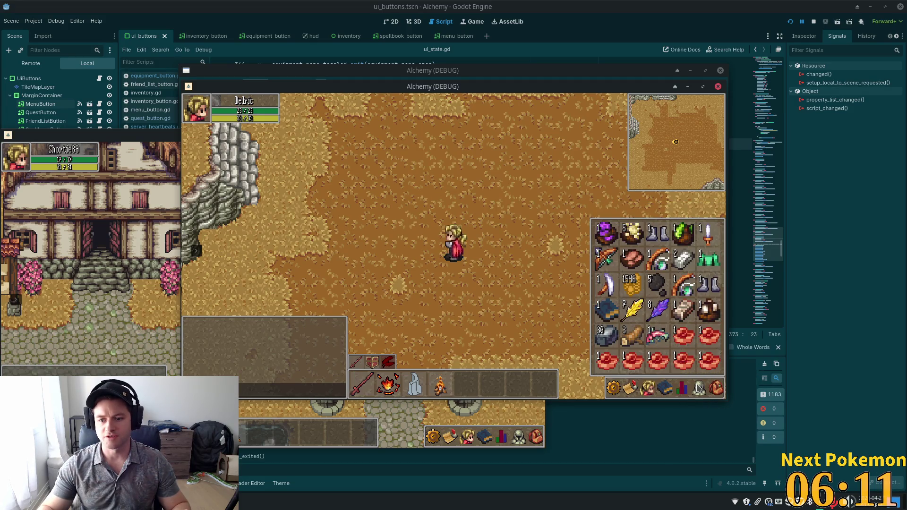
{"action": "left_click", "coordinate": [698, 388]}
{"action": "left_click", "coordinate": [681, 388]}
{"action": "left_click", "coordinate": [716, 388]}
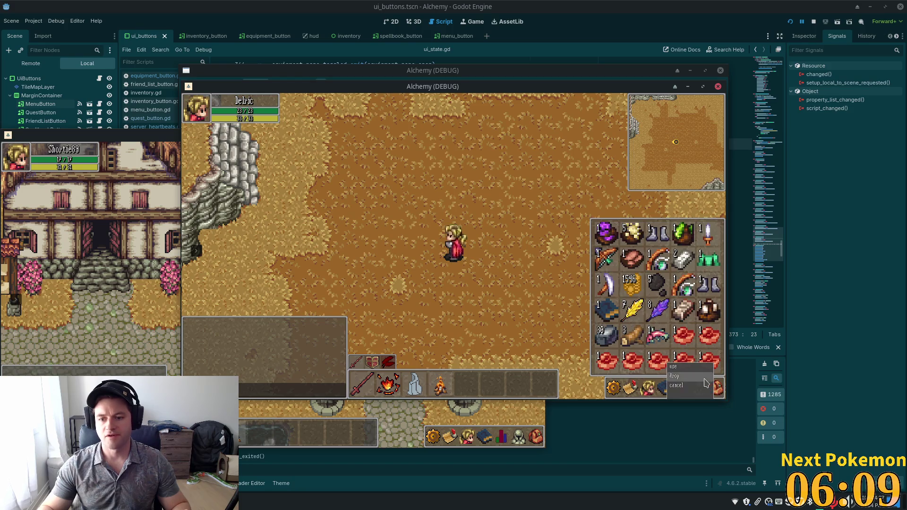
{"action": "left_click", "coordinate": [699, 390]}
{"action": "left_click", "coordinate": [681, 388]}
{"action": "left_click", "coordinate": [716, 388]}
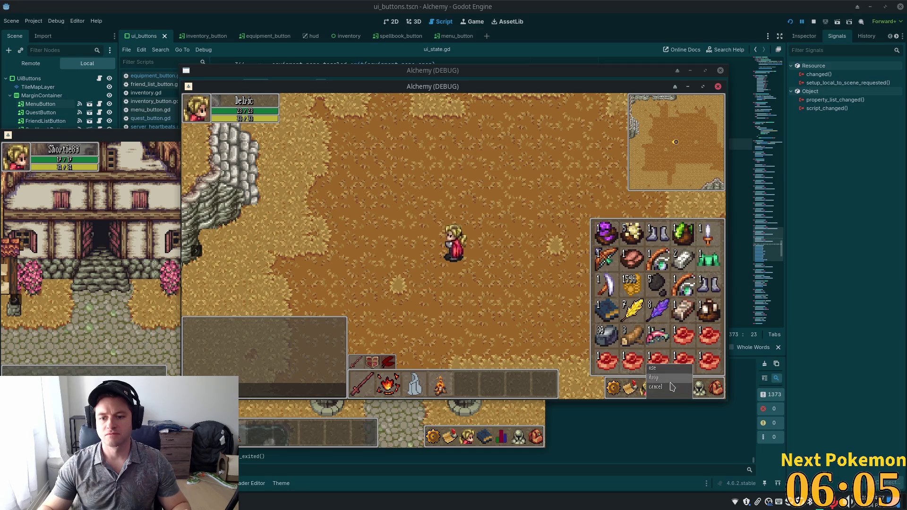
{"action": "left_click", "coordinate": [669, 392]}
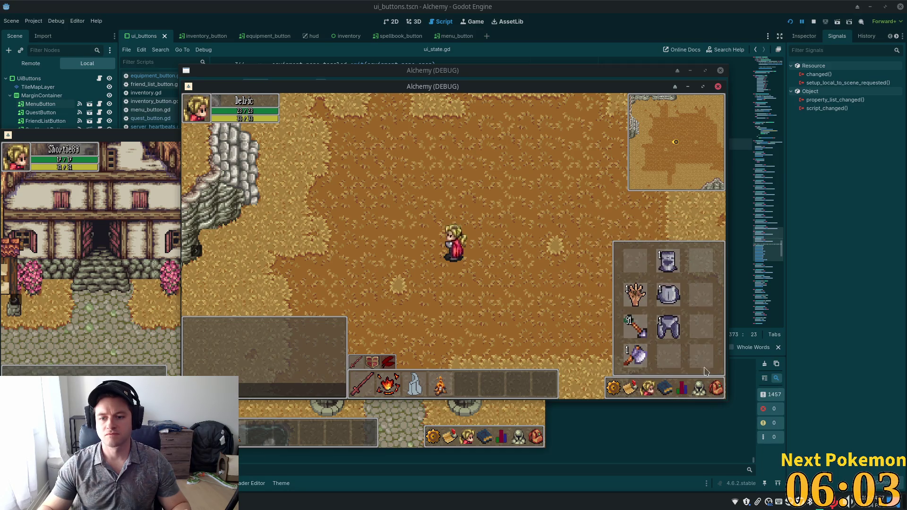
Walk the character around while opening the inventory and an item's options, then closing panes.
{"action": "key", "text": "Right"}
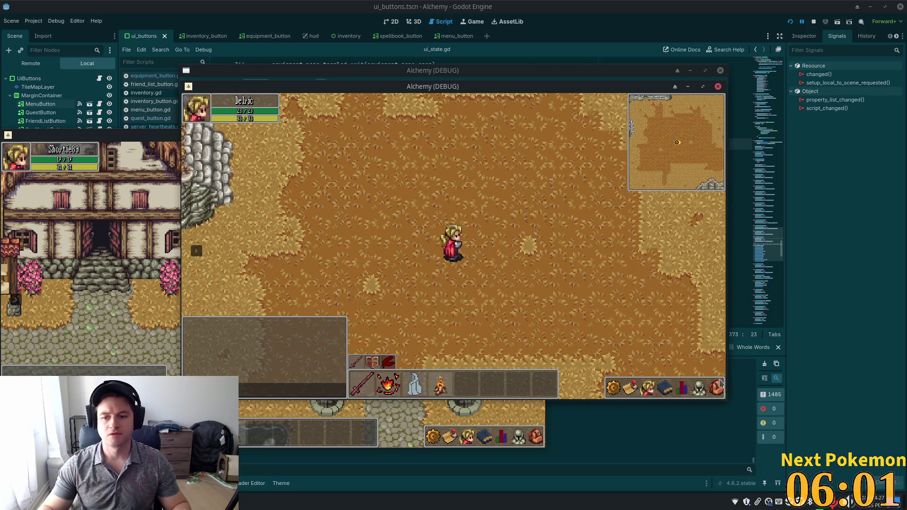
{"action": "left_click", "coordinate": [719, 383]}
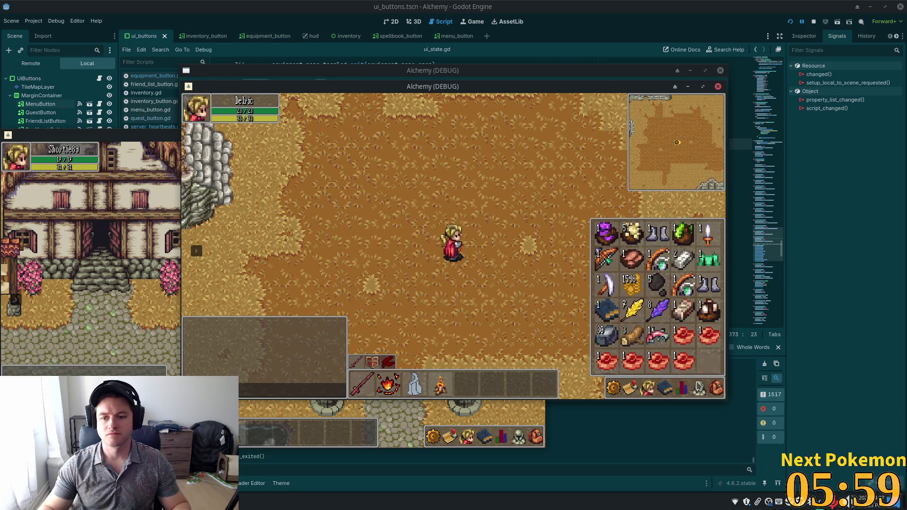
{"action": "key", "text": "Right"}
{"action": "key", "text": "Down"}
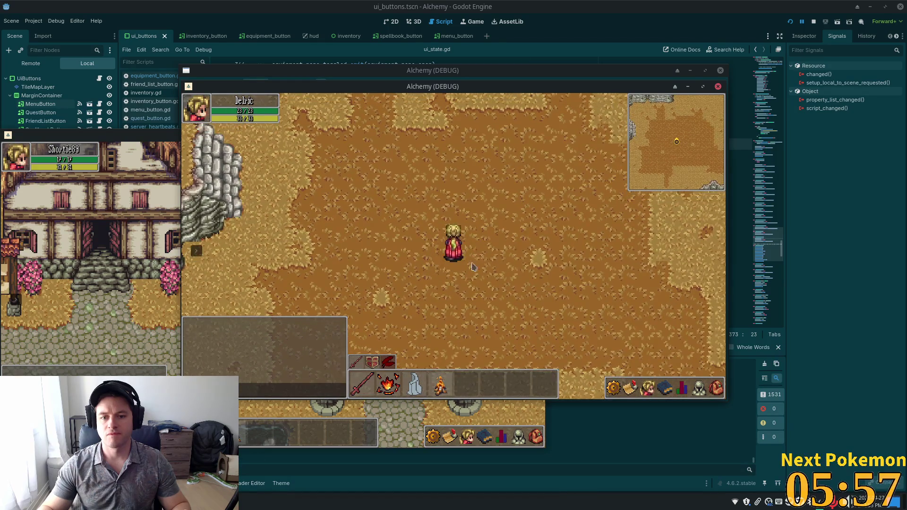
{"action": "left_click", "coordinate": [665, 365]}
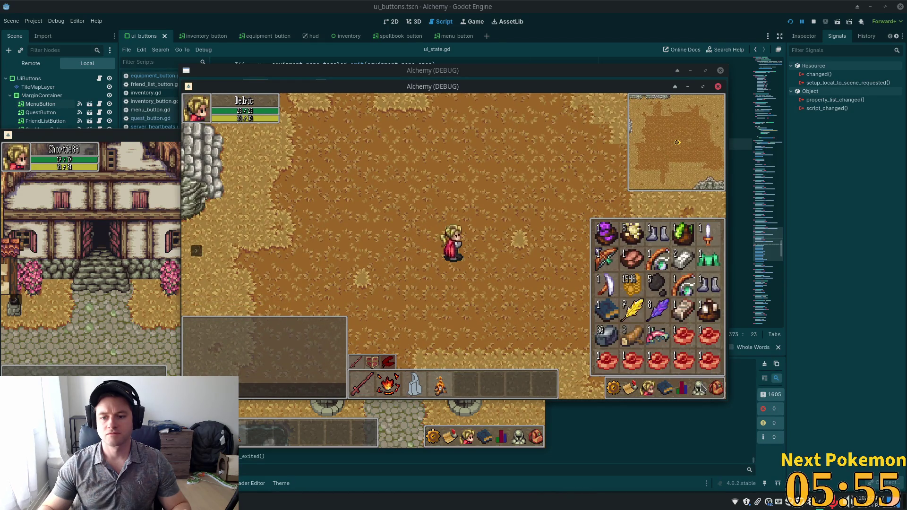
{"action": "left_click", "coordinate": [698, 388]}
{"action": "left_click", "coordinate": [699, 388]}
{"action": "key", "text": "Up"}
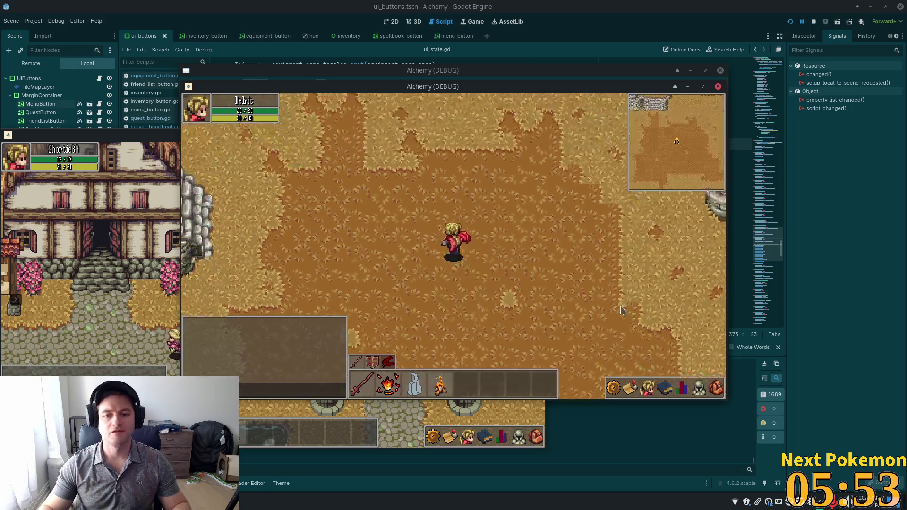
{"action": "key", "text": "Up"}
{"action": "key", "text": "Left"}
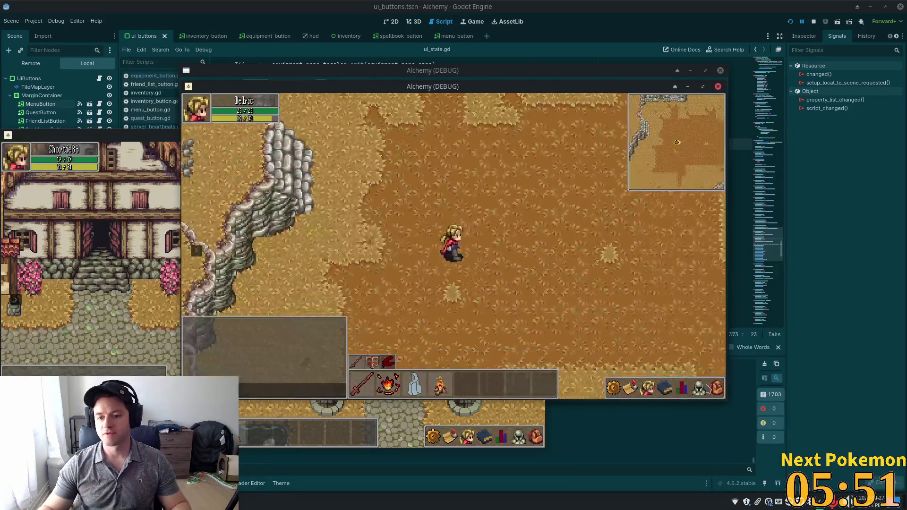
Toggle the stats, friends and equipment panes, then bring the Godot editor forward.
{"action": "left_click", "coordinate": [707, 388]}
{"action": "key", "text": "Right"}
{"action": "left_click", "coordinate": [707, 388]}
{"action": "left_click", "coordinate": [708, 389]}
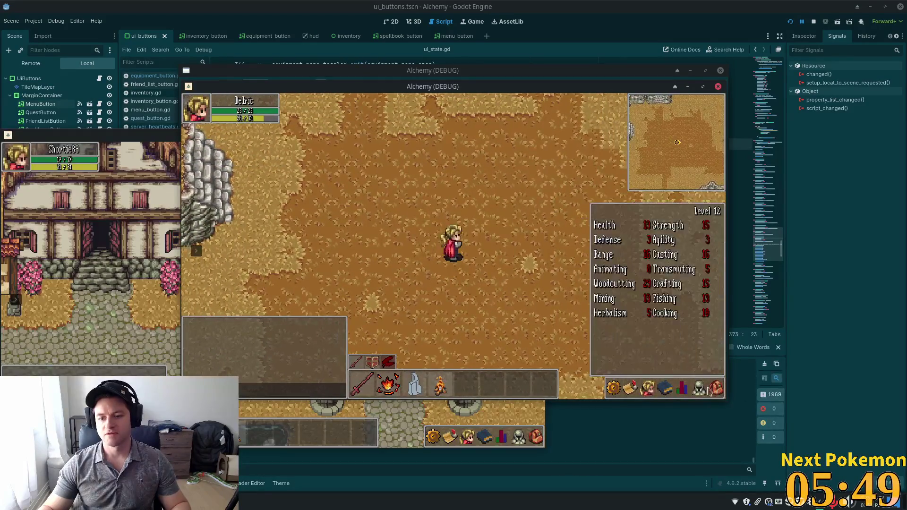
{"action": "left_click", "coordinate": [697, 390]}
{"action": "left_click", "coordinate": [697, 389]}
{"action": "left_click", "coordinate": [694, 387]}
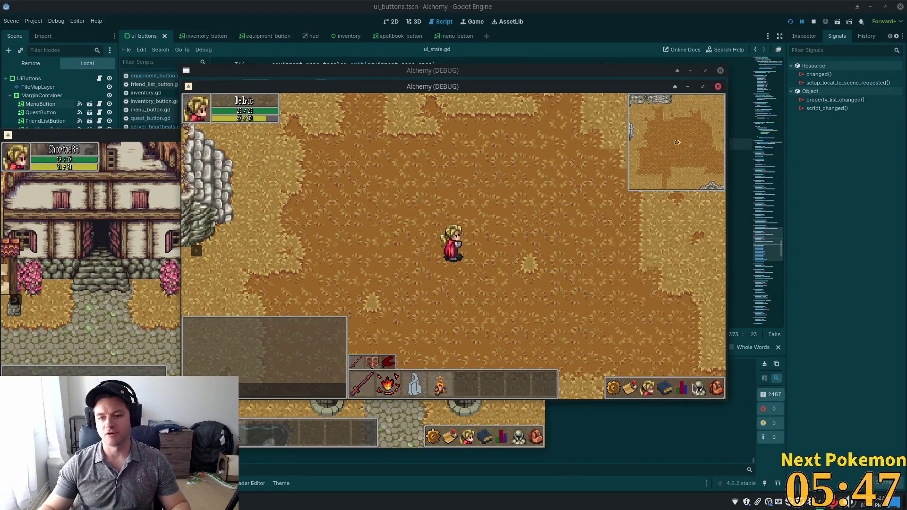
{"action": "left_click", "coordinate": [694, 387]}
{"action": "left_click", "coordinate": [695, 385]}
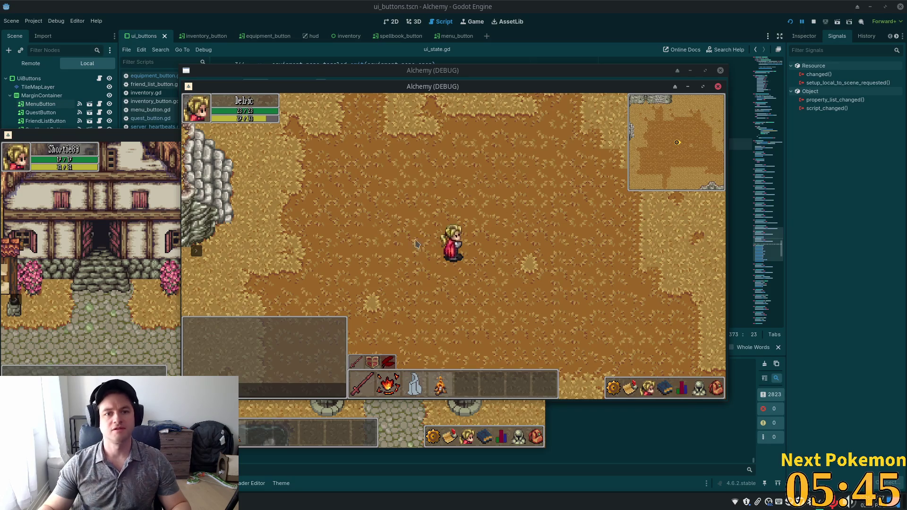
{"action": "left_click", "coordinate": [643, 32]}
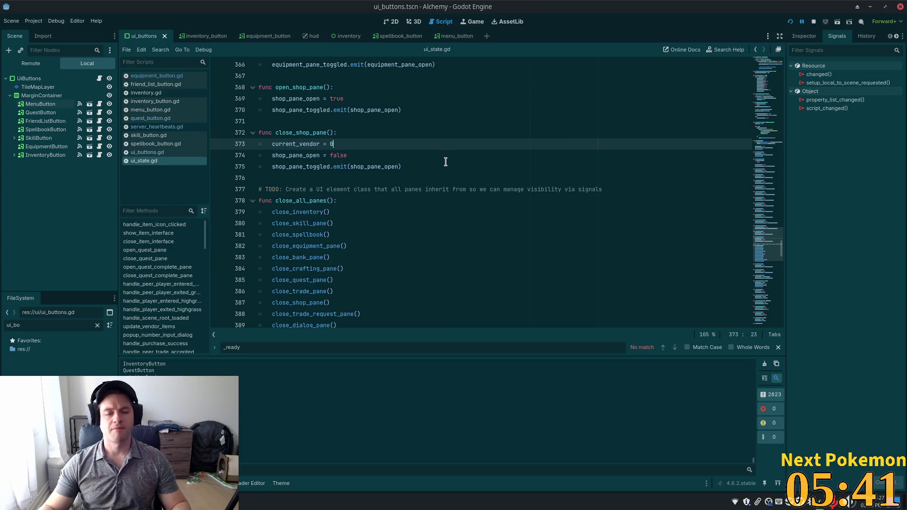
Open the menu_button.gd script from the ui_buttons scene.
{"action": "scroll", "coordinate": [445, 161], "scroll_direction": "down", "scroll_amount": 6}
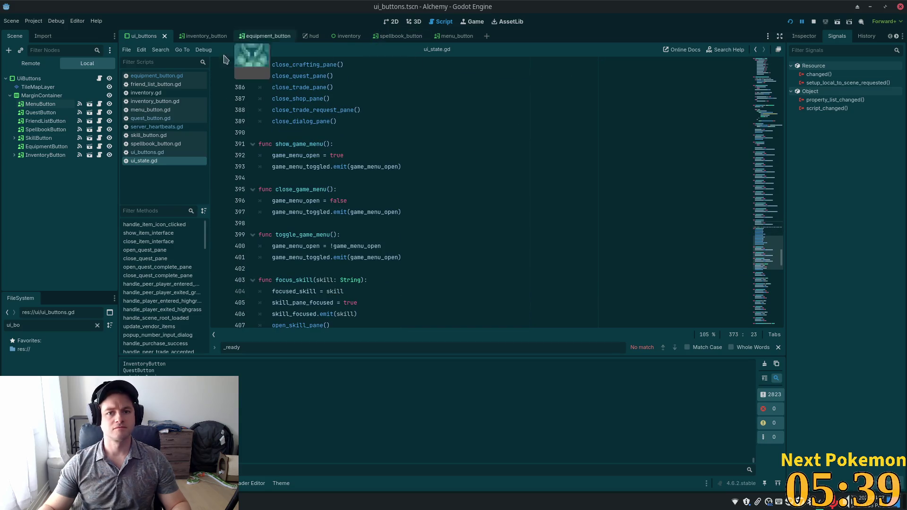
{"action": "left_click", "coordinate": [89, 104]}
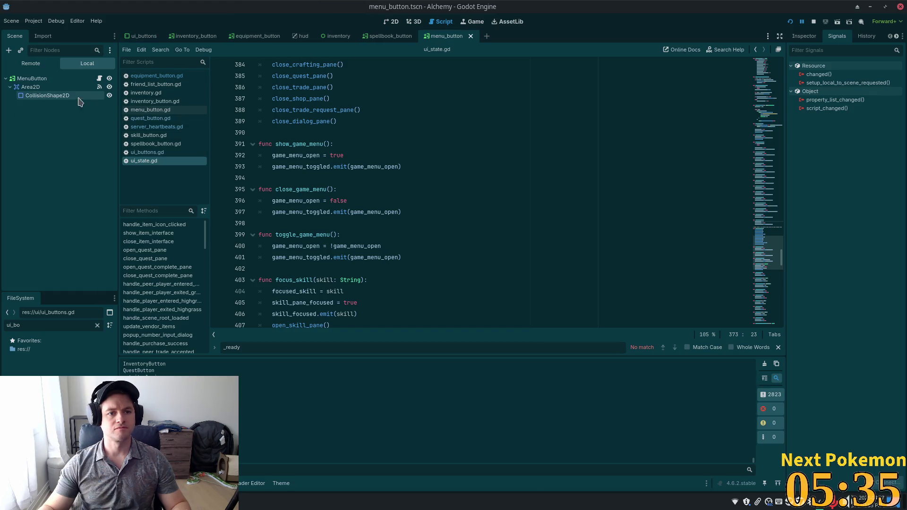
{"action": "left_click", "coordinate": [126, 36]}
{"action": "left_click", "coordinate": [150, 109]}
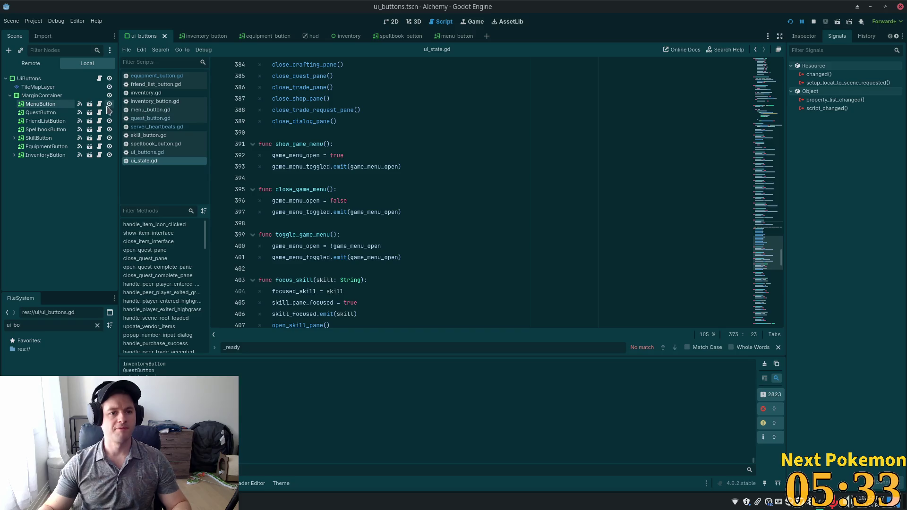
{"action": "left_click", "coordinate": [471, 113]}
Delete the commented _on_area_2d_mouse_entered lines and the stray leftover line above the function.
{"action": "key", "text": "shift+Up"}
{"action": "key", "text": "shift+Up"}
{"action": "key", "text": "shift+Up"}
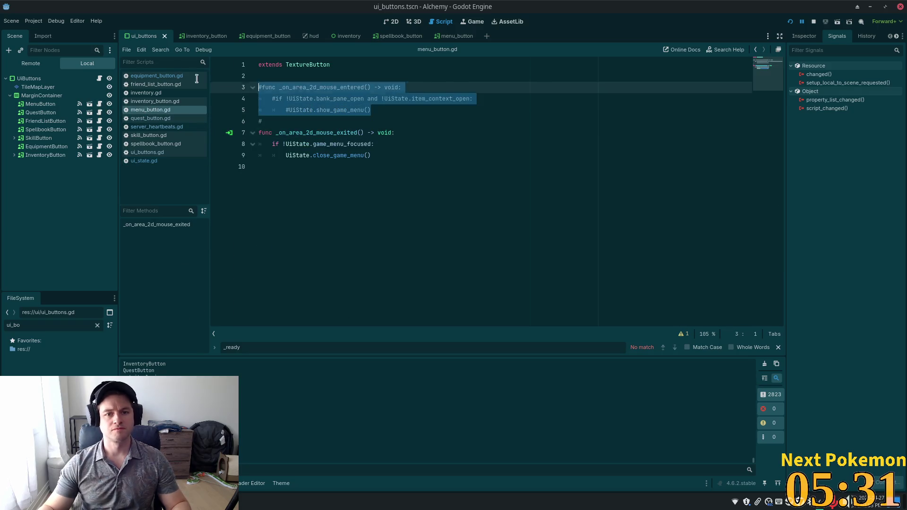
{"action": "key", "text": "BackSpace"}
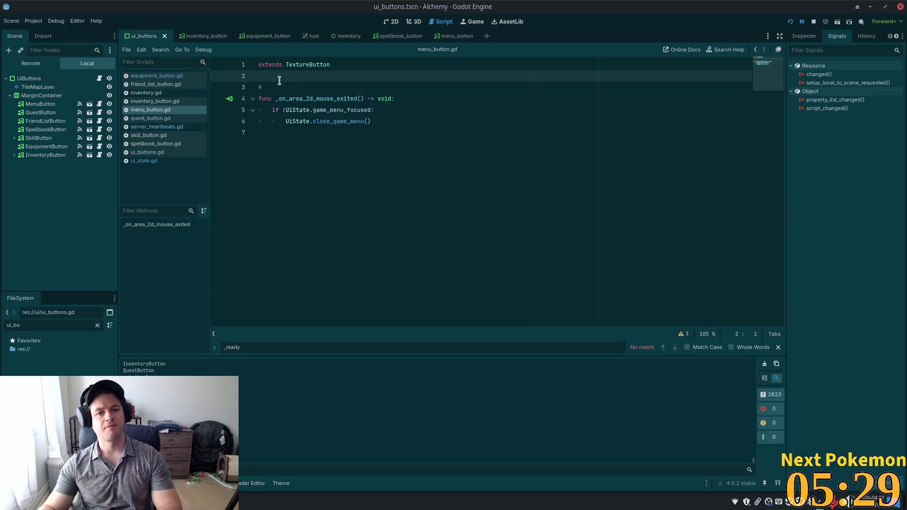
{"action": "left_click", "coordinate": [274, 86]}
{"action": "key", "text": "BackSpace"}
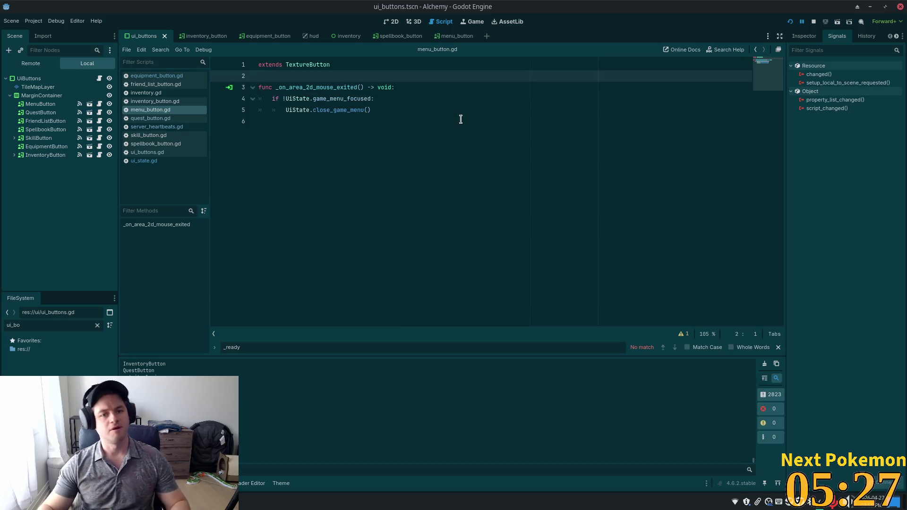
{"action": "left_click", "coordinate": [369, 110]}
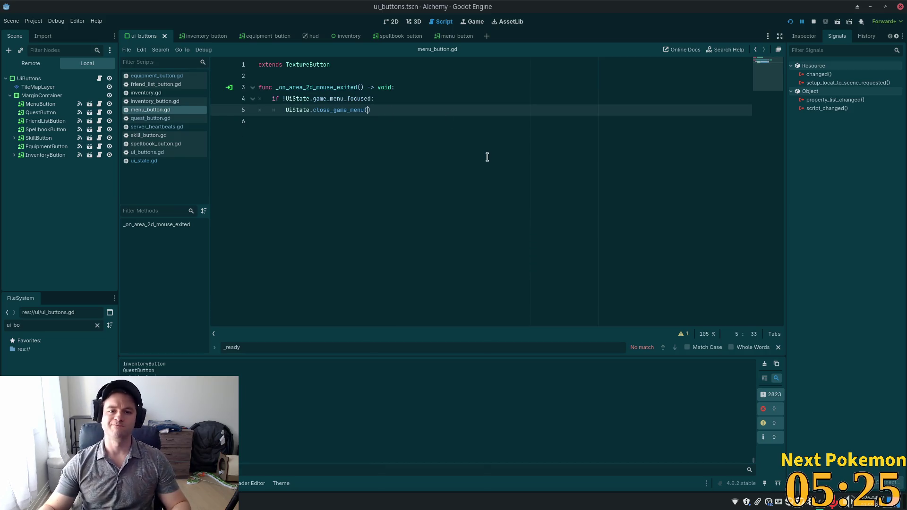
{"action": "left_click", "coordinate": [393, 132]}
{"action": "mouse_move", "coordinate": [340, 103]}
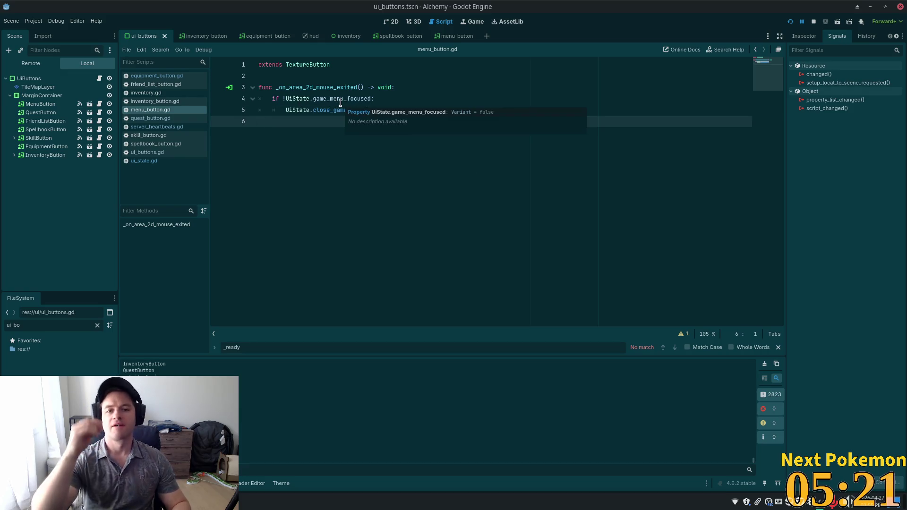
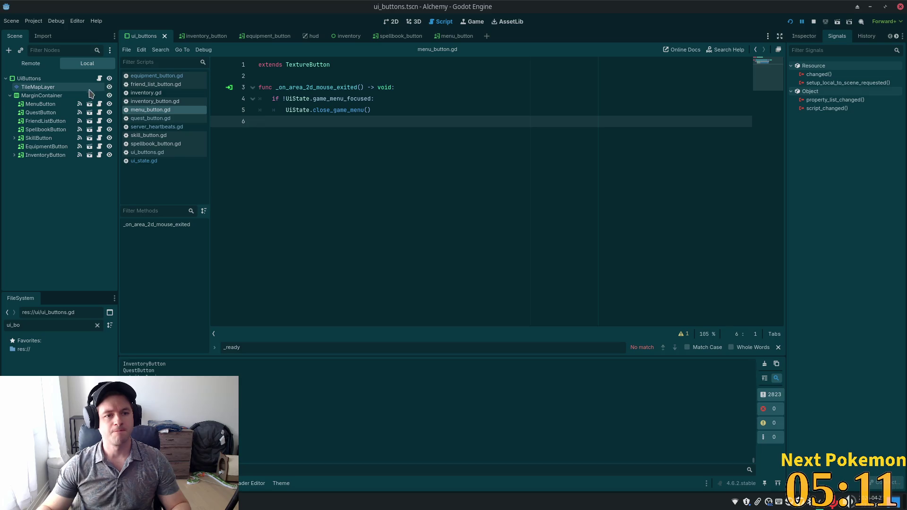
Delete the commented-out mouse-entered lines from the quest and friend list button scripts.
{"action": "left_click", "coordinate": [100, 113]}
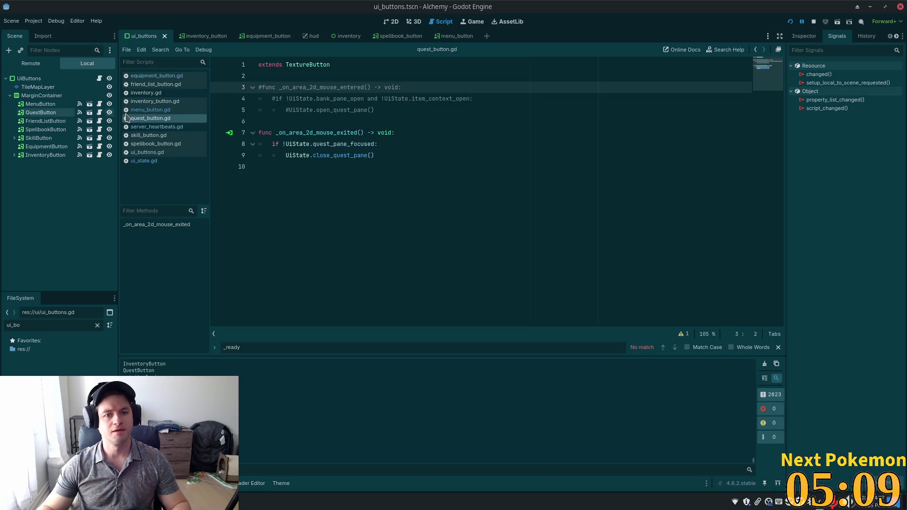
{"action": "left_click_drag", "start_coordinate": [414, 109], "coordinate": [263, 76]}
{"action": "key", "text": "BackSpace"}
{"action": "key", "text": "BackSpace"}
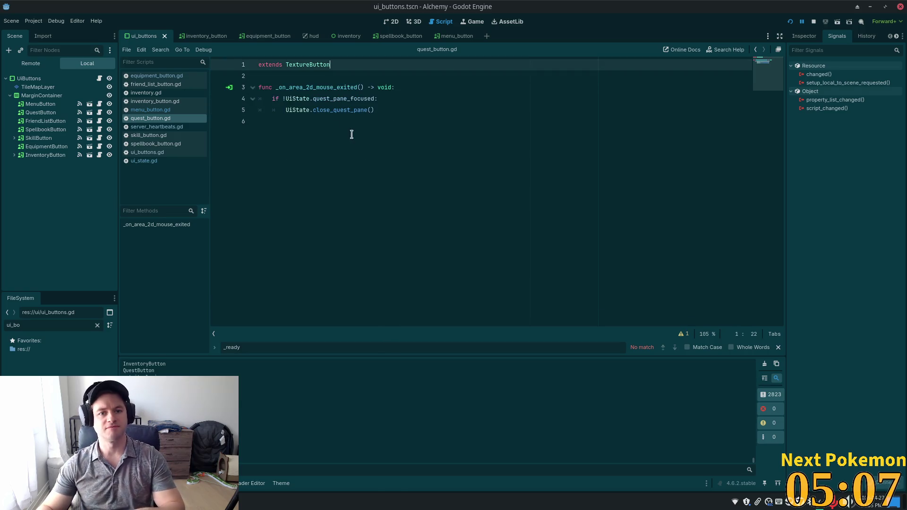
{"action": "left_click", "coordinate": [354, 133]}
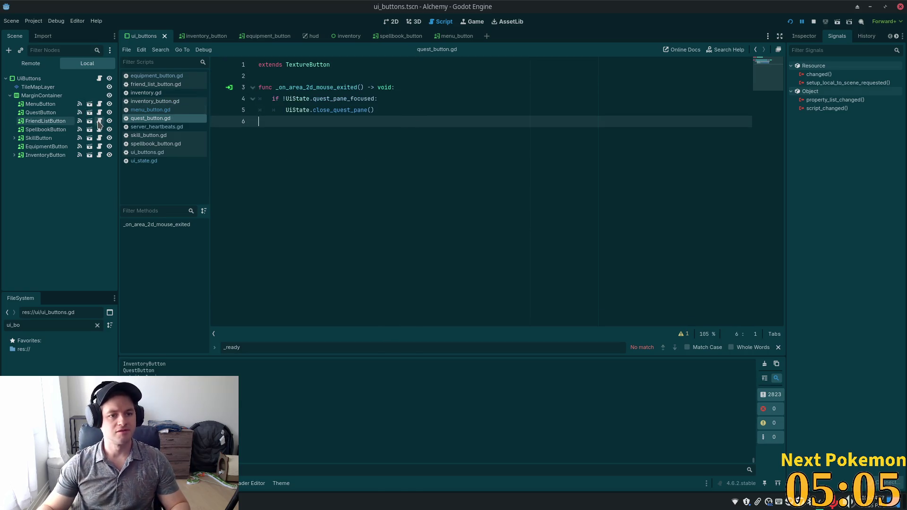
{"action": "left_click", "coordinate": [99, 121]}
{"action": "left_click_drag", "start_coordinate": [405, 111], "coordinate": [217, 85]}
{"action": "key", "text": "BackSpace"}
{"action": "key", "text": "BackSpace"}
{"action": "left_click", "coordinate": [421, 134]}
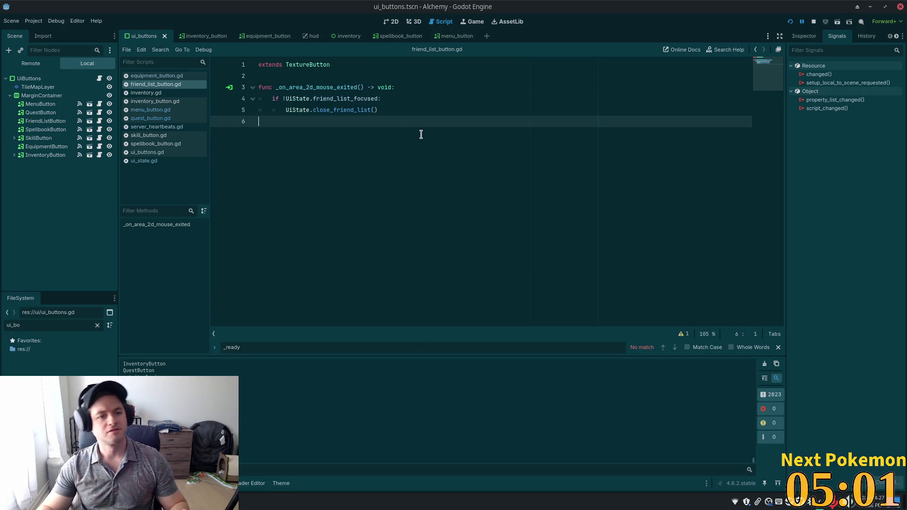
Remove the commented-out lines 49–50 and leftover blank lines from the spellbook button script.
{"action": "left_click", "coordinate": [98, 130]}
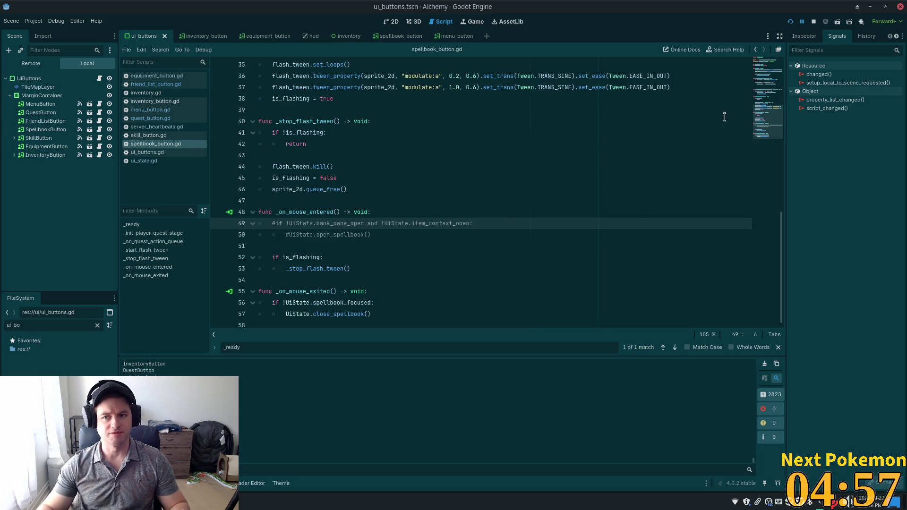
{"action": "mouse_move", "coordinate": [768, 123]}
{"action": "left_mouse_down"}
{"action": "mouse_move", "coordinate": [770, 71]}
{"action": "mouse_move", "coordinate": [763, 144]}
{"action": "left_mouse_up"}
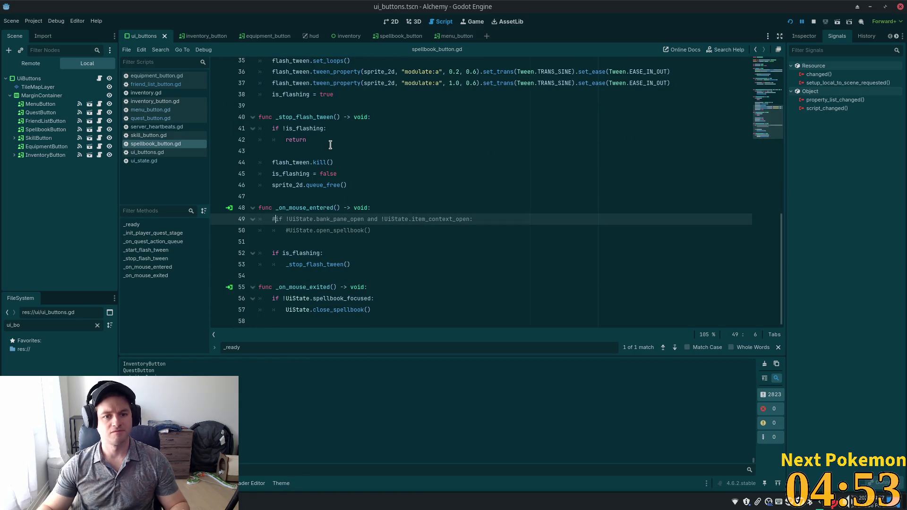
{"action": "left_click", "coordinate": [377, 161]}
{"action": "left_click_drag", "start_coordinate": [406, 232], "coordinate": [209, 223]}
{"action": "key", "text": "BackSpace"}
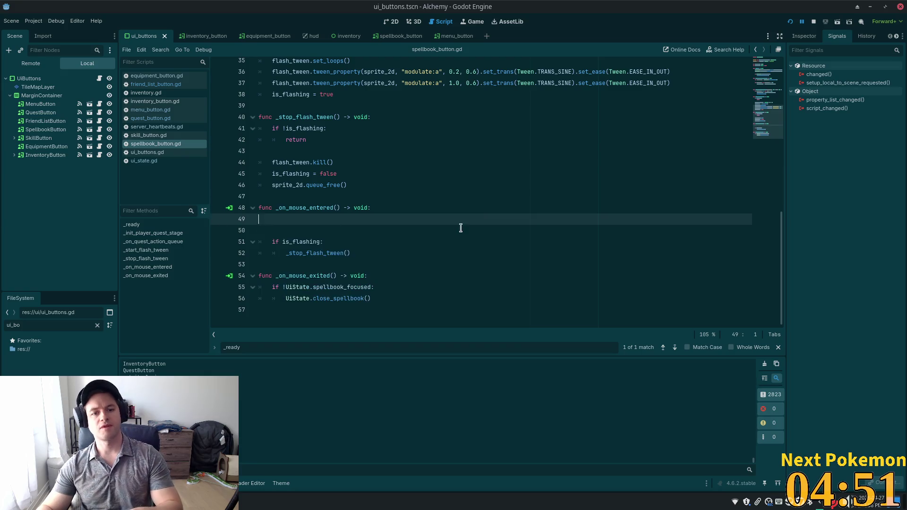
{"action": "key", "text": "BackSpace"}
{"action": "key", "text": "Down"}
{"action": "key", "text": "BackSpace"}
{"action": "left_click", "coordinate": [366, 163]}
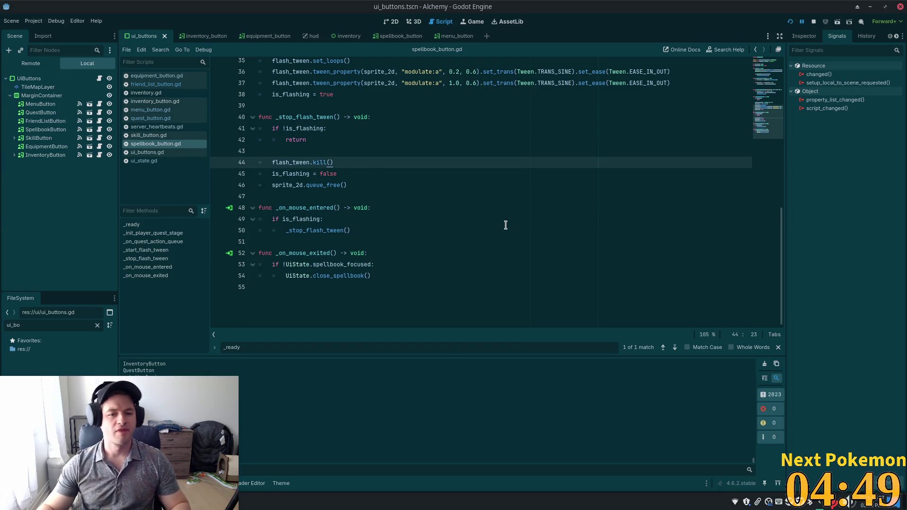
{"action": "left_click", "coordinate": [451, 200]}
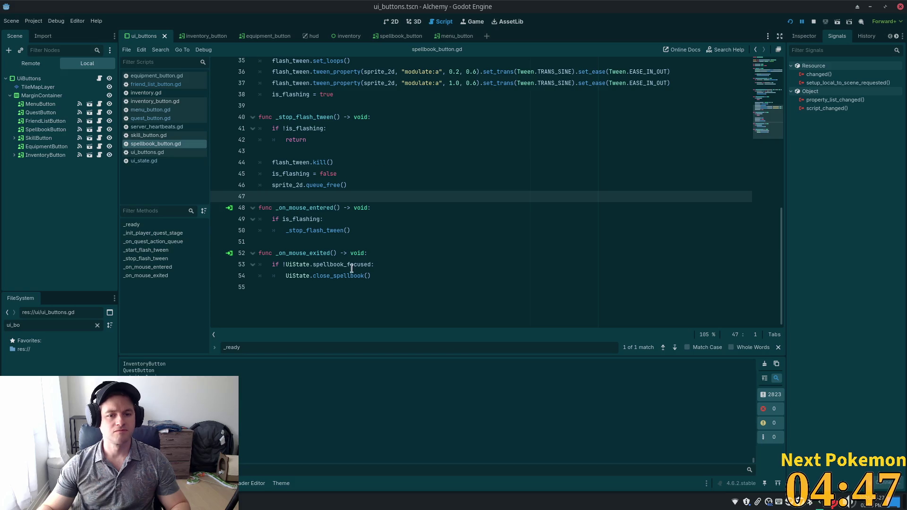
{"action": "mouse_move", "coordinate": [376, 275]}
{"action": "left_mouse_down"}
{"action": "mouse_move", "coordinate": [300, 275]}
{"action": "mouse_move", "coordinate": [240, 246]}
{"action": "left_mouse_up"}
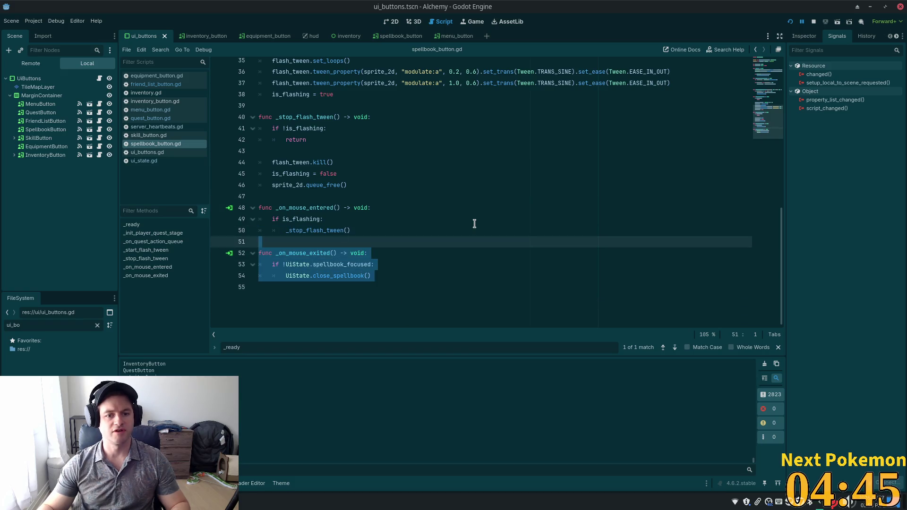
{"action": "left_click", "coordinate": [377, 157]}
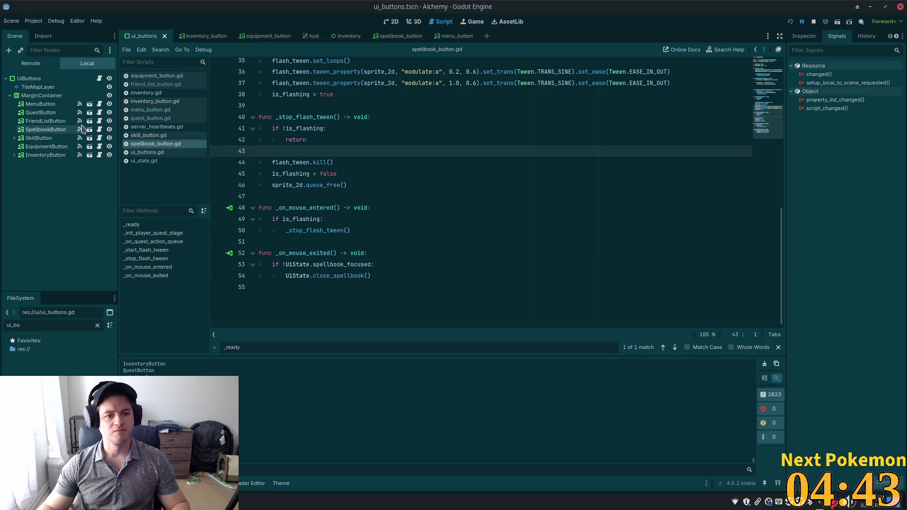
Delete the commented-out mouse-entered code from the equipment and inventory button scripts.
{"action": "left_click", "coordinate": [99, 147]}
{"action": "left_click_drag", "start_coordinate": [427, 109], "coordinate": [222, 87]}
{"action": "key", "text": "BackSpace"}
{"action": "key", "text": "BackSpace"}
{"action": "key", "text": "BackSpace"}
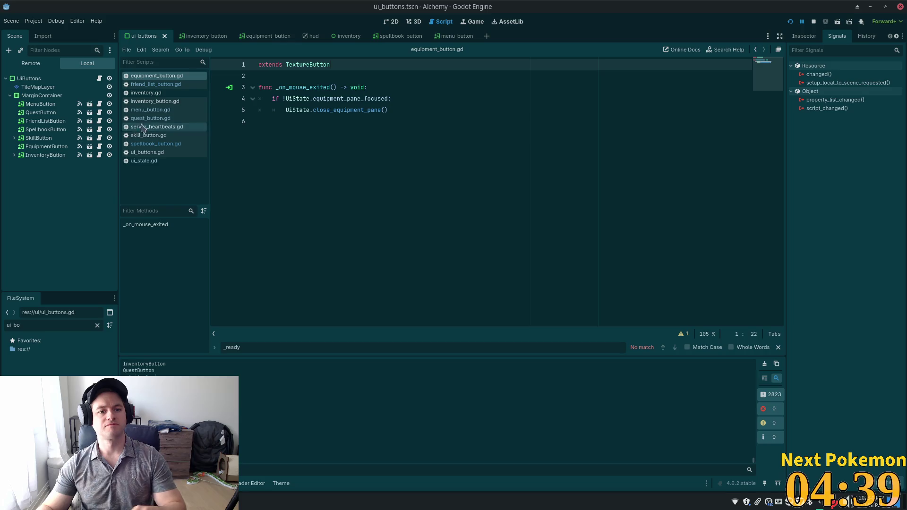
{"action": "left_click", "coordinate": [99, 155]}
{"action": "left_click", "coordinate": [510, 183]}
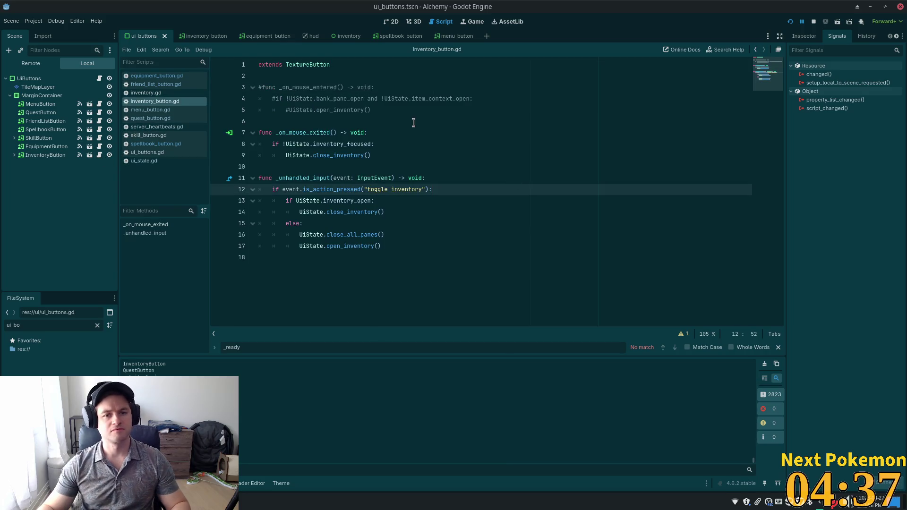
{"action": "mouse_move", "coordinate": [413, 123]}
{"action": "left_mouse_down"}
{"action": "mouse_move", "coordinate": [283, 113]}
{"action": "mouse_move", "coordinate": [185, 96]}
{"action": "mouse_move", "coordinate": [183, 87]}
{"action": "left_mouse_up"}
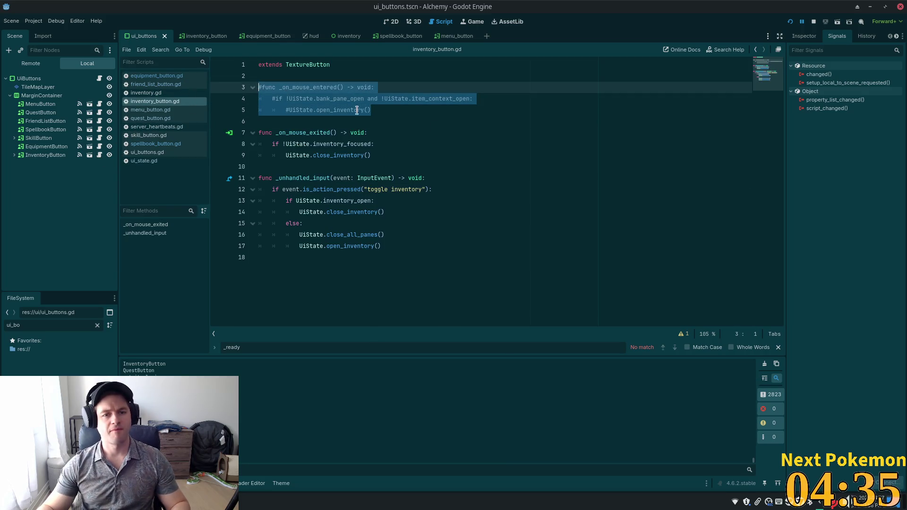
{"action": "key", "text": "BackSpace"}
{"action": "key", "text": "BackSpace"}
{"action": "key", "text": "BackSpace"}
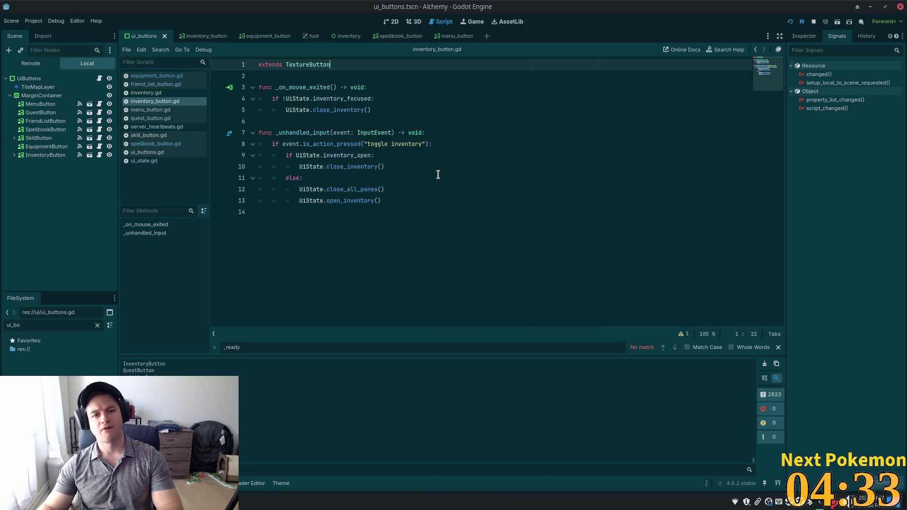
{"action": "left_click", "coordinate": [472, 142]}
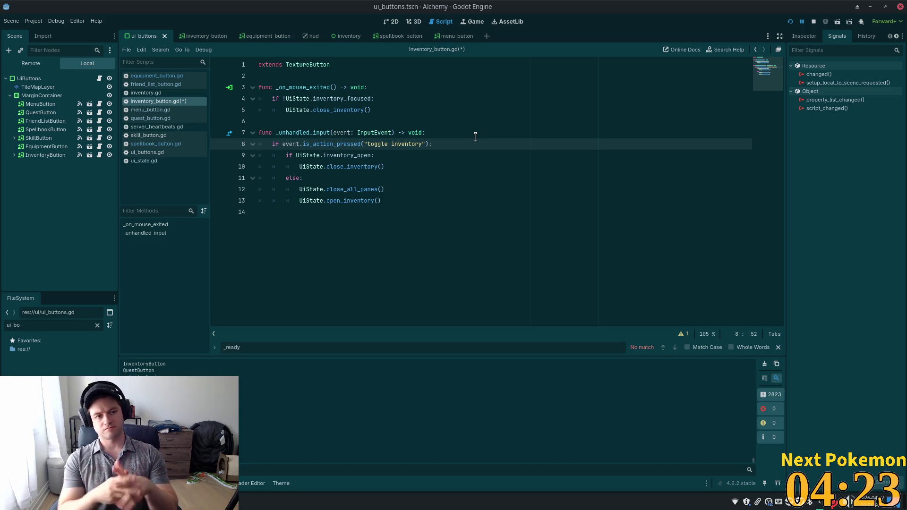
Review menu_button.gd's exit handler, then connect MenuButton's mouse_exited to _on_menu_button_mouse_exited.
{"action": "left_click", "coordinate": [41, 103]}
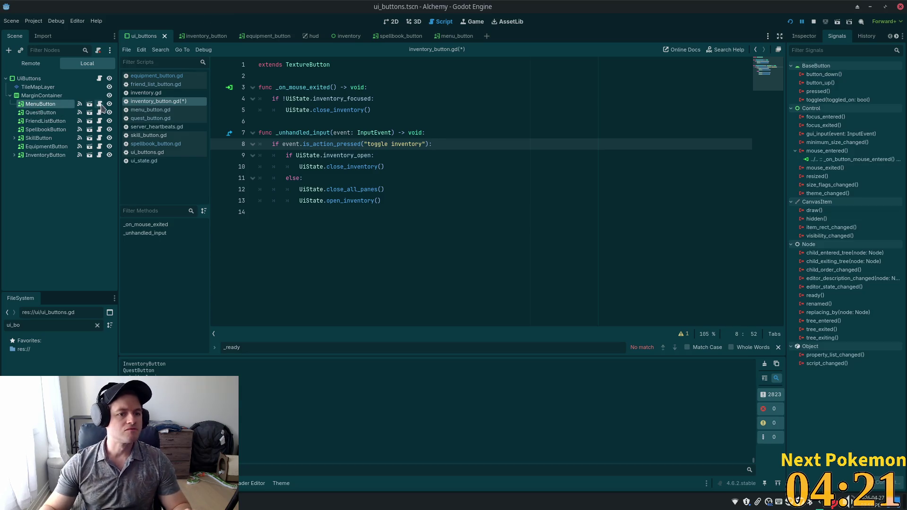
{"action": "left_click", "coordinate": [99, 104]}
{"action": "left_click_drag", "start_coordinate": [269, 103], "coordinate": [253, 92]}
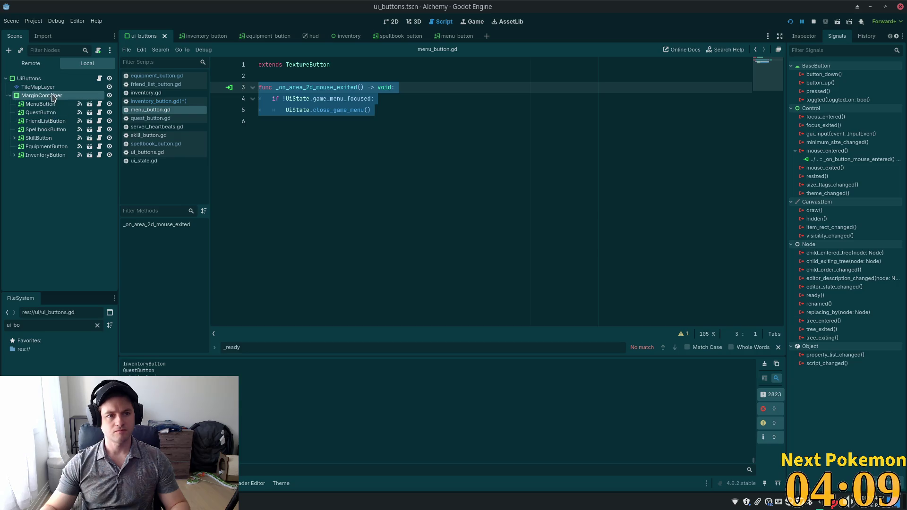
{"action": "left_click", "coordinate": [99, 79]}
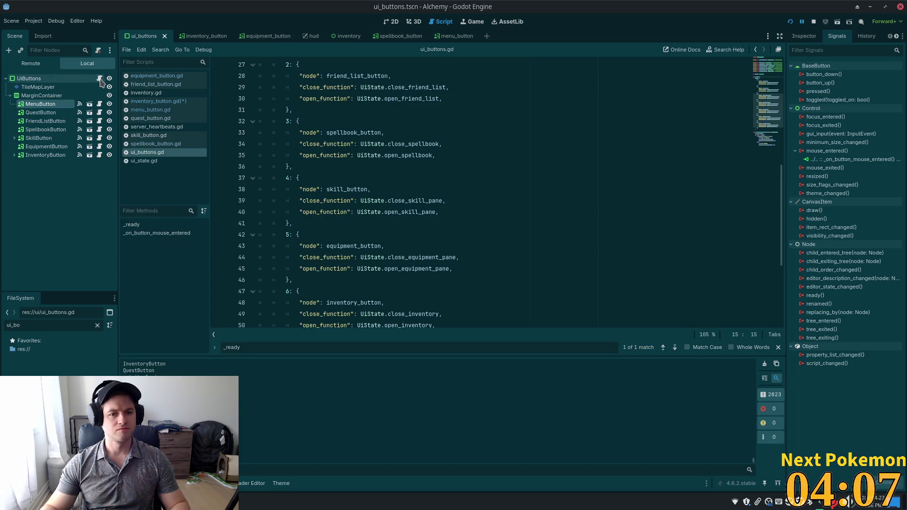
{"action": "scroll", "coordinate": [766, 94], "scroll_direction": "down", "scroll_amount": 5}
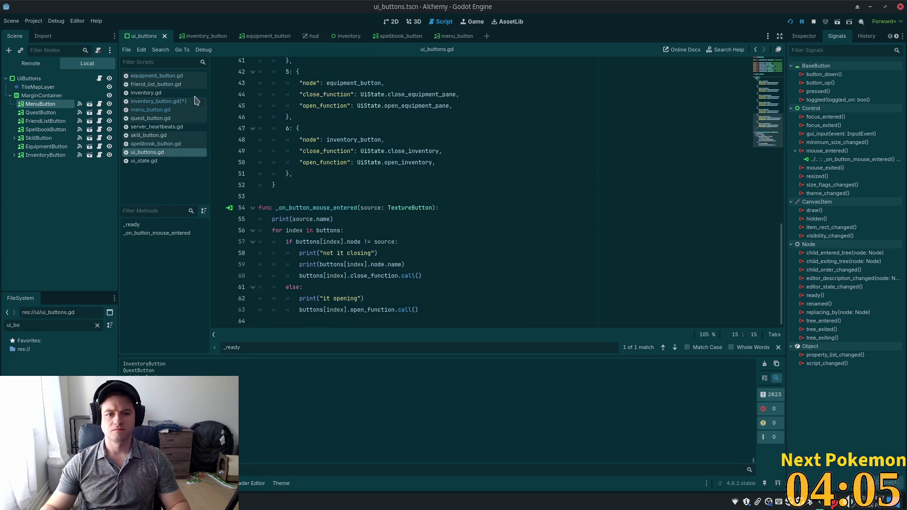
{"action": "double_click", "coordinate": [838, 168]}
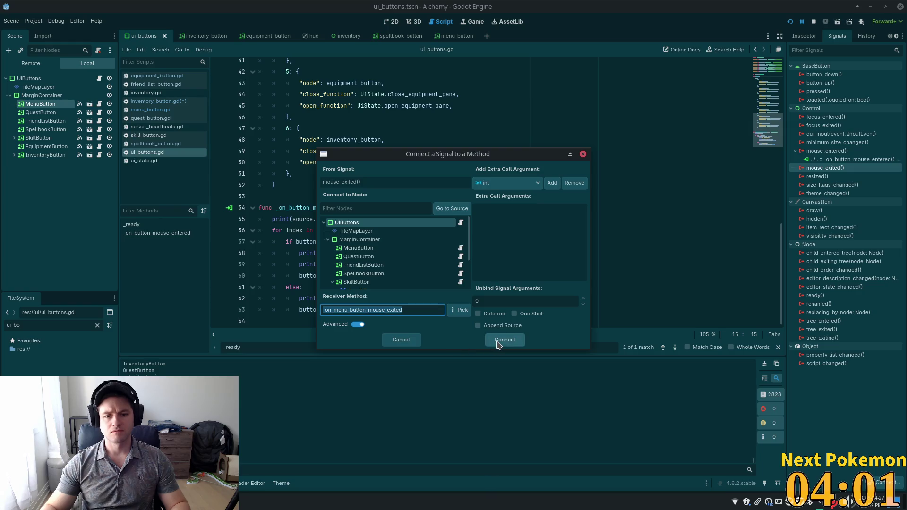
{"action": "left_click", "coordinate": [498, 344]}
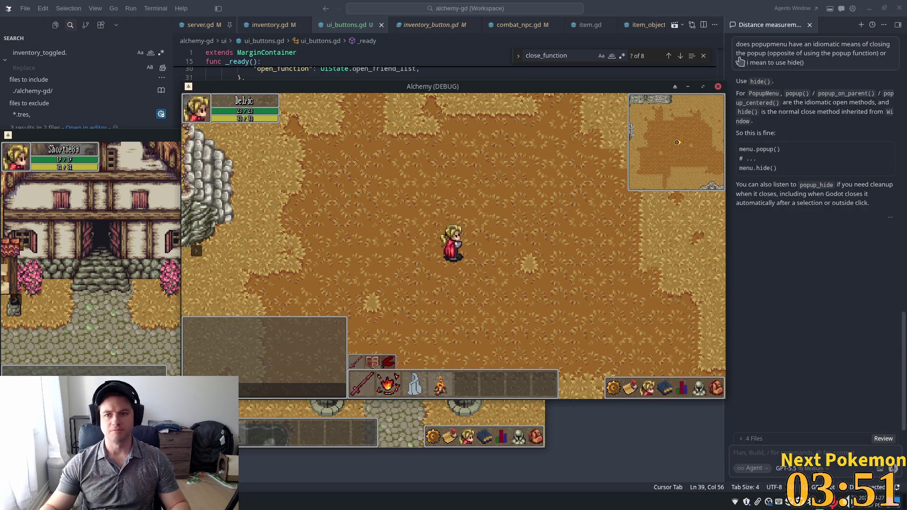
Exit both running Alchemy game clients through their in-game menus.
{"action": "key", "text": "Escape"}
{"action": "left_click", "coordinate": [619, 320]}
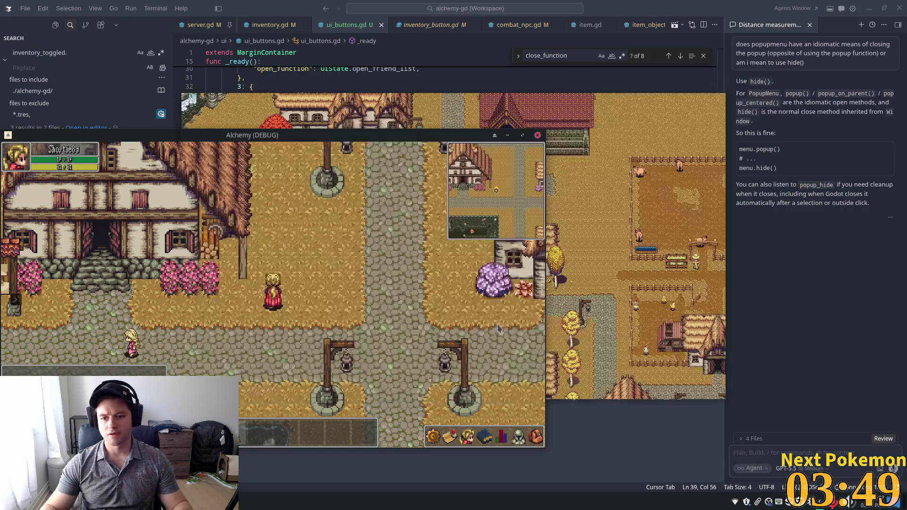
{"action": "key", "text": "Escape"}
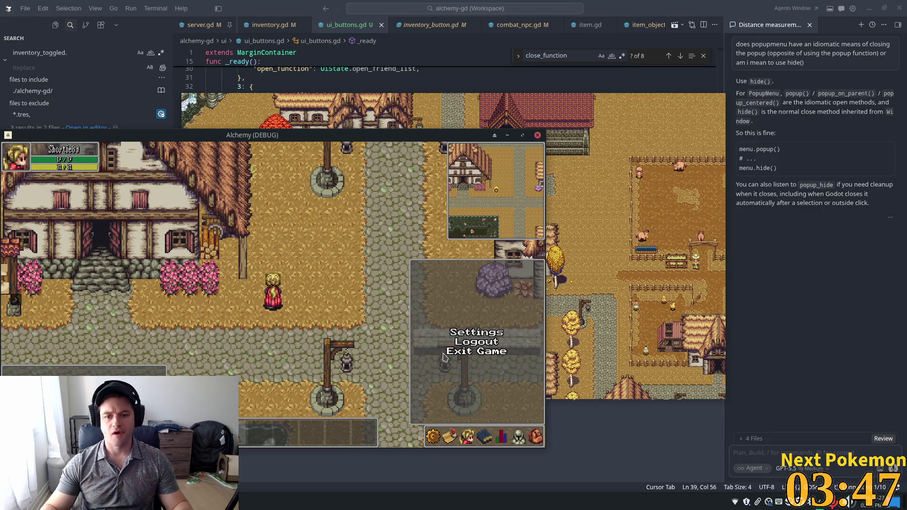
{"action": "left_click", "coordinate": [479, 355]}
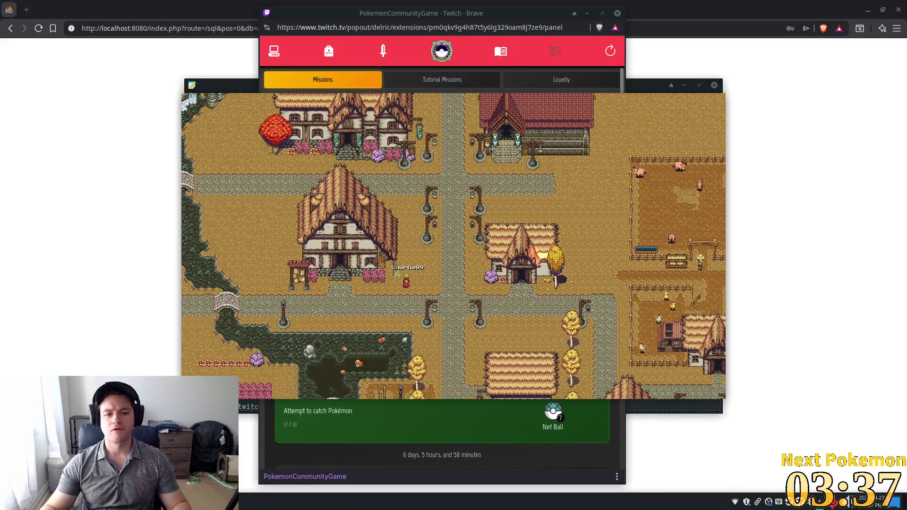
Bring the desktop forward and open the application launcher.
{"action": "right_click", "coordinate": [69, 359]}
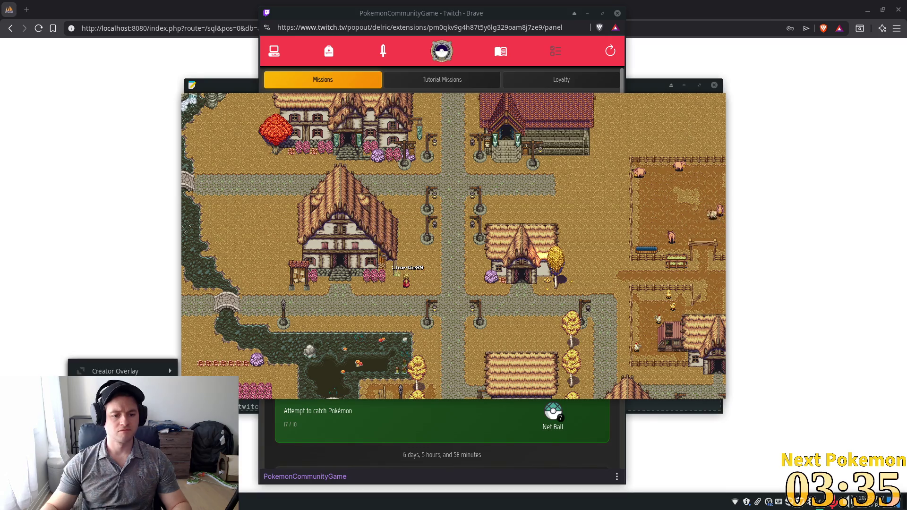
{"action": "key", "text": "Escape"}
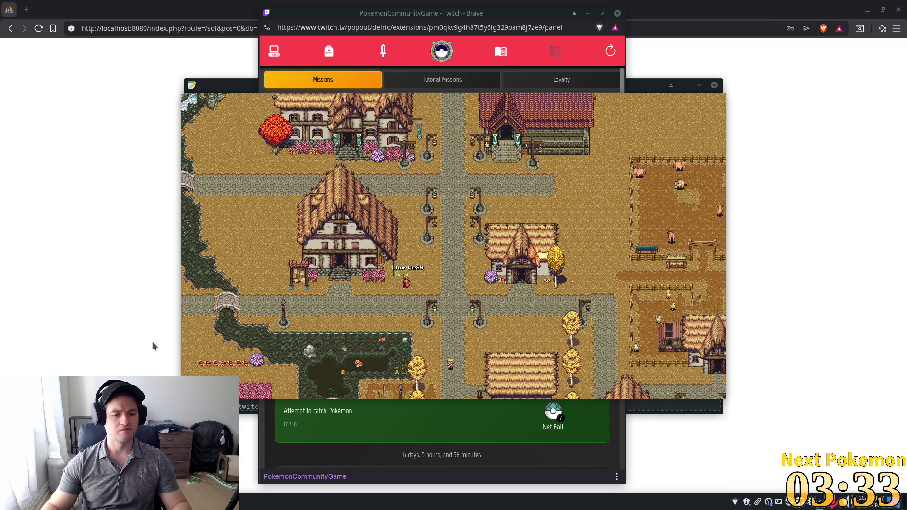
{"action": "left_click", "coordinate": [103, 313]}
{"action": "key", "text": "super"}
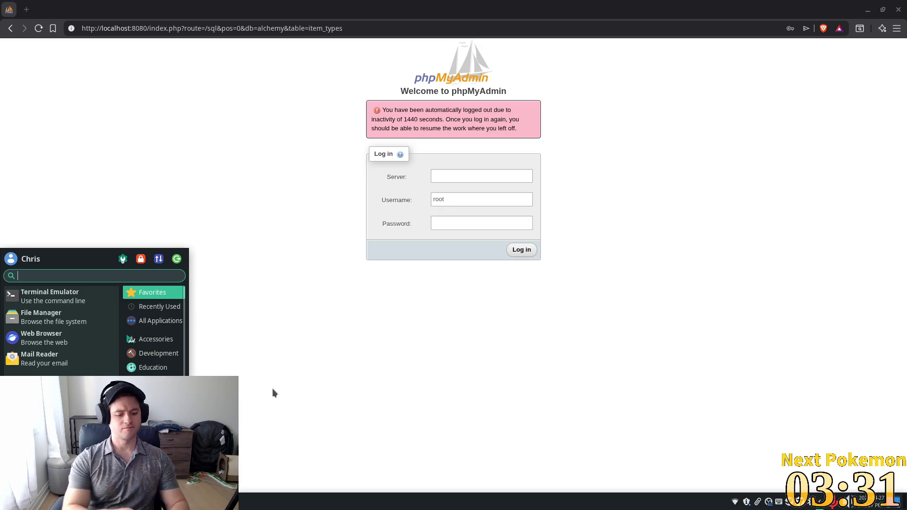
Open a terminal and list running Godot processes with ps -aux | grep godot.
{"action": "type", "text": "termi"}
{"action": "key", "text": "Return"}
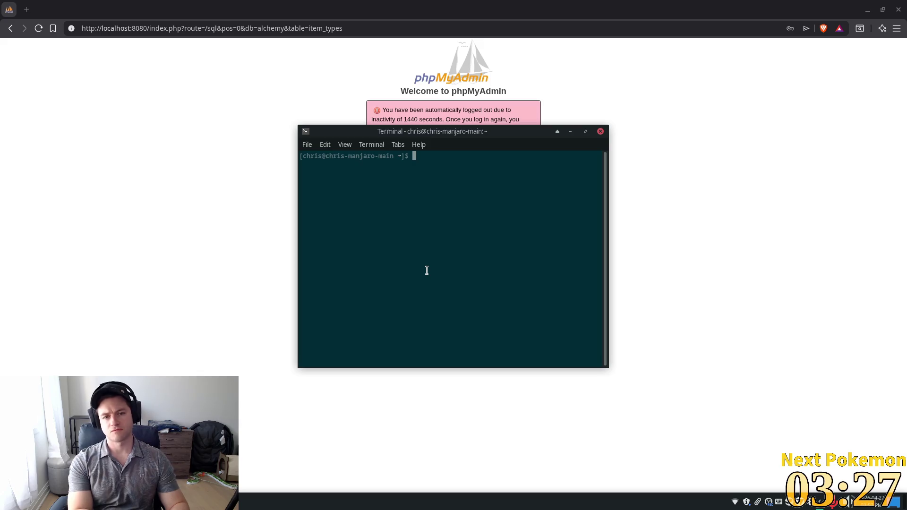
{"action": "type", "text": "ps -a"}
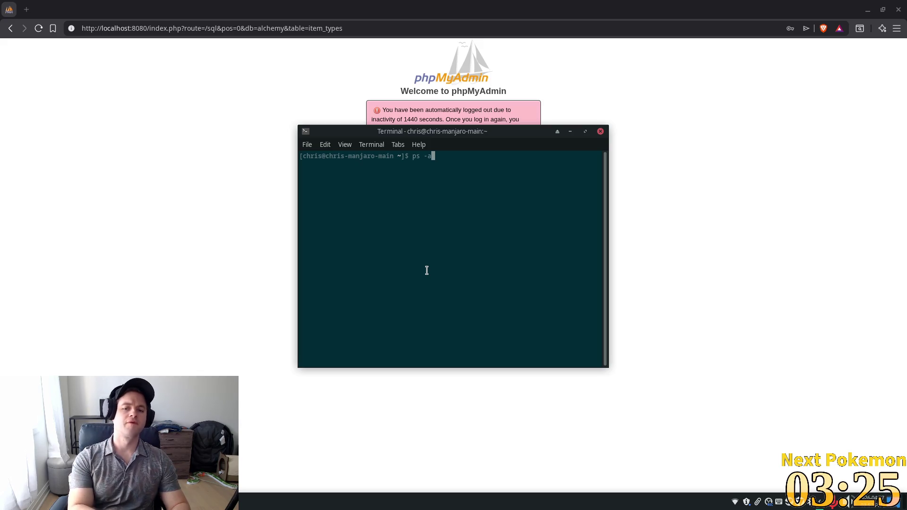
{"action": "type", "text": "ux | grepo"}
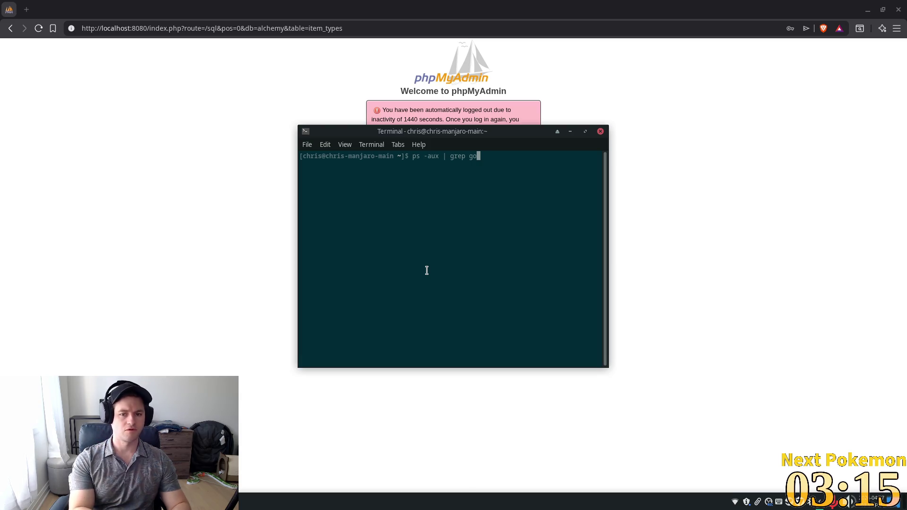
{"action": "type", "text": "dot"}
{"action": "key", "text": "Return"}
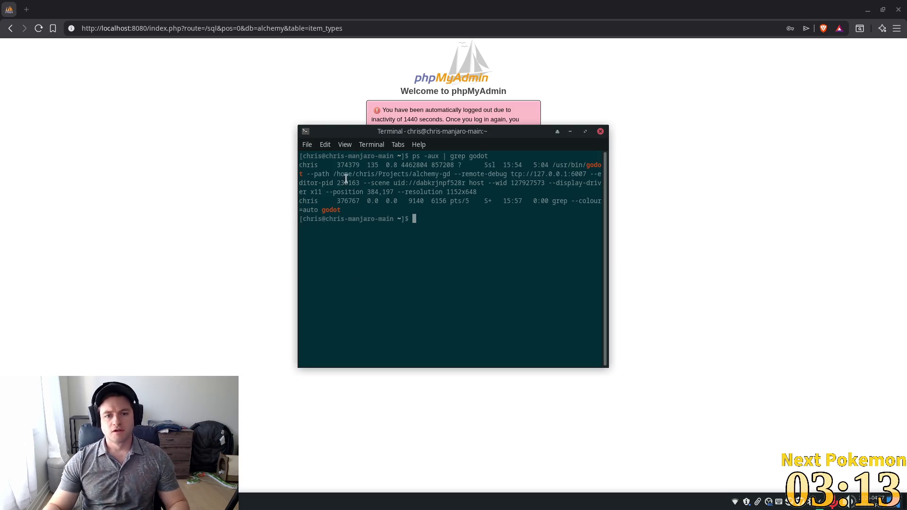
Kill the Godot process with kill -9 and rerun the grep to confirm it's gone.
{"action": "left_click", "coordinate": [469, 236]}
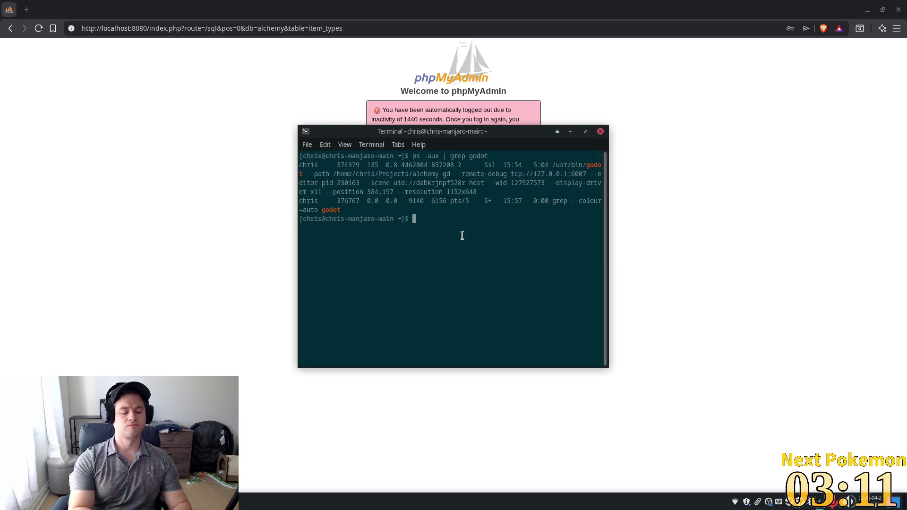
{"action": "type", "text": "ll - 9"}
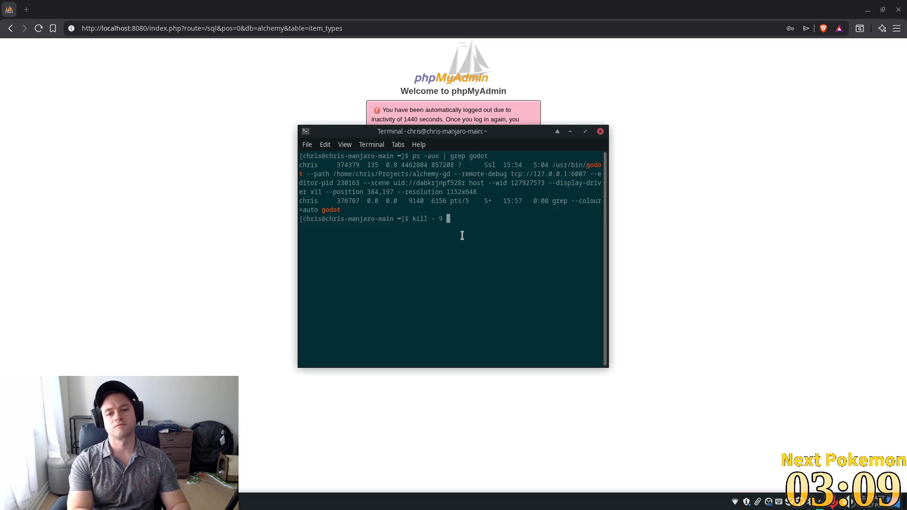
{"action": "key", "text": "BackSpace"}
{"action": "key", "text": "BackSpace"}
{"action": "key", "text": "BackSpace"}
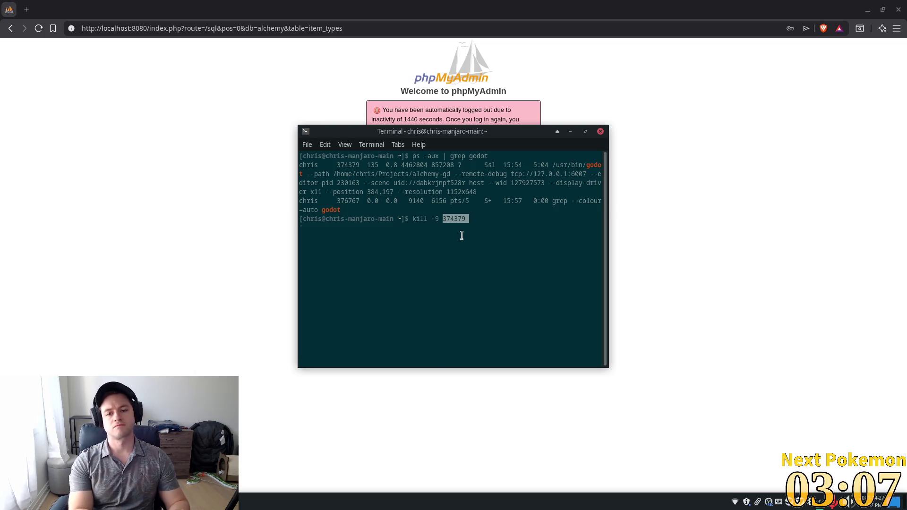
{"action": "key", "text": "Return"}
{"action": "key", "text": "Up"}
{"action": "key", "text": "Return"}
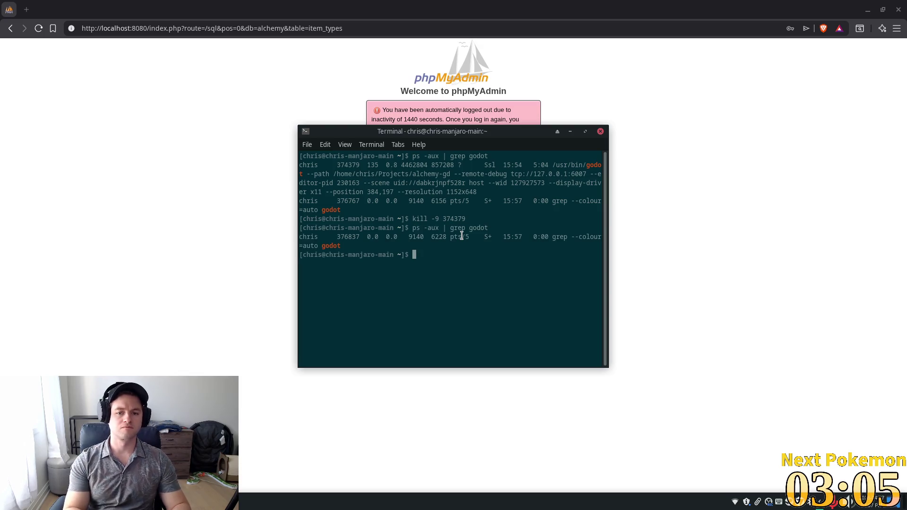
Search the application launcher for 'god', then reopen the launcher.
{"action": "key", "text": "super"}
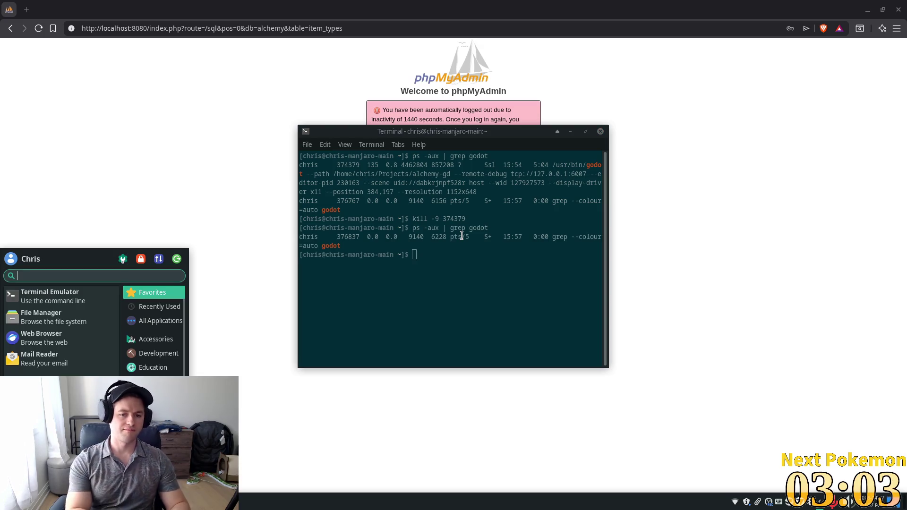
{"action": "type", "text": "god"}
{"action": "left_click", "coordinate": [218, 271]}
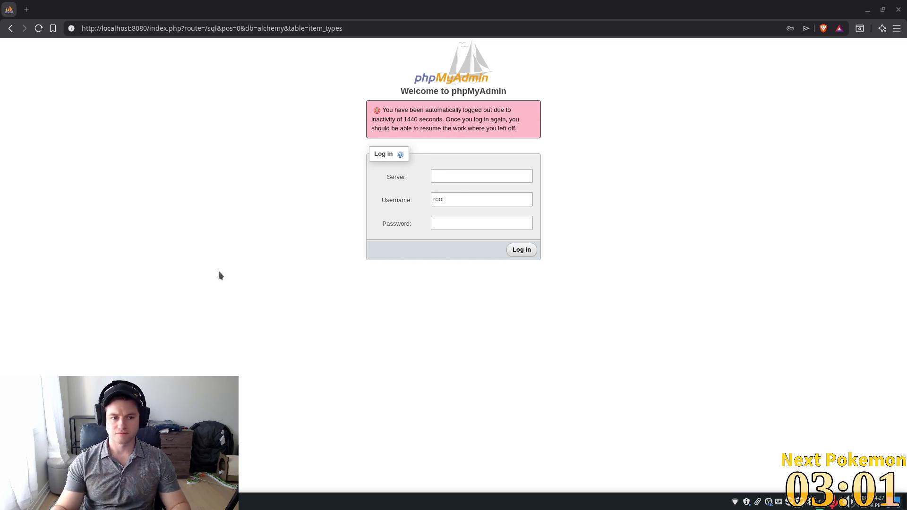
{"action": "key", "text": "super"}
Launch Godot from the launcher and open the Alchemy project.
{"action": "type", "text": "godot"}
{"action": "key", "text": "Return"}
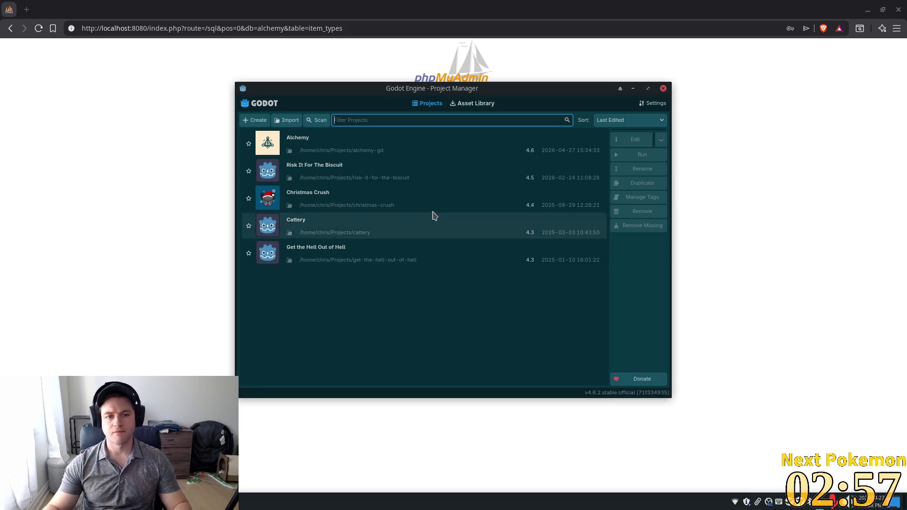
{"action": "double_click", "coordinate": [425, 143]}
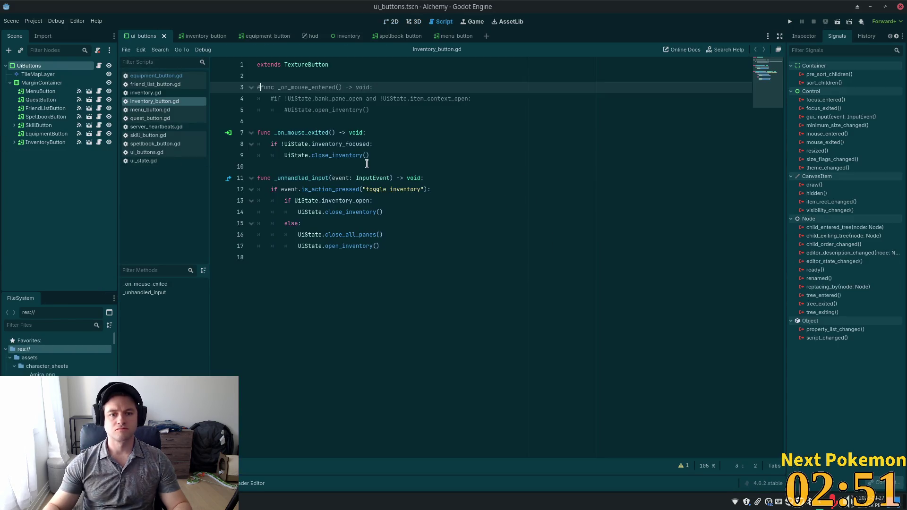
Connect MenuButton's mouse_exited signal to a new _on_menu_button_mouse_exited handler in UiButtons.
{"action": "left_click", "coordinate": [390, 155]}
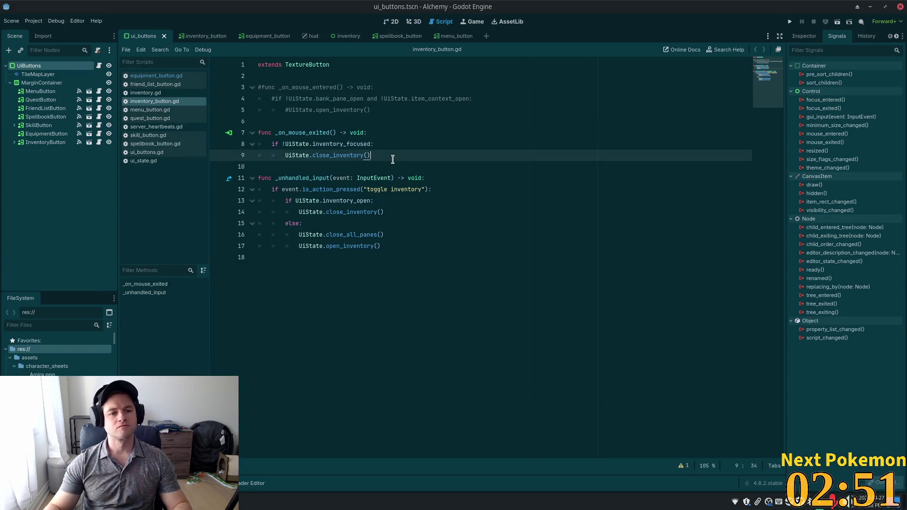
{"action": "left_click", "coordinate": [58, 93]}
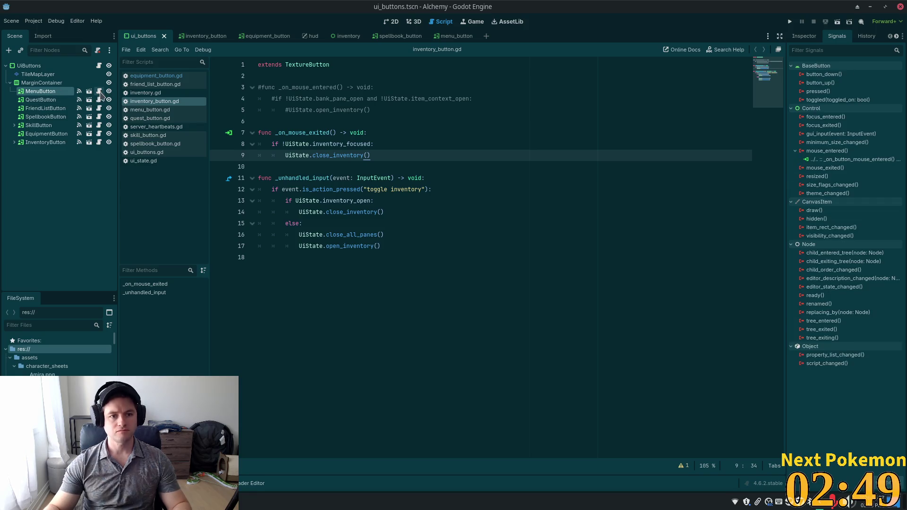
{"action": "double_click", "coordinate": [825, 168]}
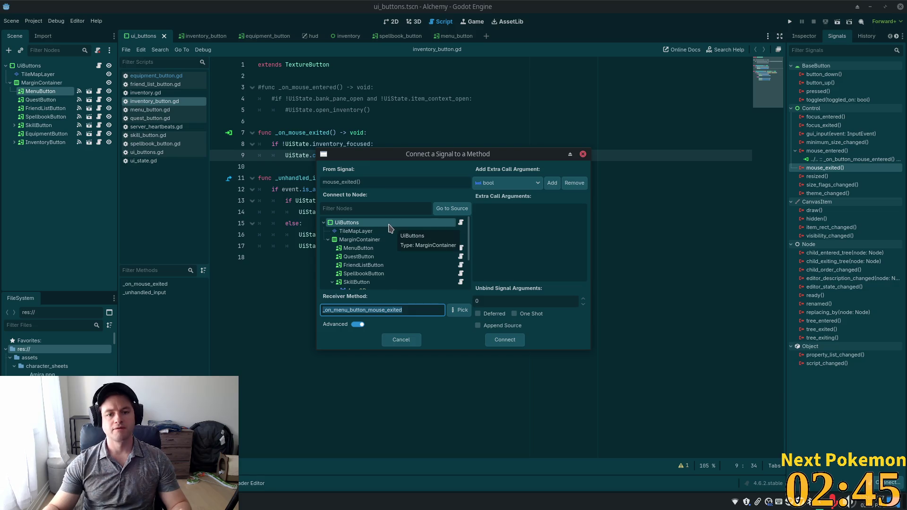
{"action": "left_click", "coordinate": [505, 340]}
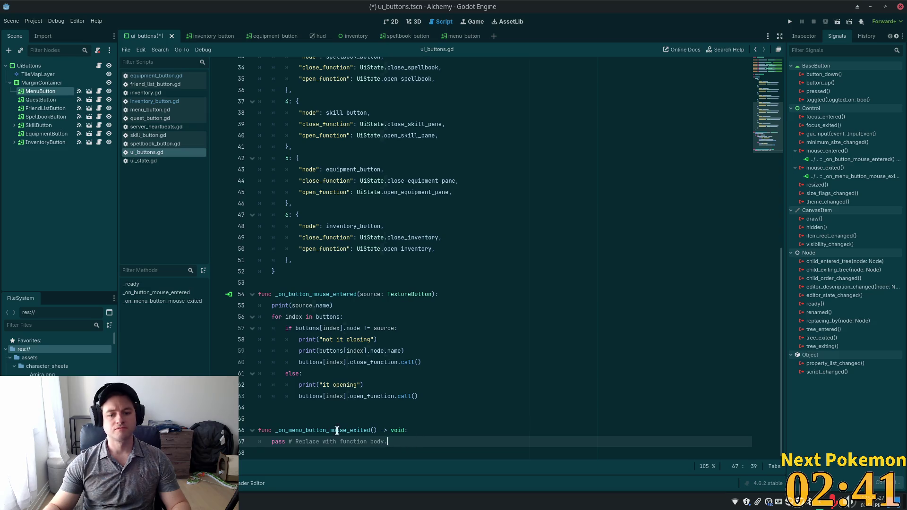
{"action": "key", "text": "shift+Home"}
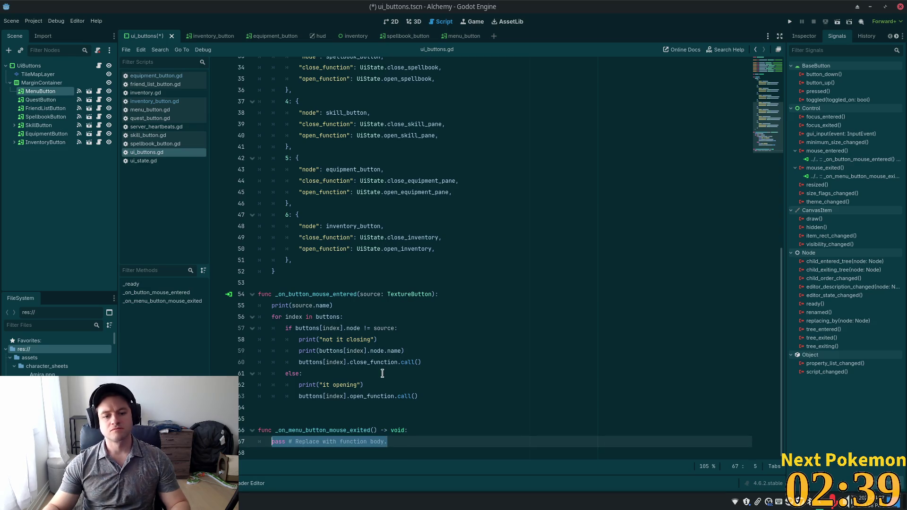
Copy the game-menu exit logic from menu_button.gd and save the scripts.
{"action": "left_click", "coordinate": [98, 91]}
{"action": "left_click_drag", "start_coordinate": [411, 113], "coordinate": [272, 98]}
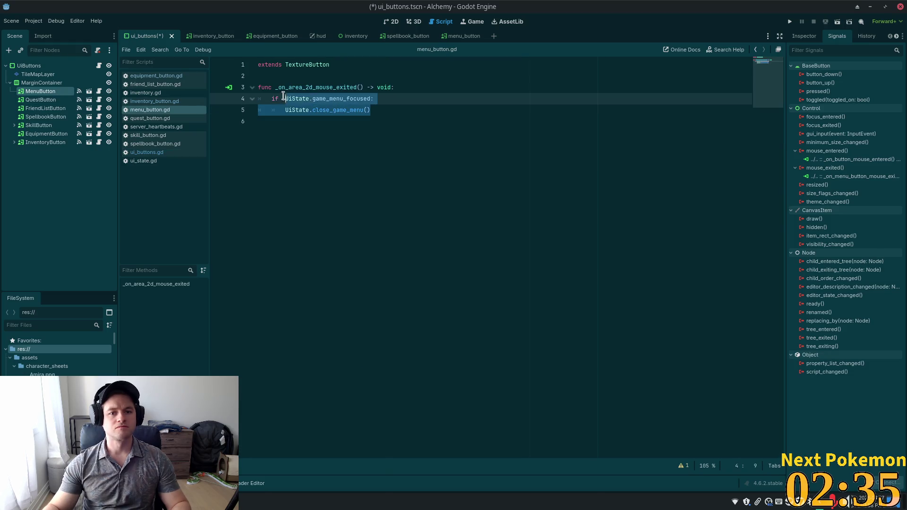
{"action": "key", "text": "BackSpace"}
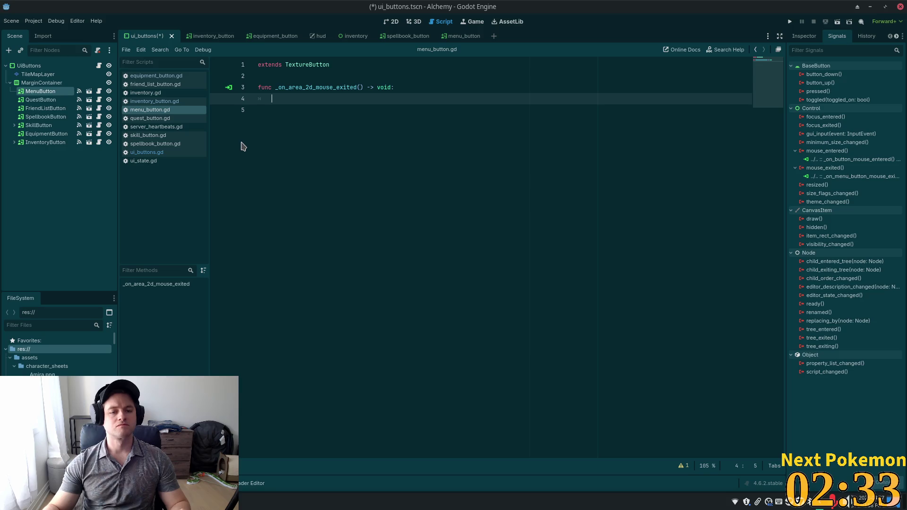
{"action": "key", "text": "ctrl+z"}
{"action": "key", "text": "ctrl+s"}
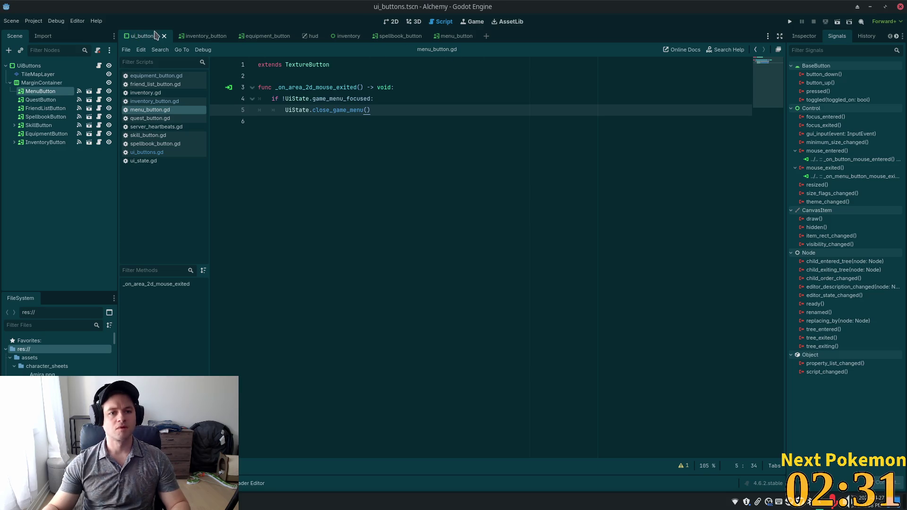
Paste the close_game_menu logic over pass in the ui_buttons.gd handler.
{"action": "left_click", "coordinate": [99, 65]}
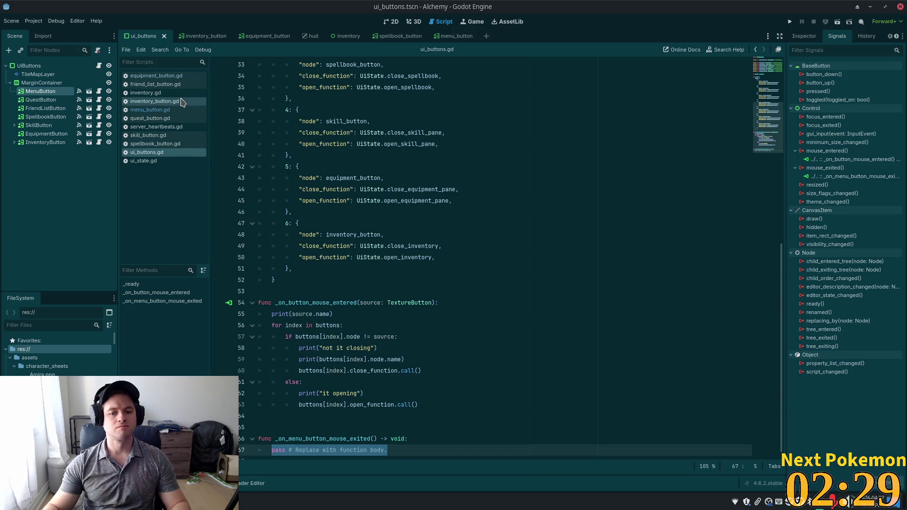
{"action": "scroll", "coordinate": [452, 332], "scroll_direction": "down", "scroll_amount": 1}
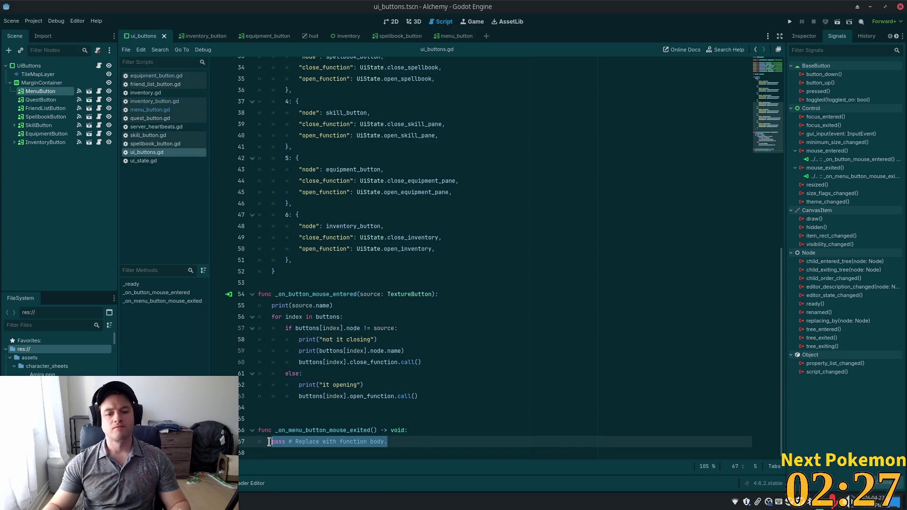
{"action": "type", "text": "if !UiState.game_menu_focused: \t\tUiState.close_game_menu()"}
{"action": "scroll", "coordinate": [425, 326], "scroll_direction": "down", "scroll_amount": 1}
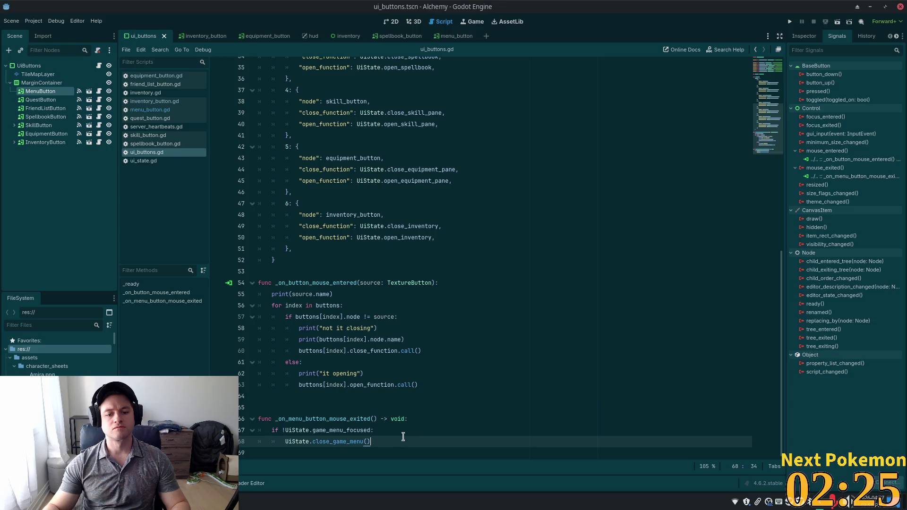
{"action": "left_click", "coordinate": [408, 384]}
{"action": "left_click", "coordinate": [422, 432]}
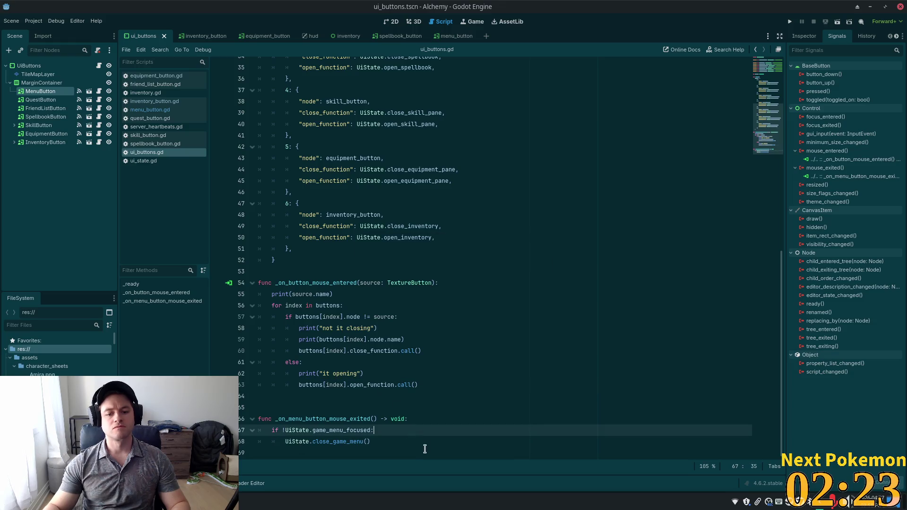
{"action": "left_click", "coordinate": [418, 453]}
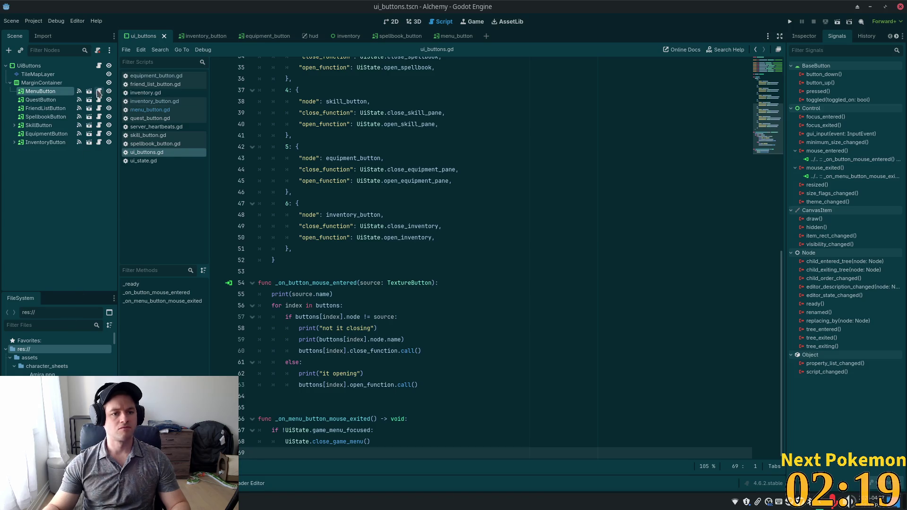
Detach MenuButton's script, delete menu_button.gd, and open quest_button.gd.
{"action": "left_click", "coordinate": [33, 325]}
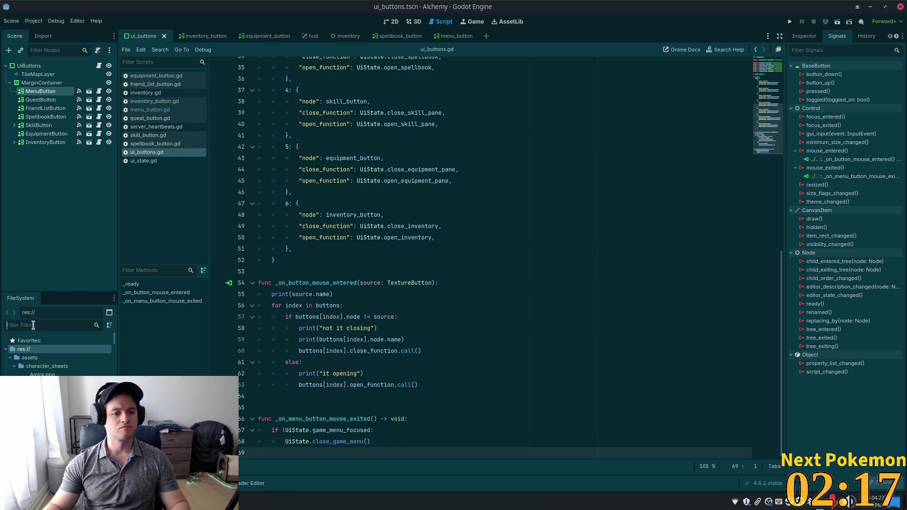
{"action": "type", "text": "enu_"}
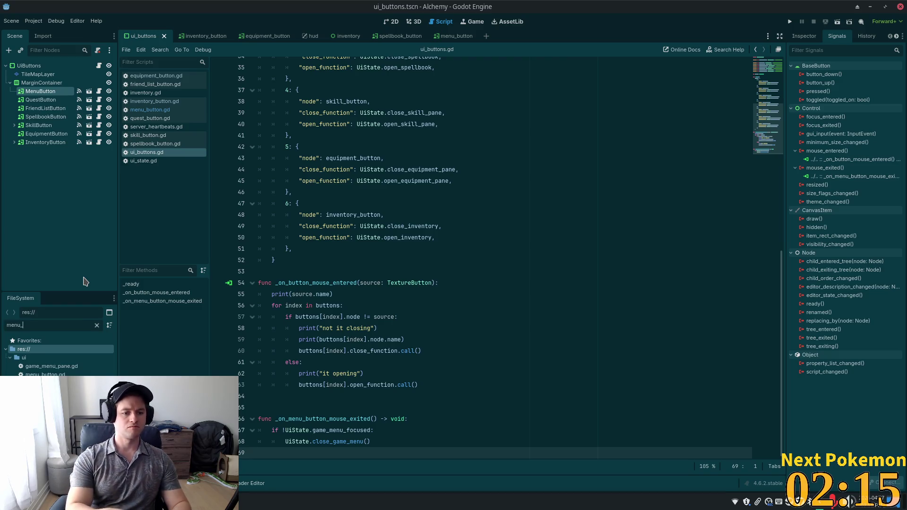
{"action": "type", "text": "button"}
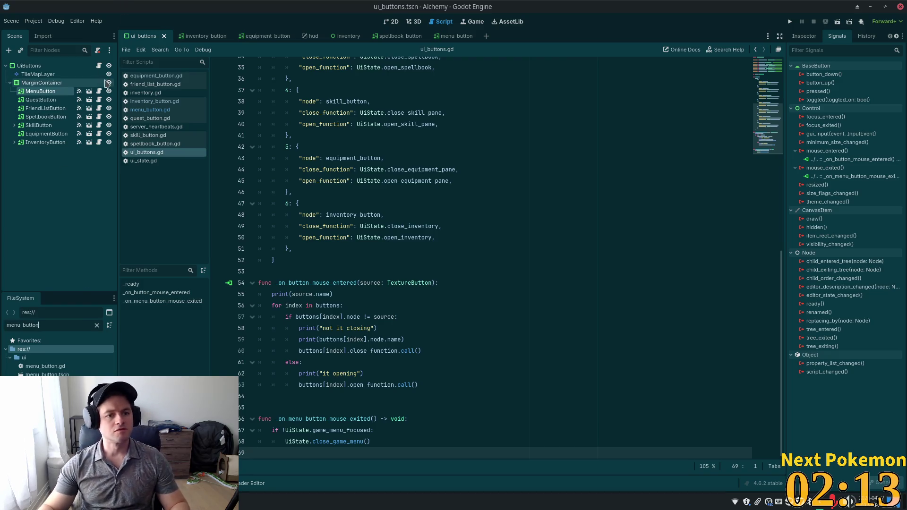
{"action": "left_click", "coordinate": [98, 51]}
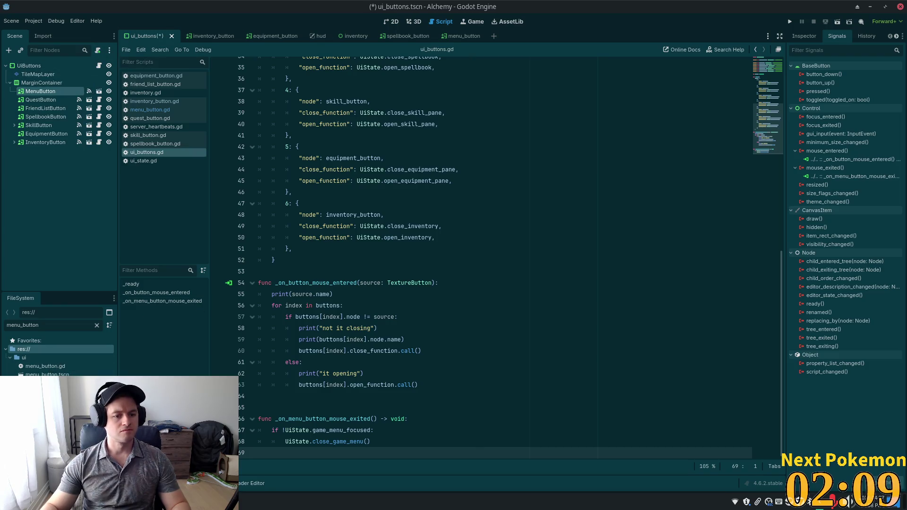
{"action": "right_click", "coordinate": [65, 368]}
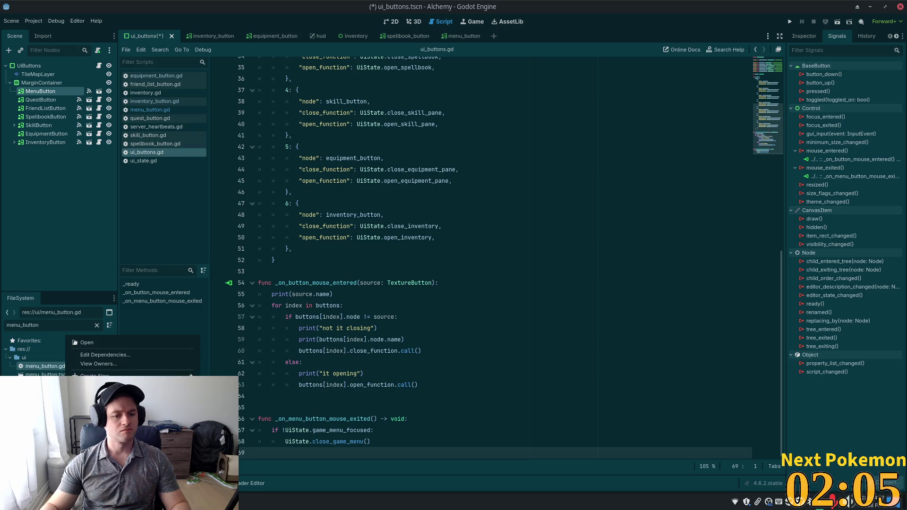
{"action": "key", "text": "Delete"}
{"action": "left_click", "coordinate": [509, 328]}
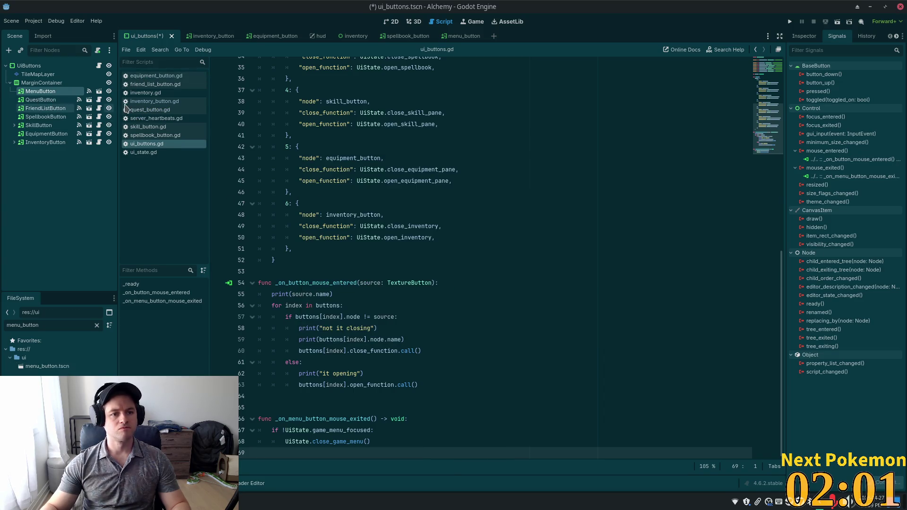
{"action": "left_click", "coordinate": [150, 110]}
Copy quest_button.gd's if block and connect QuestButton's mouse_exited to _on_quest_button_mouse_exited.
{"action": "left_click_drag", "start_coordinate": [375, 110], "coordinate": [266, 99]}
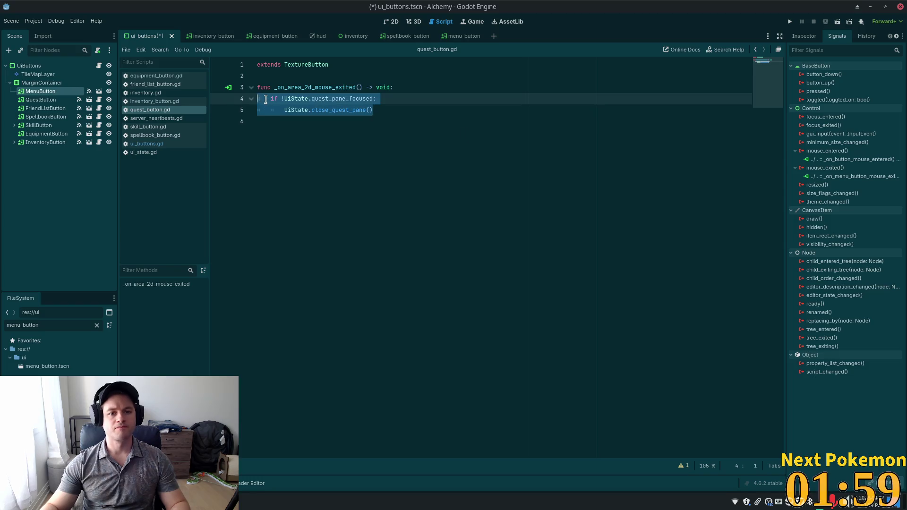
{"action": "key", "text": "shift+Home"}
{"action": "key", "text": "ctrl+c"}
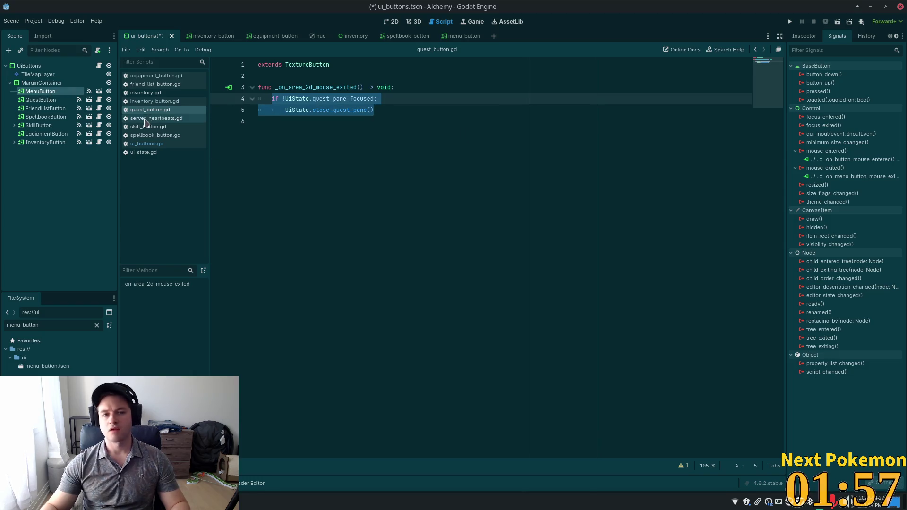
{"action": "left_click", "coordinate": [41, 100]}
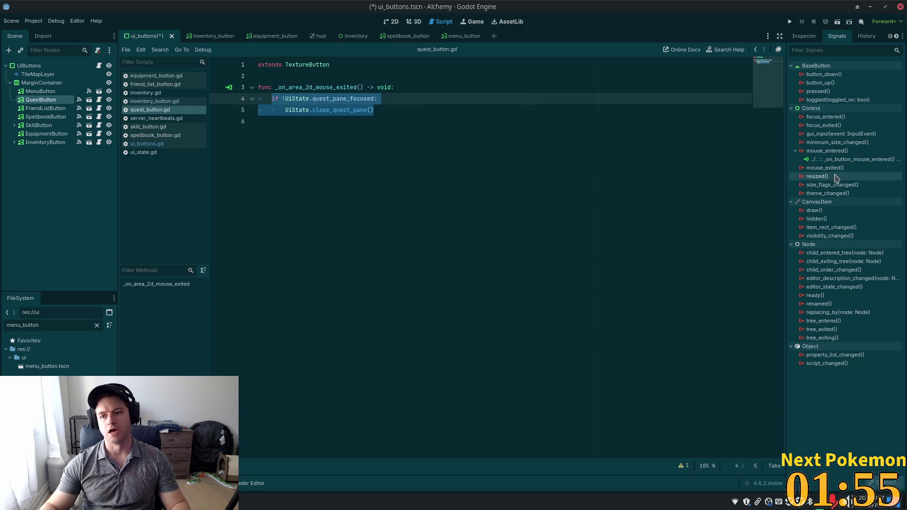
{"action": "left_click", "coordinate": [825, 167]}
{"action": "left_click", "coordinate": [882, 482]}
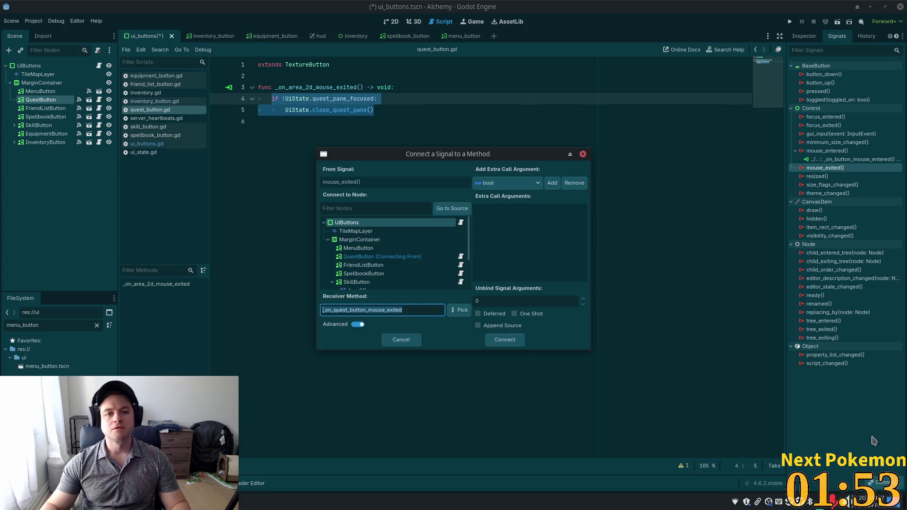
{"action": "left_click", "coordinate": [503, 346]}
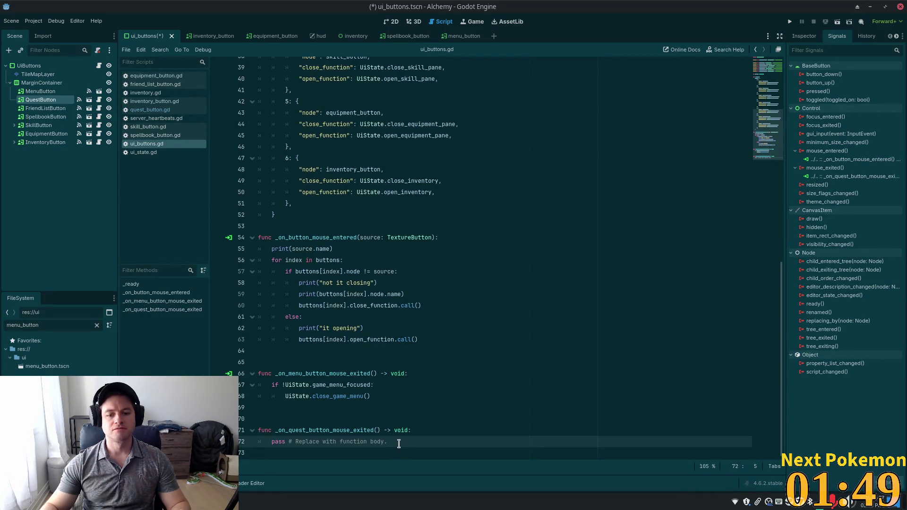
Paste the quest pane closing code over the placeholder body and save ui_buttons.gd.
{"action": "left_click_drag", "start_coordinate": [398, 444], "coordinate": [271, 443]}
{"action": "key", "text": "ctrl+v"}
{"action": "left_click", "coordinate": [349, 409]}
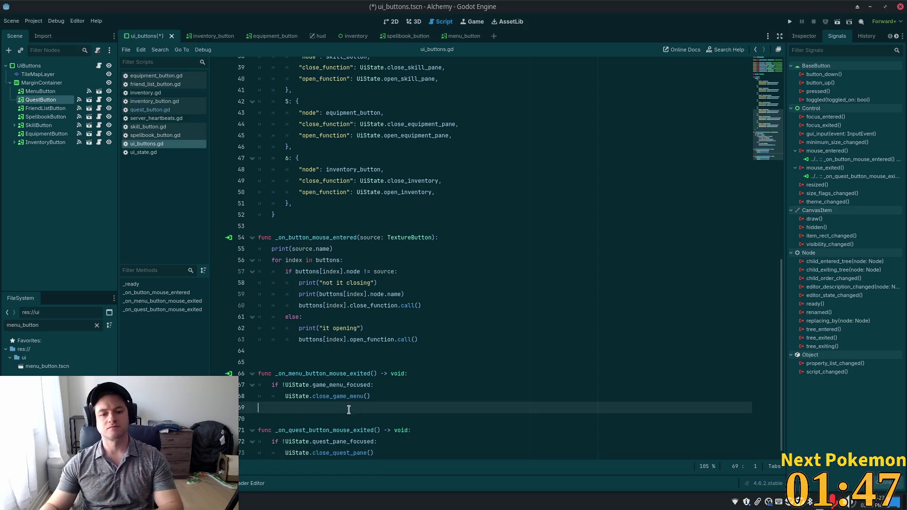
{"action": "key", "text": "BackSpace"}
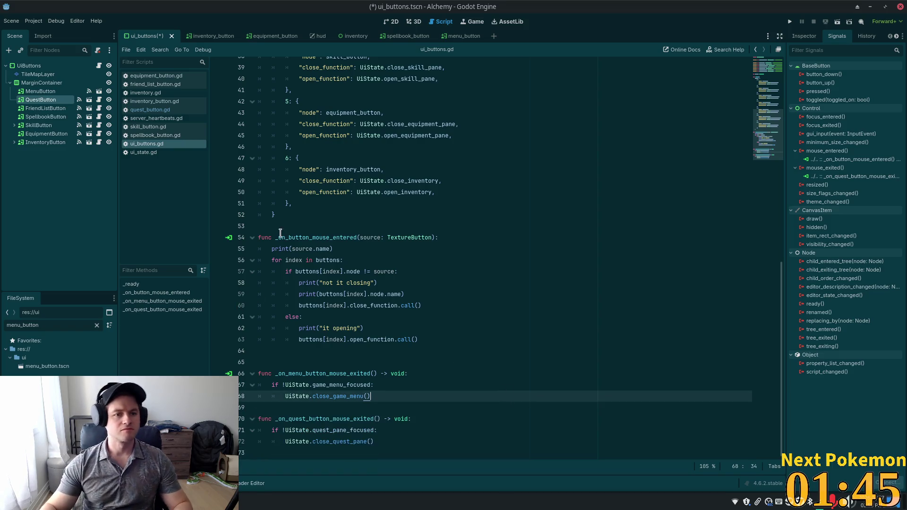
{"action": "key", "text": "ctrl+s"}
{"action": "left_click", "coordinate": [533, 193]}
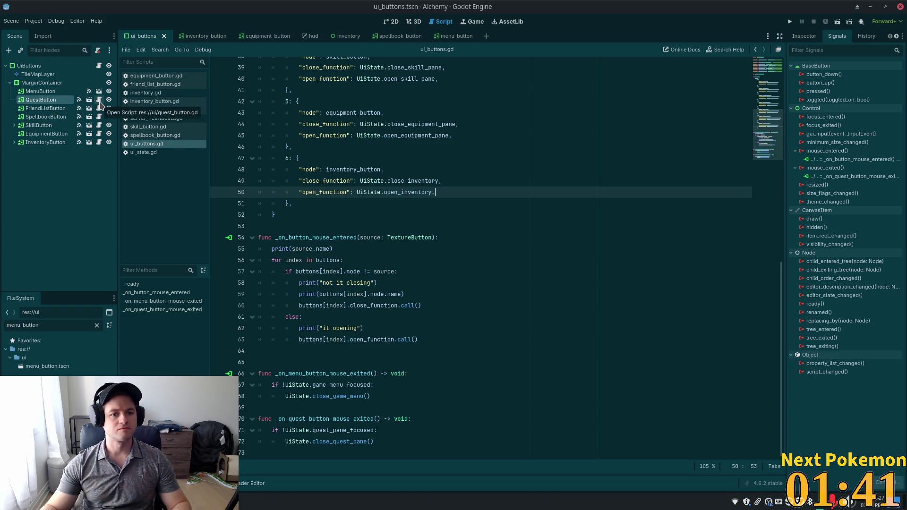
Detach QuestButton's script and delete quest_button.gd, found by filtering 'quest_bu'.
{"action": "left_click", "coordinate": [23, 340]}
{"action": "double_click", "coordinate": [43, 325]}
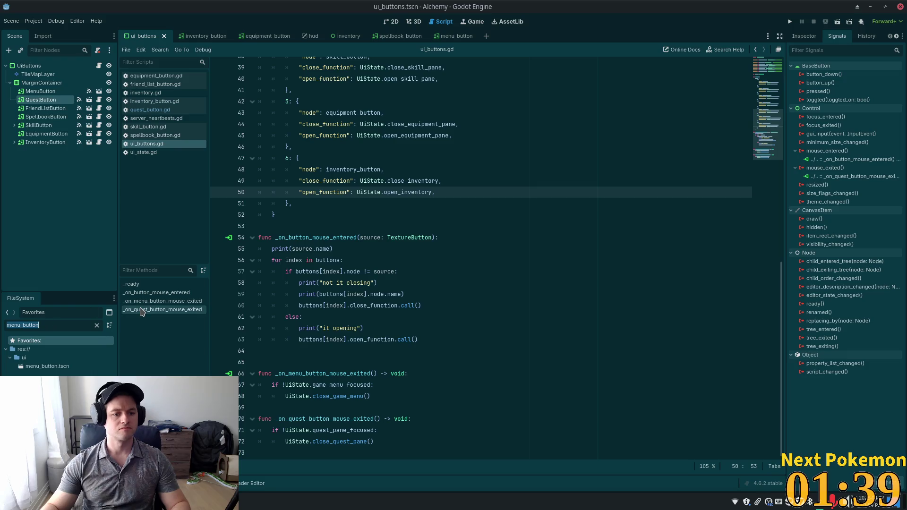
{"action": "type", "text": "quest_"}
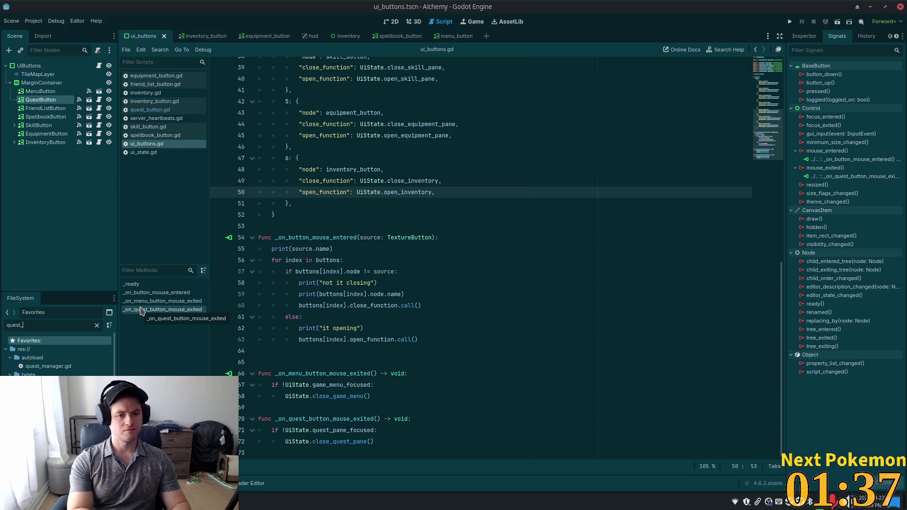
{"action": "type", "text": "but"}
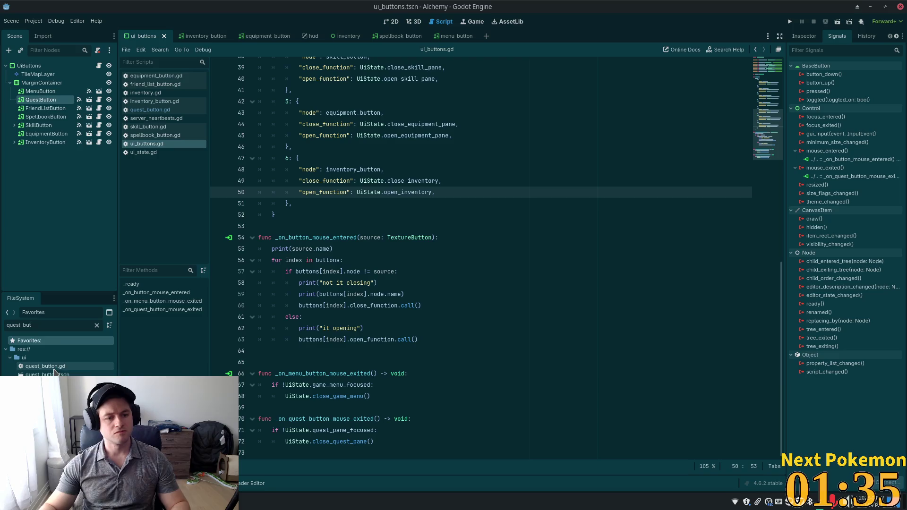
{"action": "left_click", "coordinate": [54, 368]}
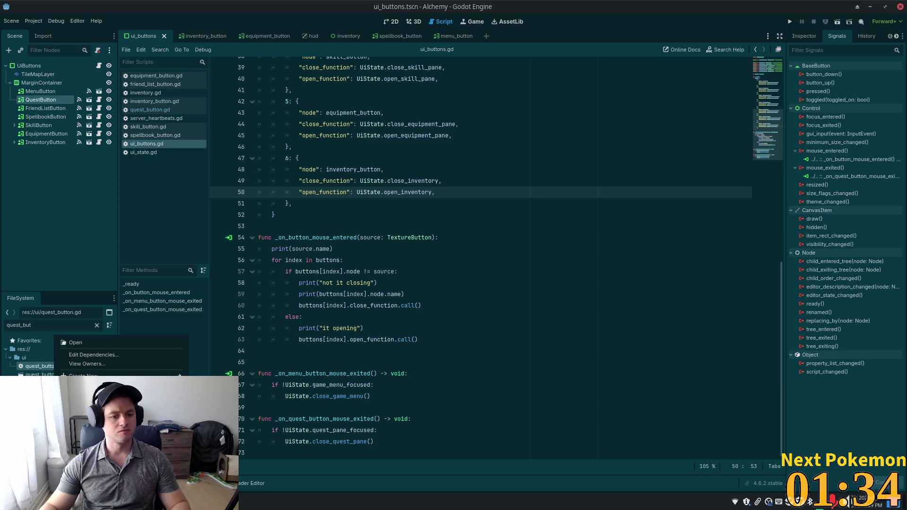
{"action": "left_click", "coordinate": [99, 49]}
{"action": "right_click", "coordinate": [38, 367]}
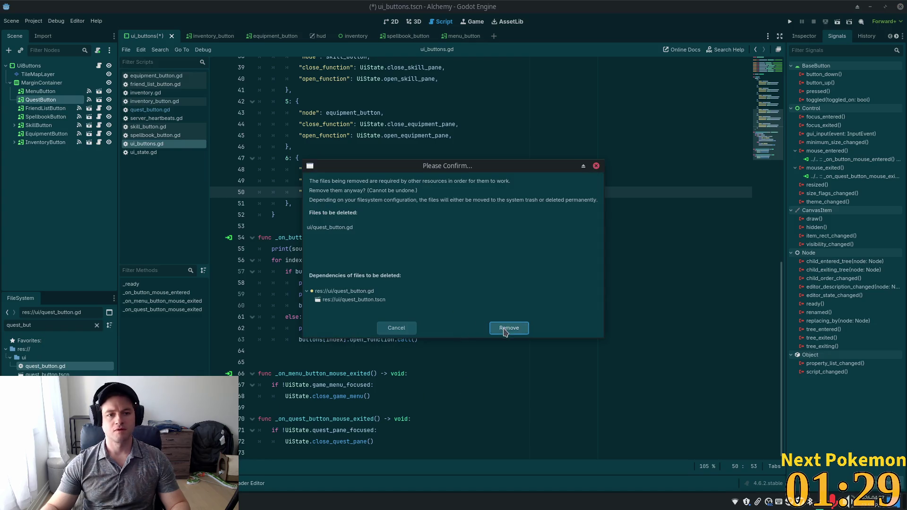
{"action": "left_click", "coordinate": [504, 326]}
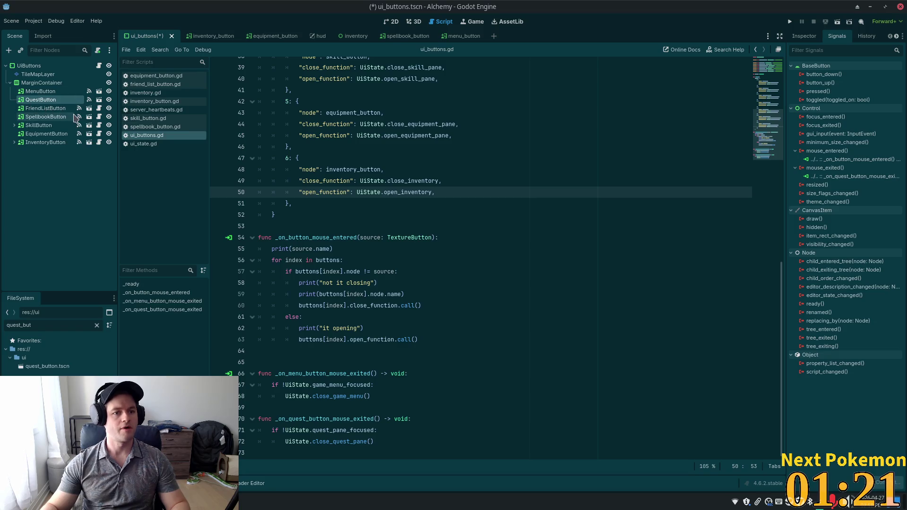
{"action": "left_click", "coordinate": [34, 108]}
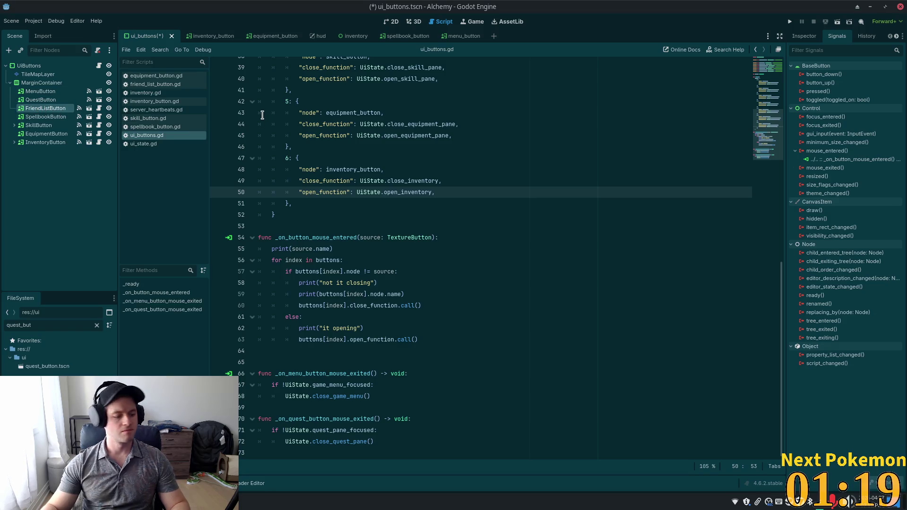
Copy friend_list_button.gd's if block and connect mouse_exited to _on_friend_list_button_mouse_exited.
{"action": "left_click", "coordinate": [99, 108]}
{"action": "left_click_drag", "start_coordinate": [390, 110], "coordinate": [279, 98]}
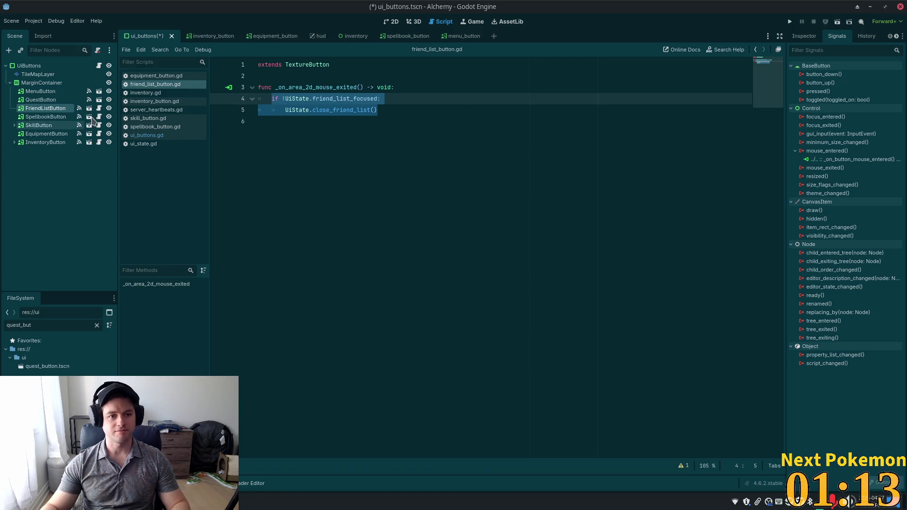
{"action": "double_click", "coordinate": [834, 167]}
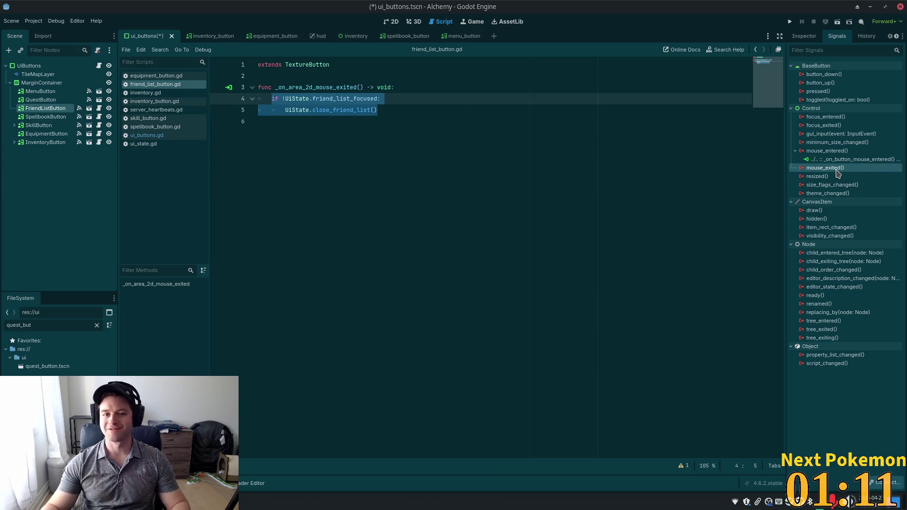
{"action": "left_click", "coordinate": [501, 344]}
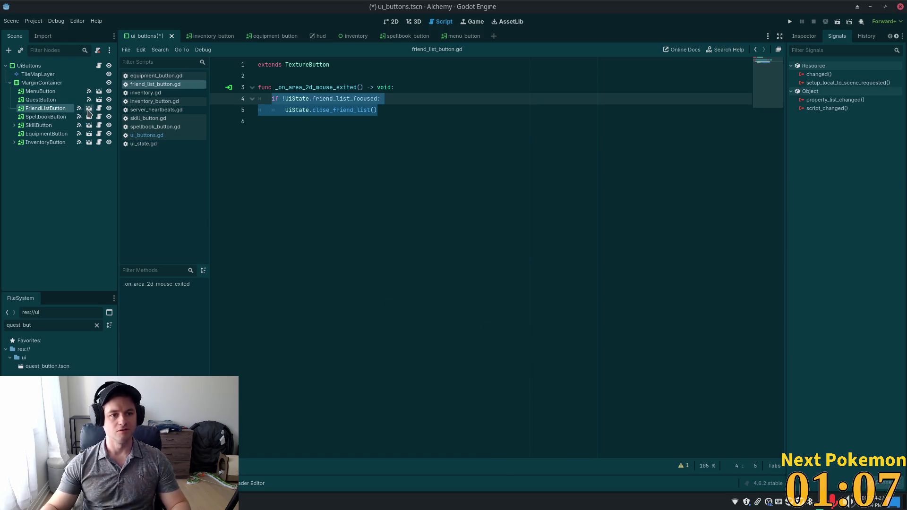
Paste the friend list closing code over the new handler's placeholder body in ui_buttons.gd.
{"action": "left_click", "coordinate": [99, 66]}
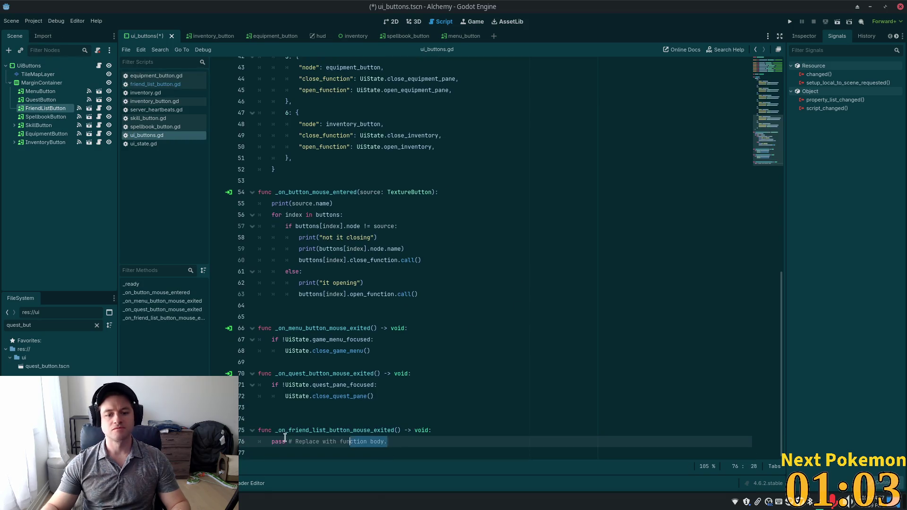
{"action": "left_click_drag", "start_coordinate": [285, 437], "coordinate": [271, 441]}
{"action": "type", "text": "if !UiState.friend_list_focused: \t\tUiState.close_friend_list()"}
{"action": "left_click", "coordinate": [333, 418]}
{"action": "key", "text": "BackSpace"}
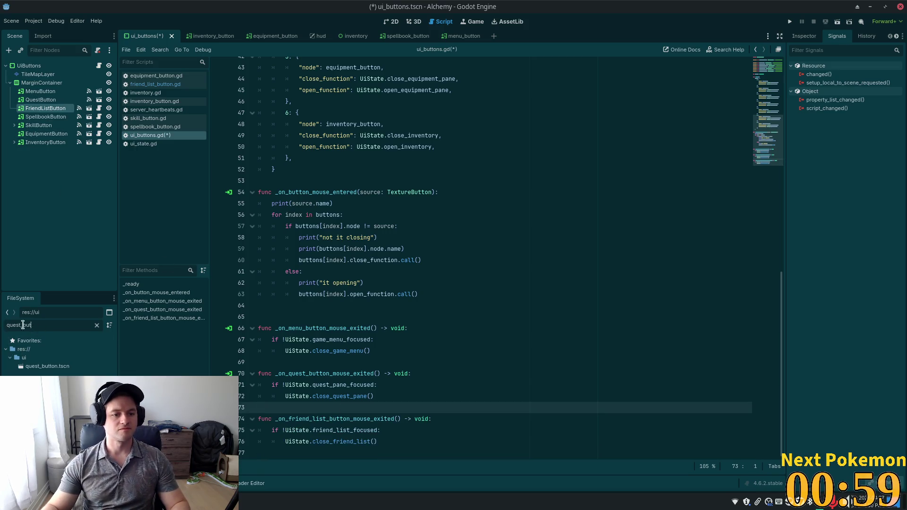
Filter the FileSystem panel for the friend list script.
{"action": "key", "text": "ctrl+a"}
{"action": "type", "text": "friends"}
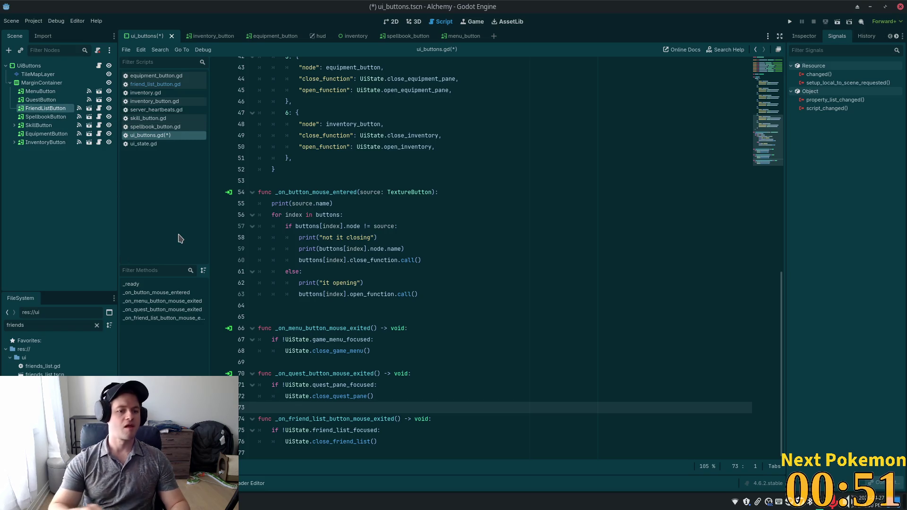
{"action": "key", "text": "BackSpace"}
{"action": "key", "text": "BackSpace"}
{"action": "key", "text": "BackSpace"}
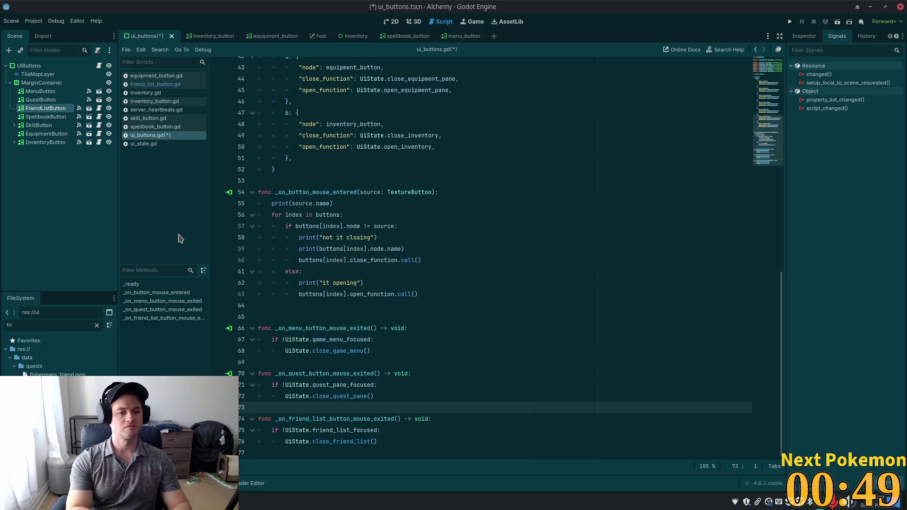
{"action": "type", "text": "ends_lis"}
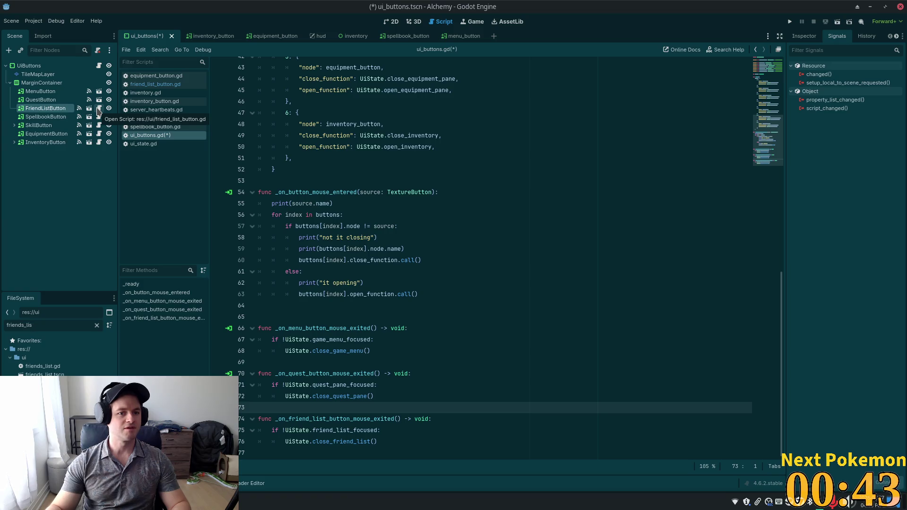
Find friend_list_button.gd with the '_lis' filter and delete it, confirming Remove.
{"action": "key", "text": "BackSpace"}
{"action": "key", "text": "BackSpace"}
{"action": "key", "text": "BackSpace"}
{"action": "type", "text": "_"}
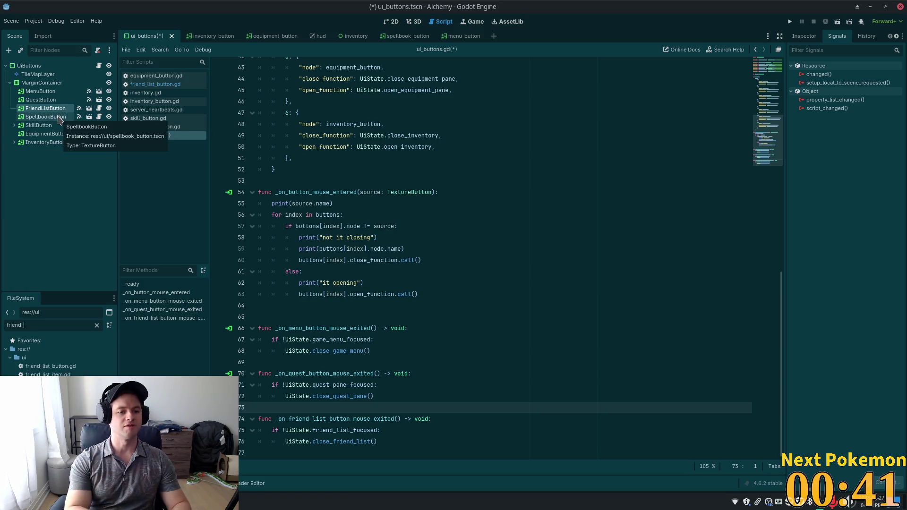
{"action": "type", "text": "list"}
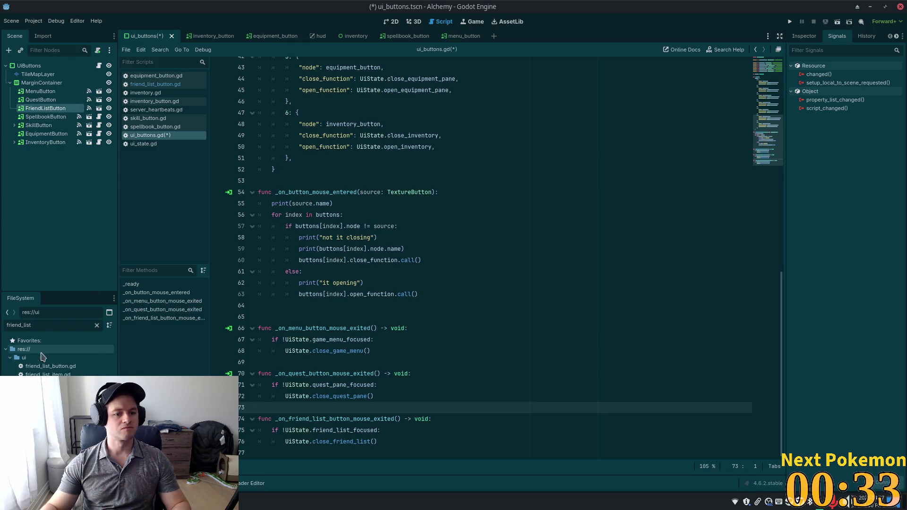
{"action": "right_click", "coordinate": [49, 366]}
{"action": "left_click", "coordinate": [165, 335]}
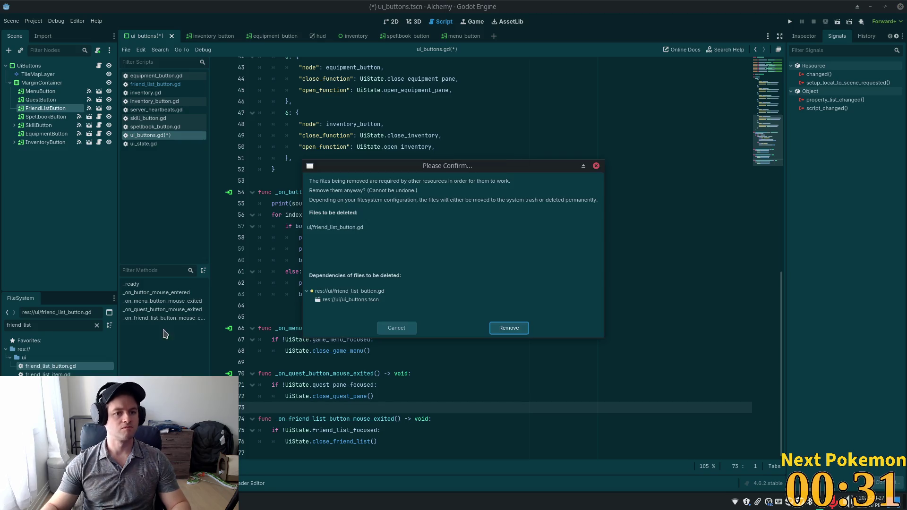
{"action": "left_click", "coordinate": [515, 328]}
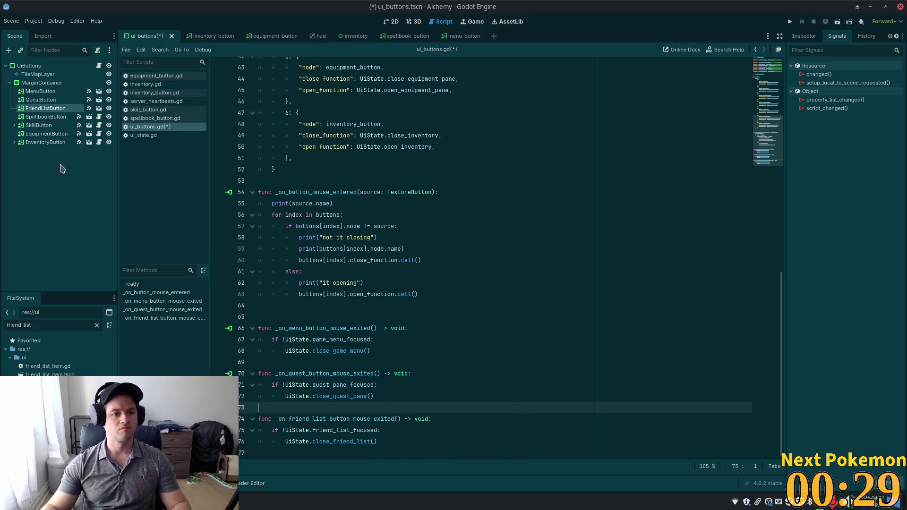
Connect SpellbookButton's mouse_exited signal to a new handler in ui_buttons.gd.
{"action": "left_click", "coordinate": [43, 117]}
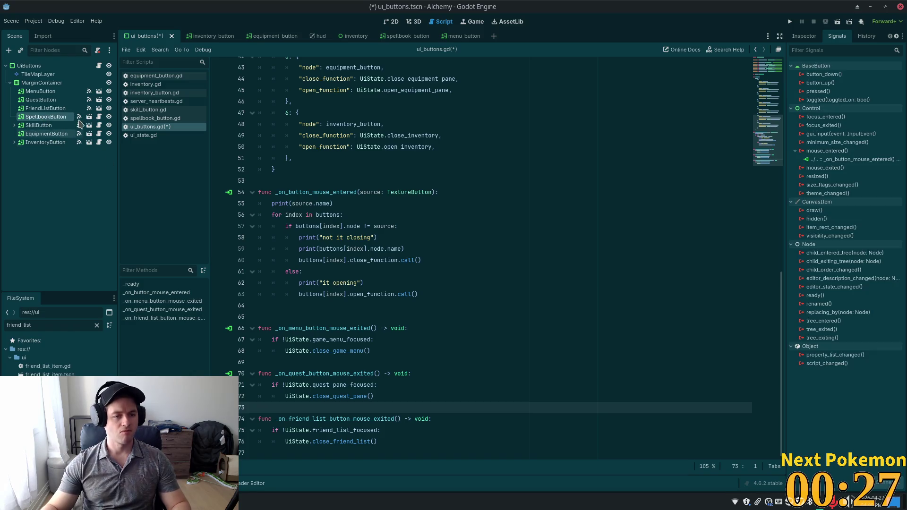
{"action": "double_click", "coordinate": [836, 168]}
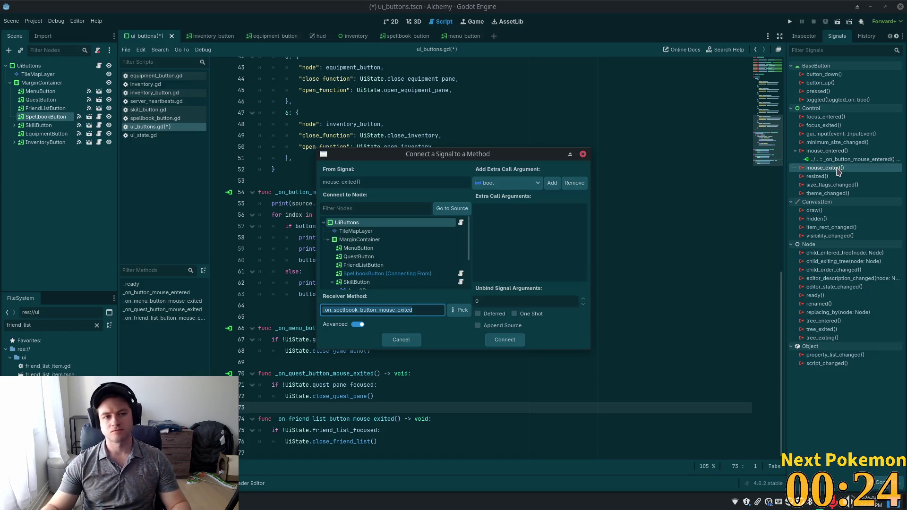
{"action": "left_click", "coordinate": [514, 345]}
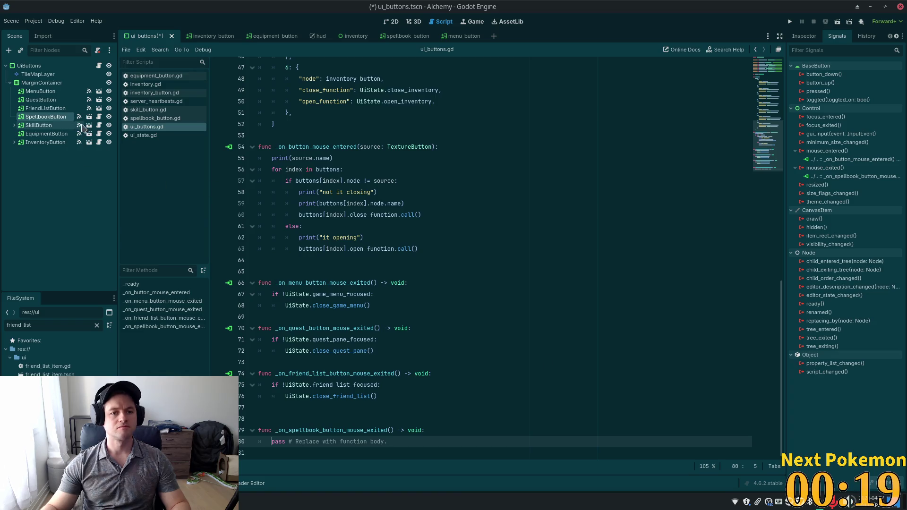
Cut the old _on_mouse_exited function out of spellbook_button.gd and save it.
{"action": "left_click", "coordinate": [98, 116]}
{"action": "scroll", "coordinate": [472, 328], "scroll_direction": "down", "scroll_amount": 5}
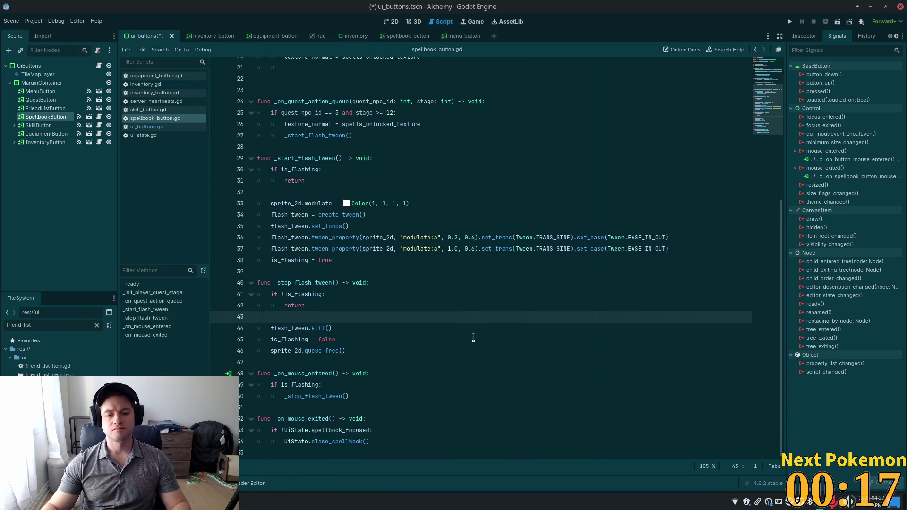
{"action": "left_click", "coordinate": [372, 441]}
{"action": "left_click_drag", "start_coordinate": [371, 442], "coordinate": [271, 431]}
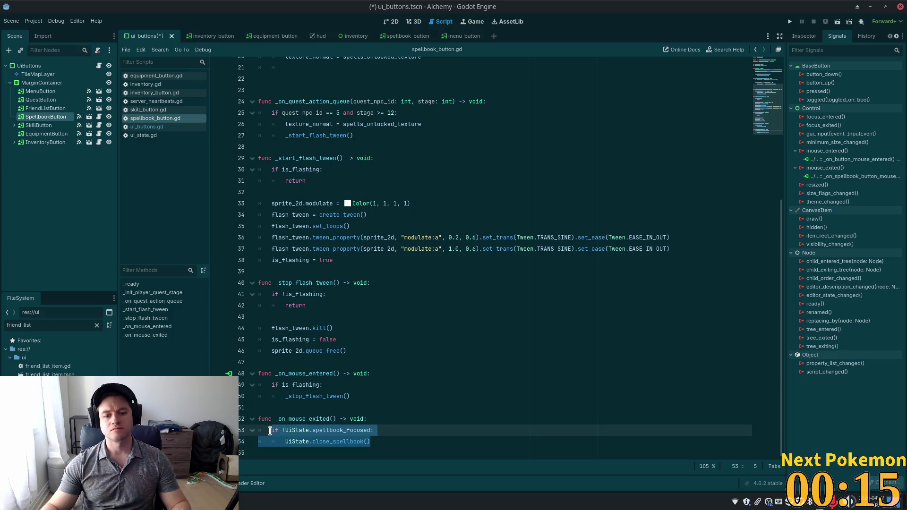
{"action": "left_click_drag", "start_coordinate": [400, 439], "coordinate": [253, 419]}
{"action": "key", "text": "BackSpace"}
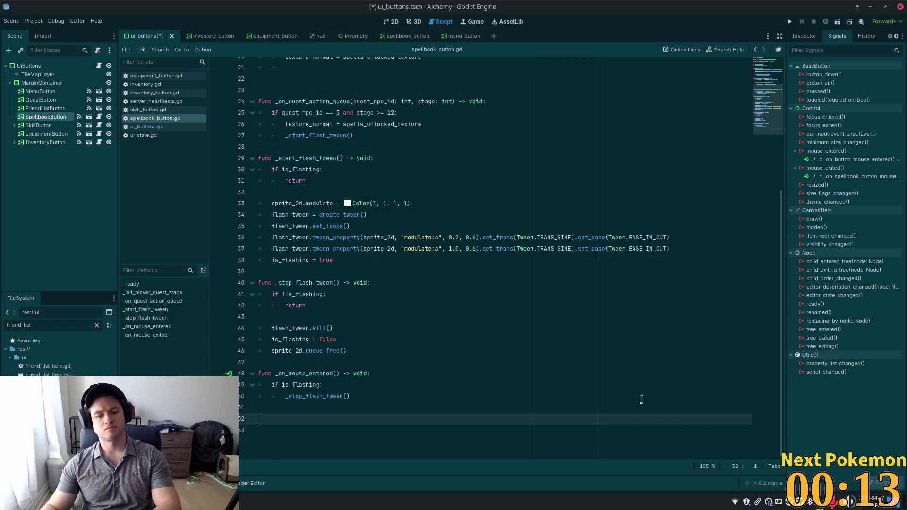
{"action": "key", "text": "BackSpace"}
{"action": "key", "text": "BackSpace"}
{"action": "key", "text": "ctrl+s"}
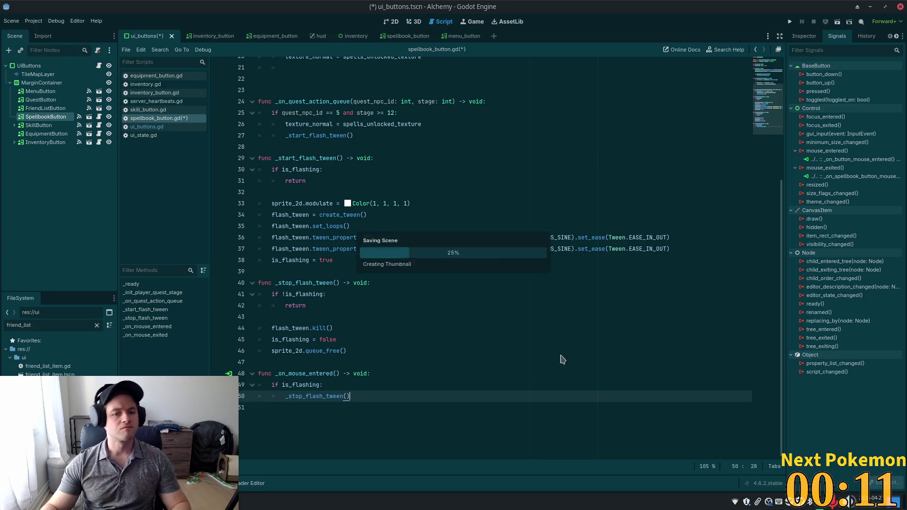
Paste the spellbook_focused check into _on_spellbook_button_mouse_exited and remove the extra blank line.
{"action": "left_click", "coordinate": [99, 66]}
{"action": "scroll", "coordinate": [402, 446], "scroll_direction": "down", "scroll_amount": 1}
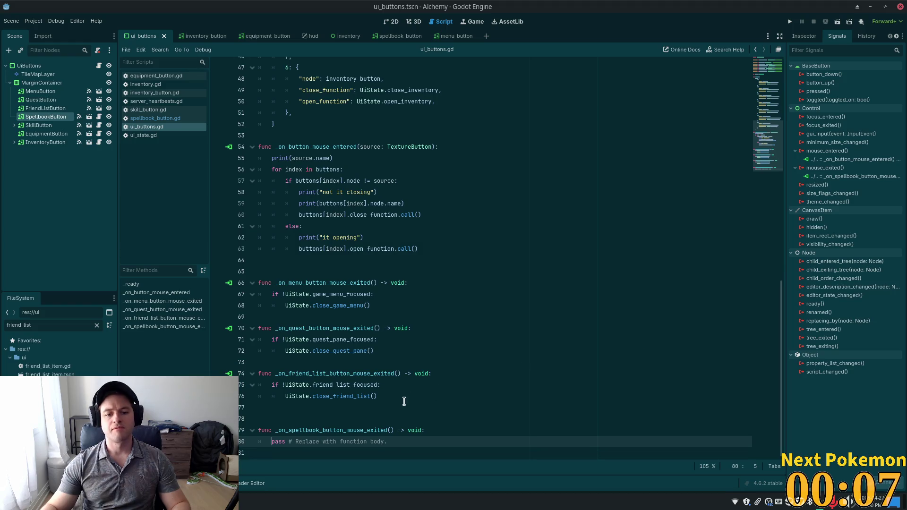
{"action": "left_click_drag", "start_coordinate": [399, 442], "coordinate": [272, 442]}
{"action": "type", "text": "if !UiState.spellbook_focused: \t\tUiState.close_spellbook()"}
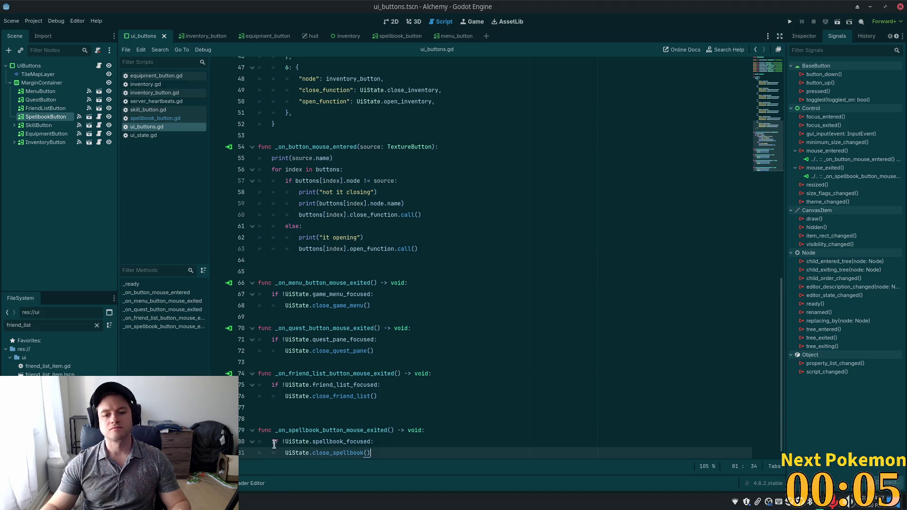
{"action": "left_click", "coordinate": [308, 408]}
{"action": "key", "text": "BackSpace"}
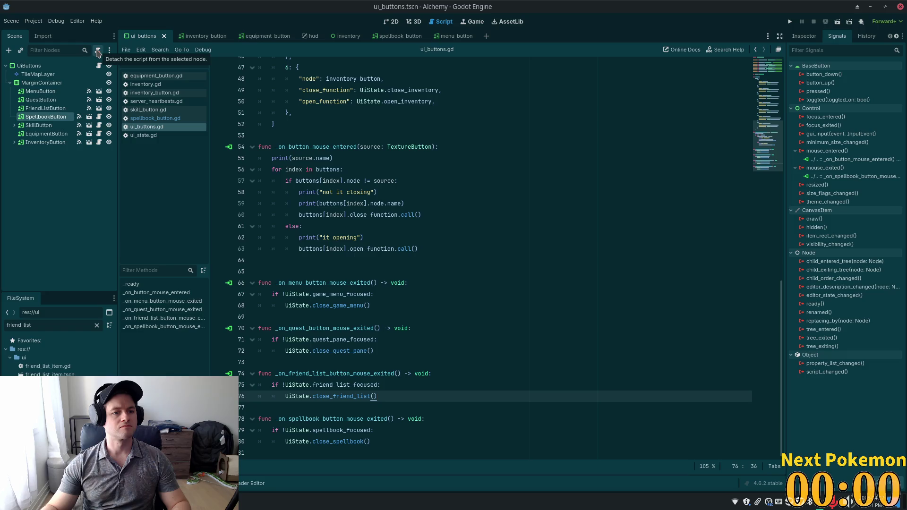
Filter the FileSystem dock for spellbook_button.
{"action": "type", "text": "spell"}
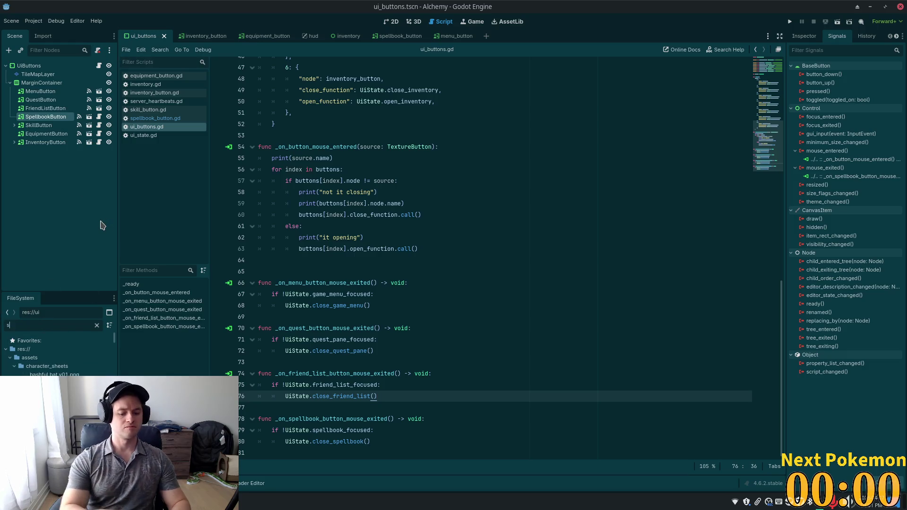
{"action": "key", "text": "BackSpace"}
{"action": "key", "text": "BackSpace"}
{"action": "key", "text": "BackSpace"}
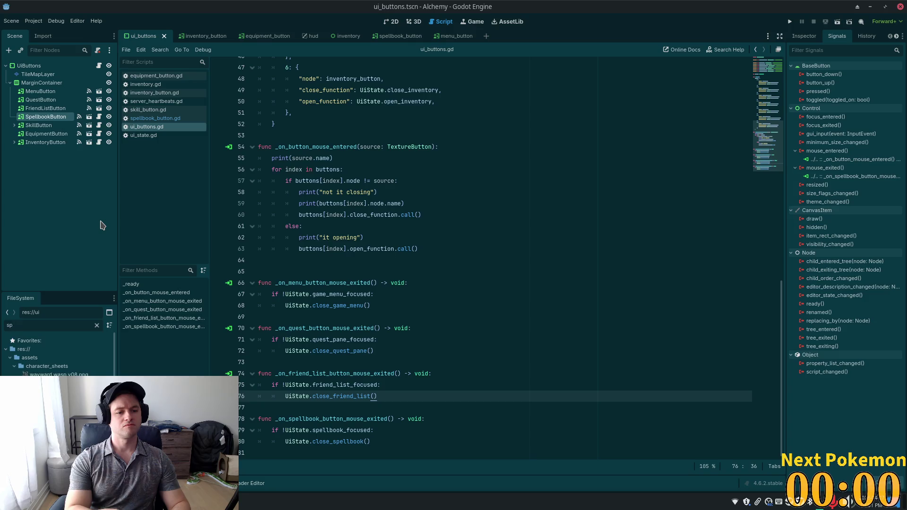
{"action": "type", "text": "friend_"}
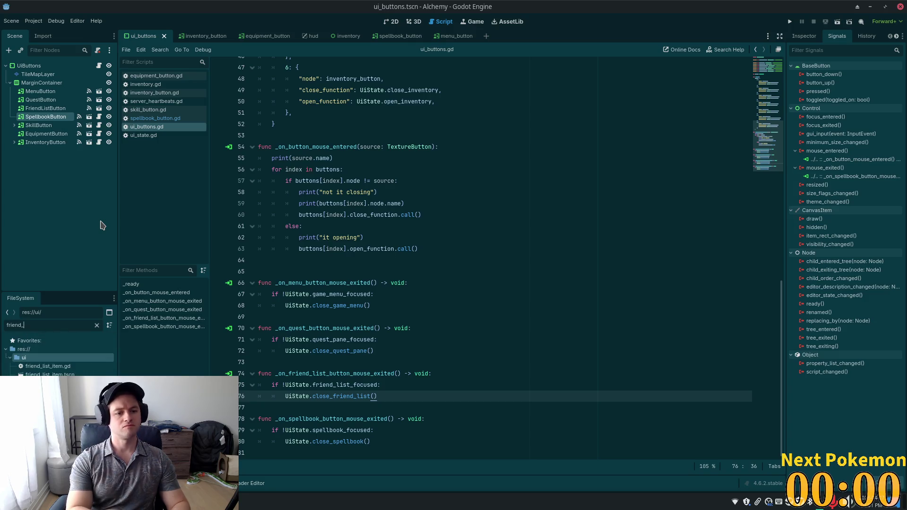
{"action": "key", "text": "BackSpace"}
{"action": "key", "text": "BackSpace"}
{"action": "key", "text": "BackSpace"}
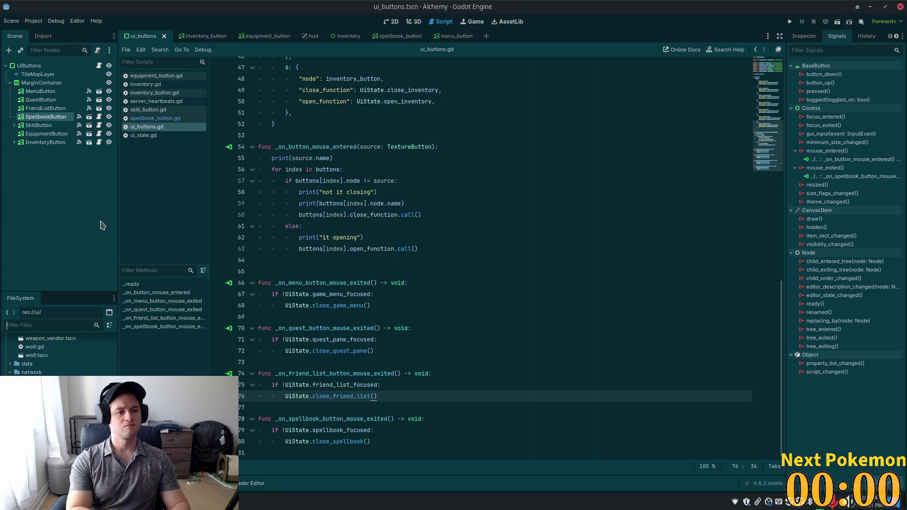
{"action": "type", "text": "spell"}
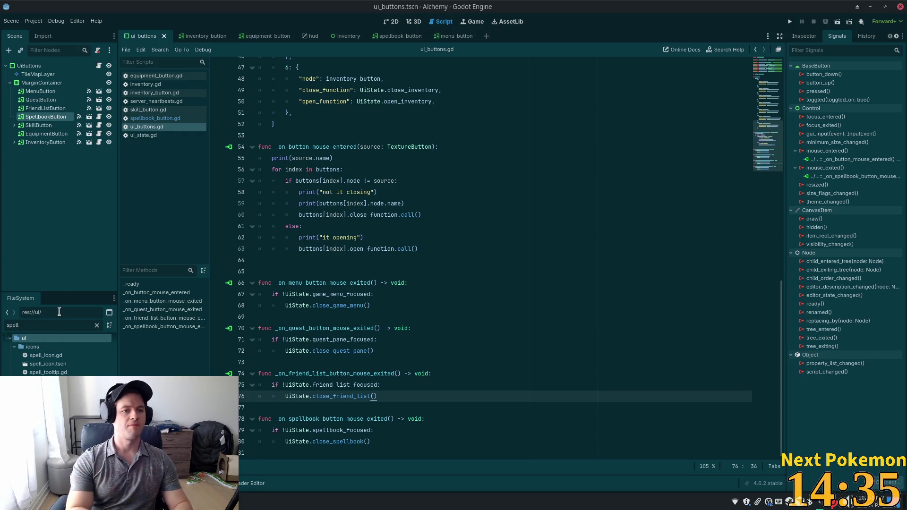
{"action": "type", "text": "book_button"}
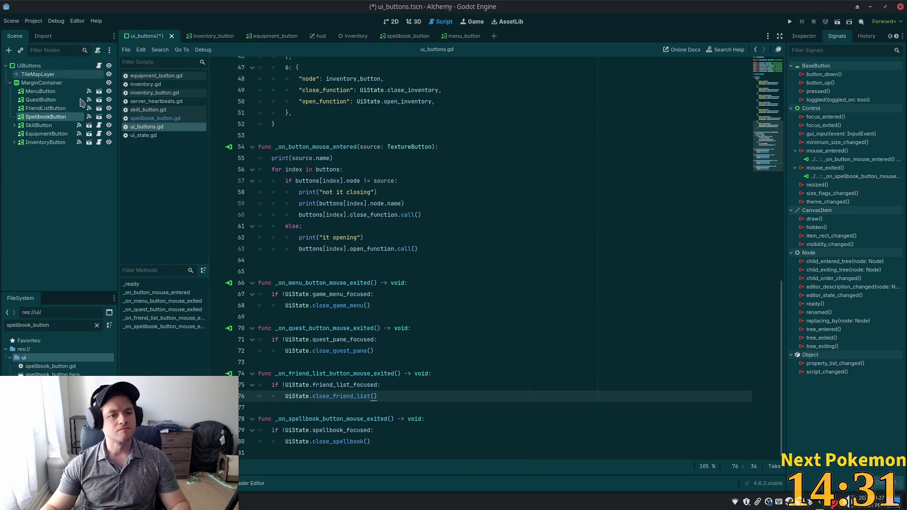
Delete spellbook_button.gd, leaving only spellbook_button.tscn in the ui folder.
{"action": "left_click", "coordinate": [47, 366]}
{"action": "right_click", "coordinate": [66, 366]}
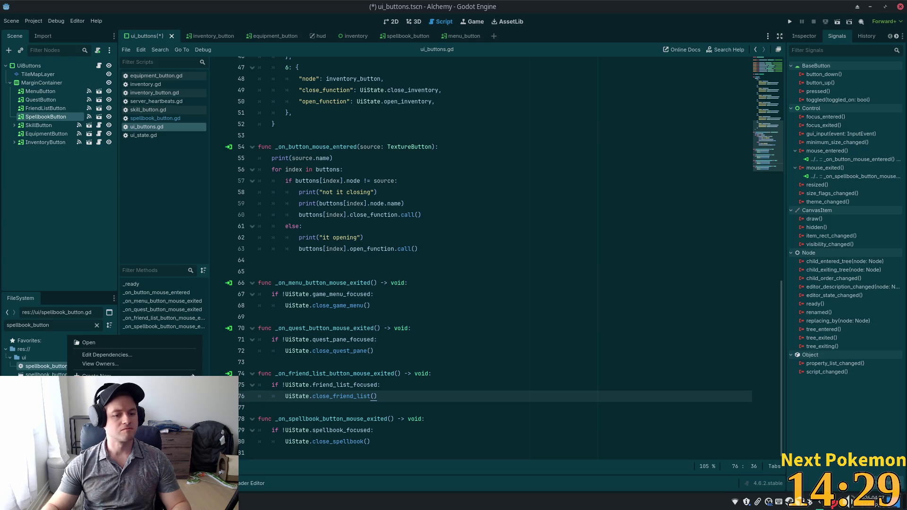
{"action": "key", "text": "Delete"}
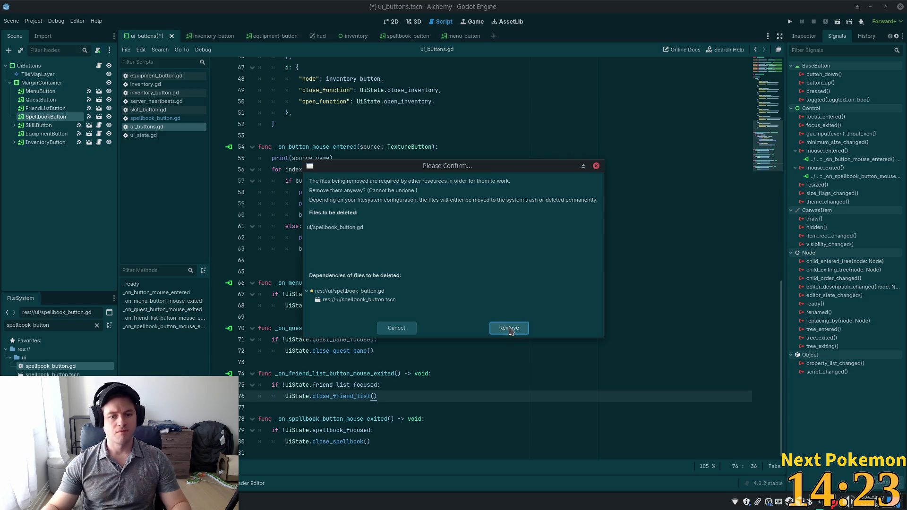
{"action": "left_click", "coordinate": [509, 328]}
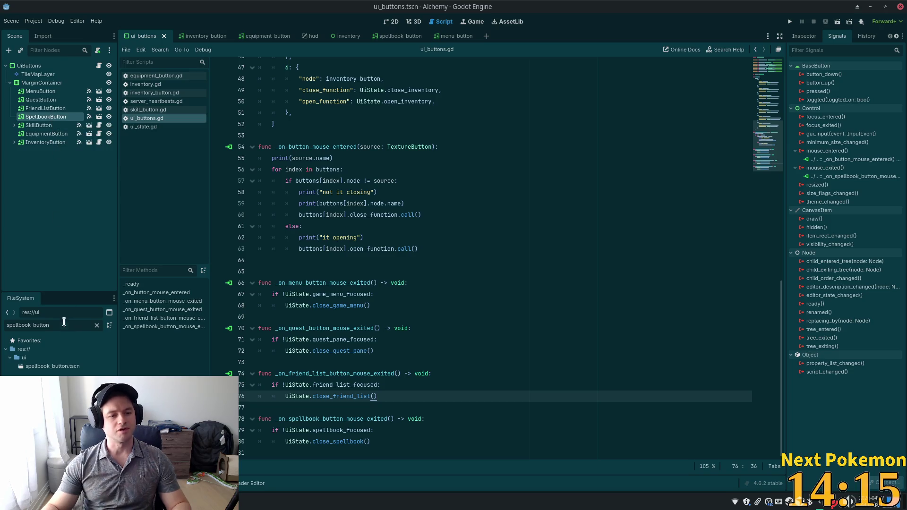
Add a blank line after close_friend_list, test-run the game, then open and save SpellbookButton's script.
{"action": "key", "text": "Return"}
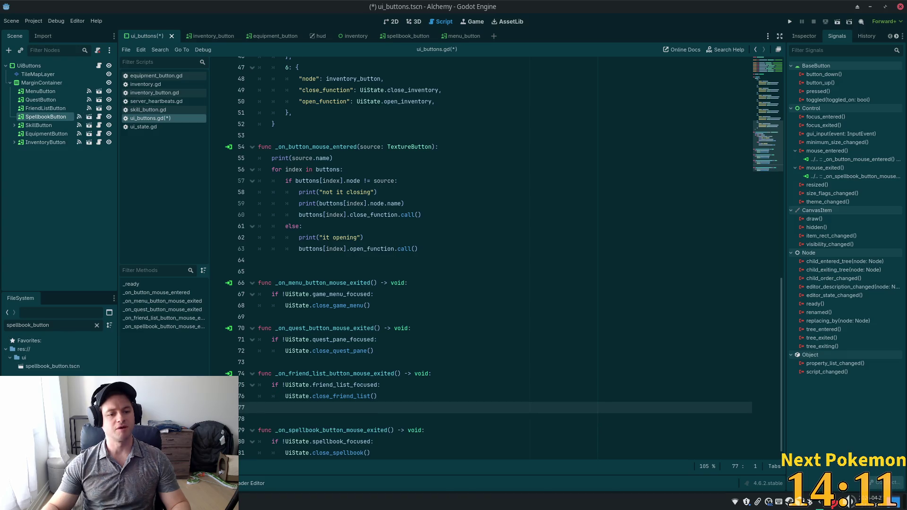
{"action": "key", "text": "ctrl+j"}
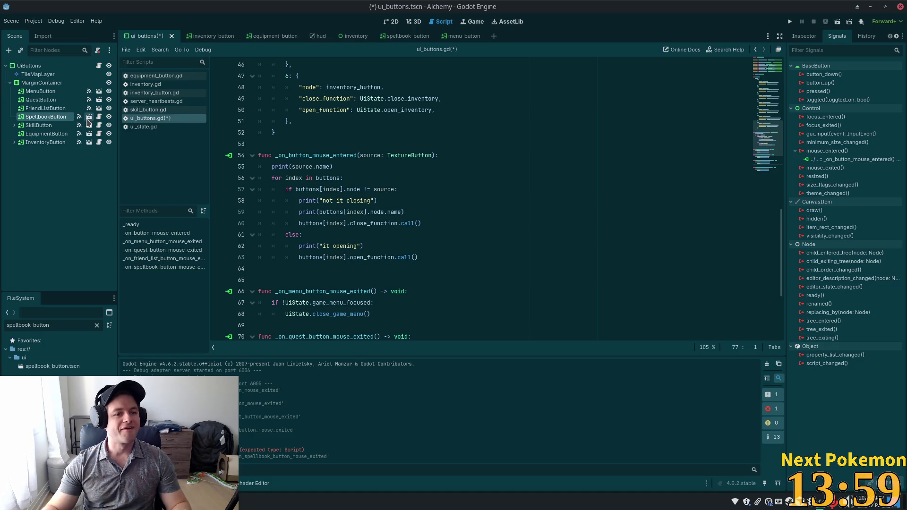
{"action": "left_click", "coordinate": [89, 117]}
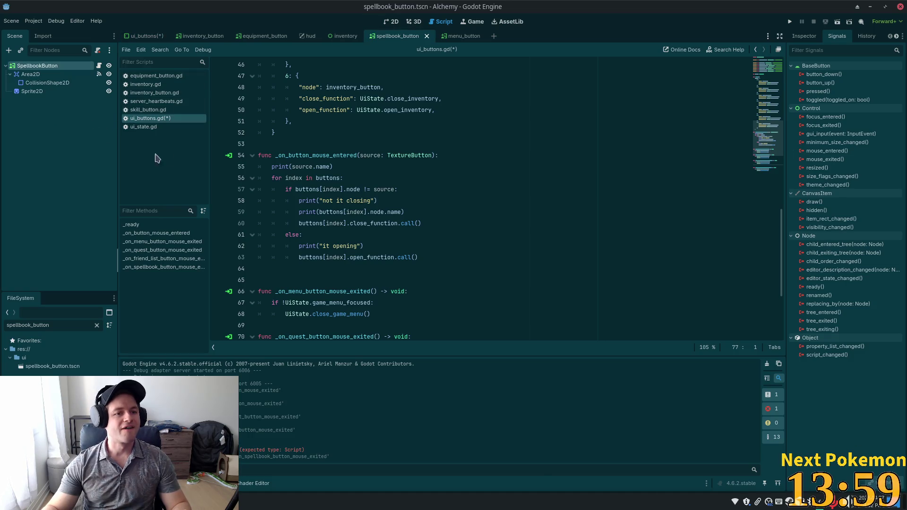
{"action": "left_click", "coordinate": [100, 66]}
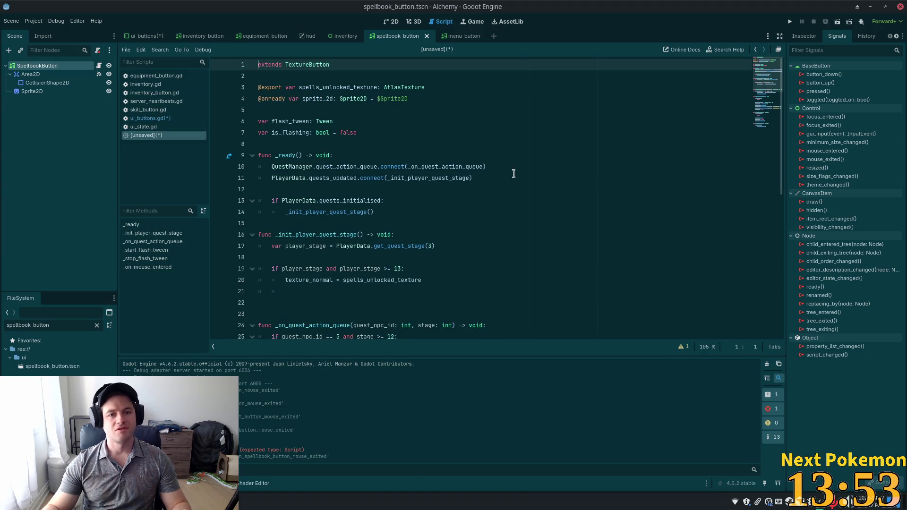
{"action": "key", "text": "ctrl+s"}
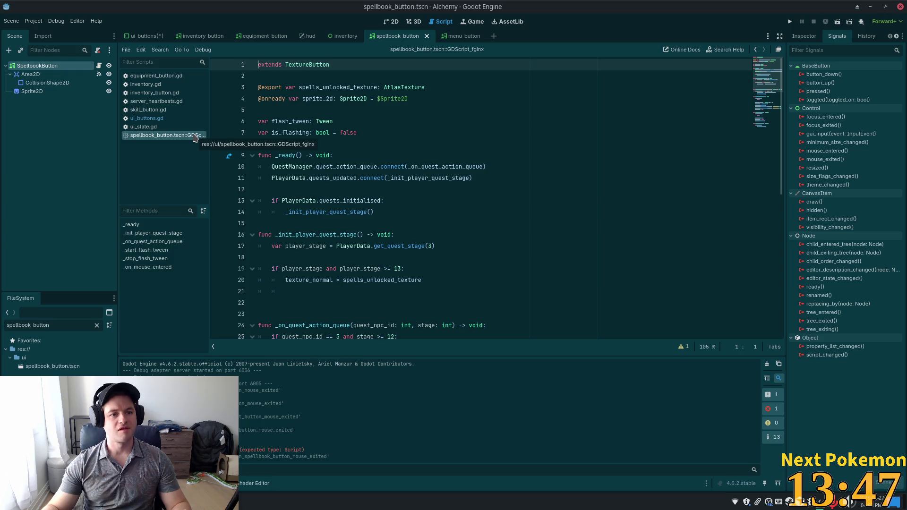
Save SpellbookButton's built-in script as res://ui/spellbook_button.gd.
{"action": "left_click", "coordinate": [523, 156]}
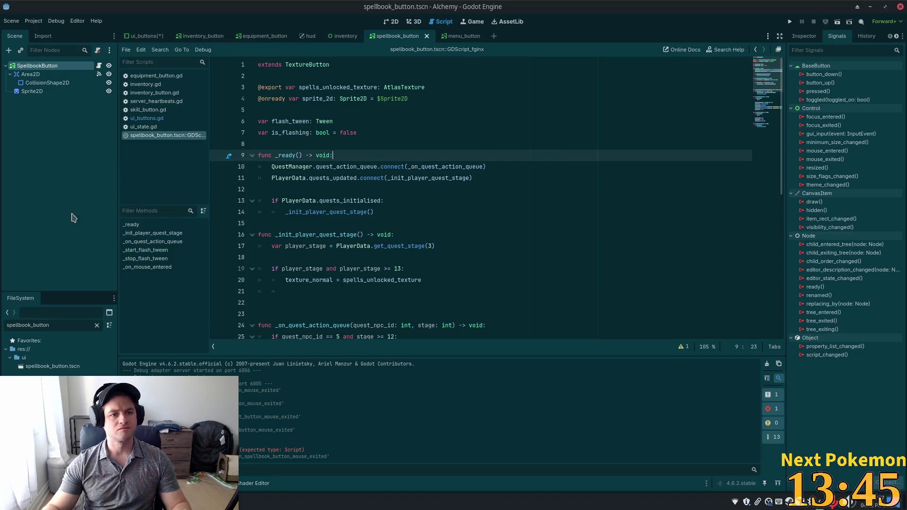
{"action": "left_click", "coordinate": [52, 325]}
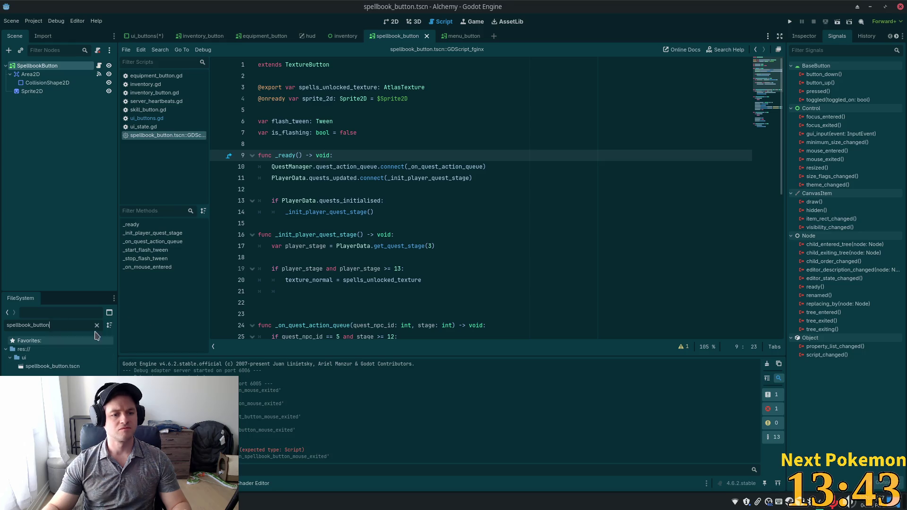
{"action": "right_click", "coordinate": [143, 137]}
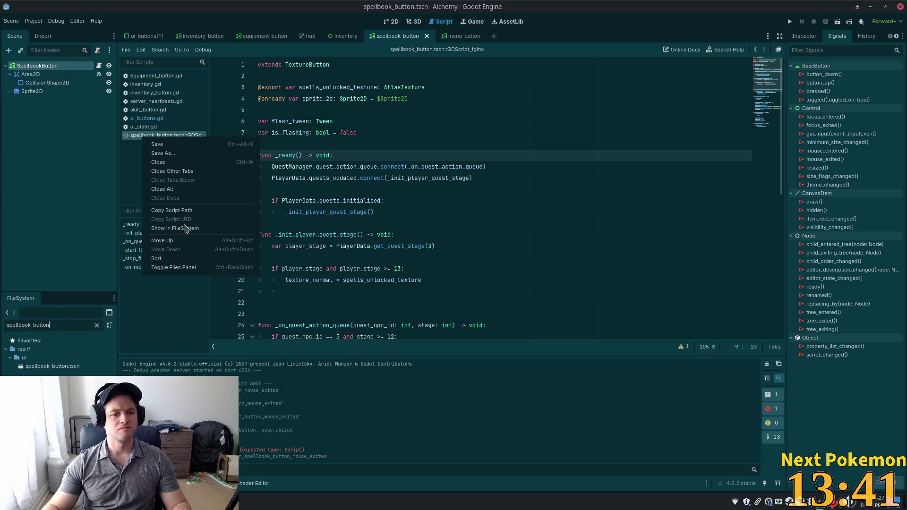
{"action": "left_click", "coordinate": [180, 158]}
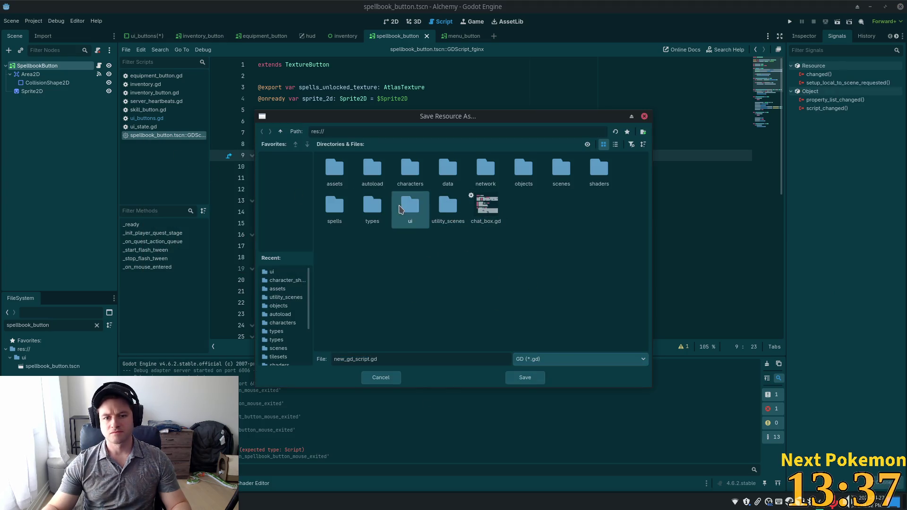
{"action": "double_click", "coordinate": [410, 207]}
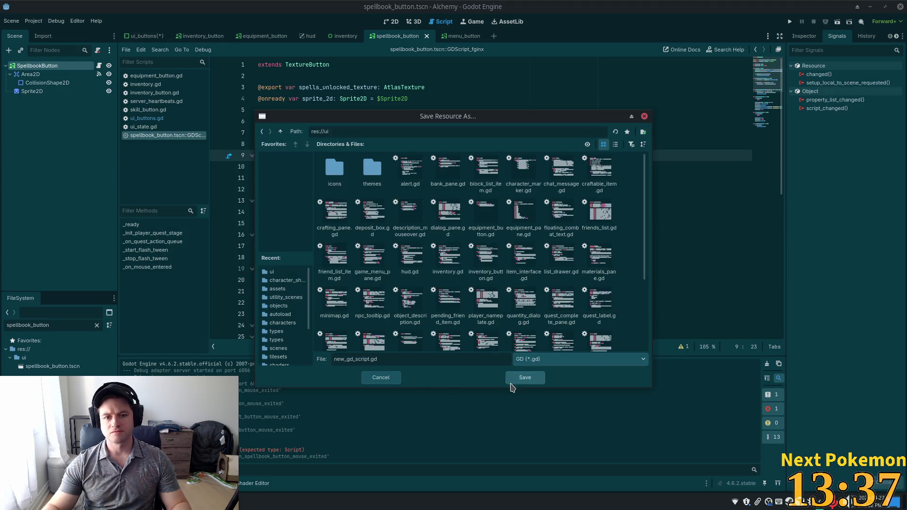
{"action": "double_click", "coordinate": [369, 360]}
{"action": "type", "text": "spell"}
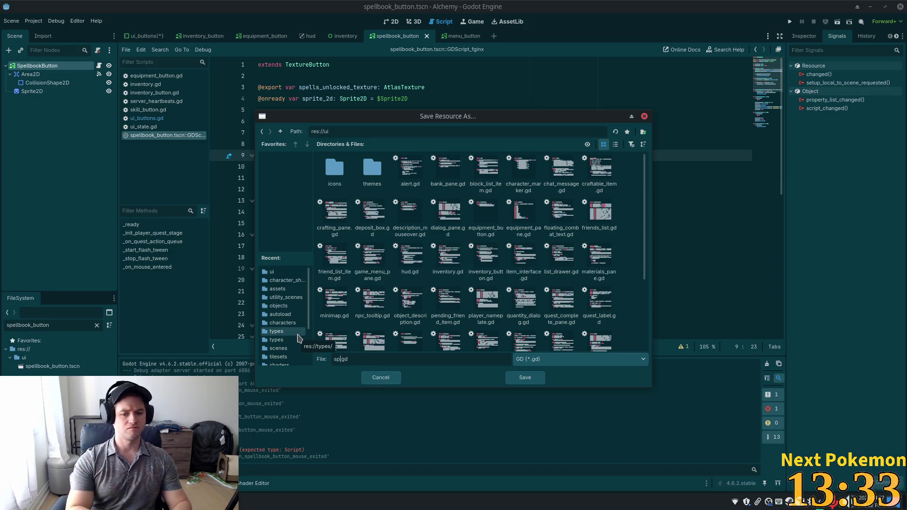
{"action": "type", "text": "book_button"}
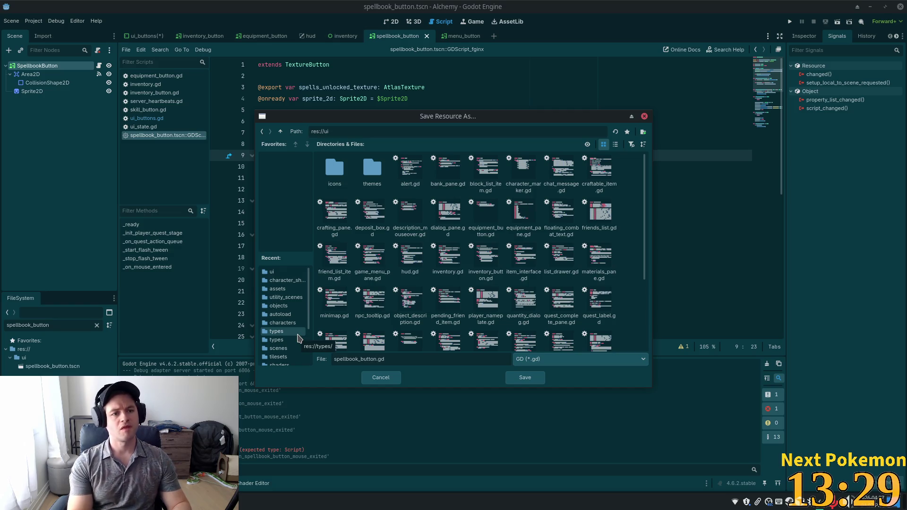
{"action": "key", "text": "Return"}
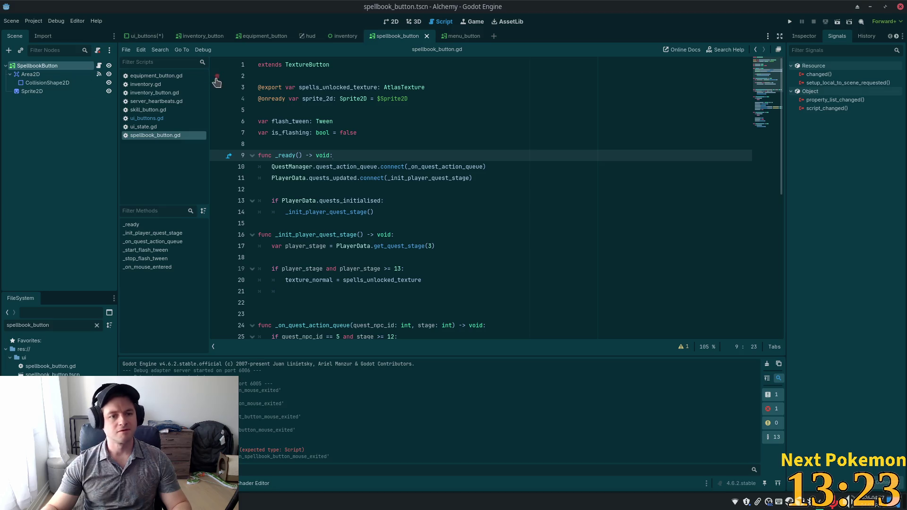
Filter for skill_button and copy the skill pane closing code from skill_button.gd.
{"action": "left_click", "coordinate": [126, 35]}
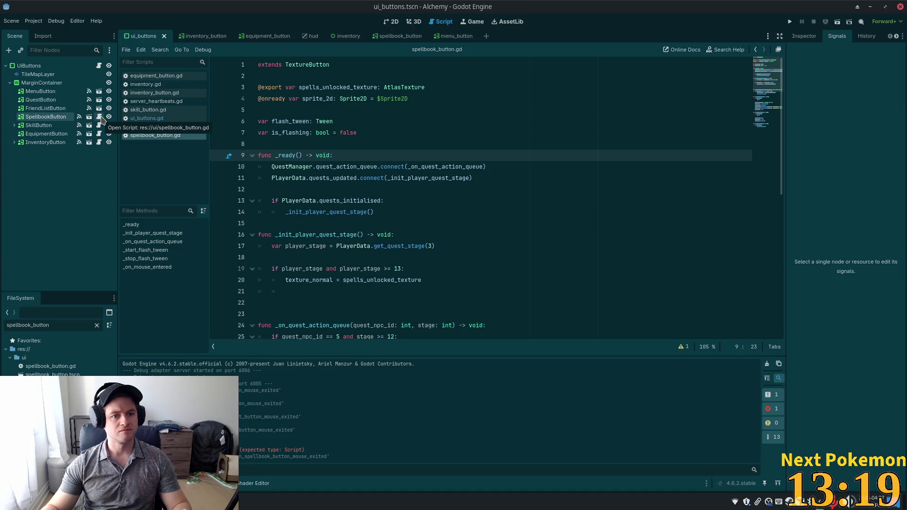
{"action": "left_click", "coordinate": [71, 117]}
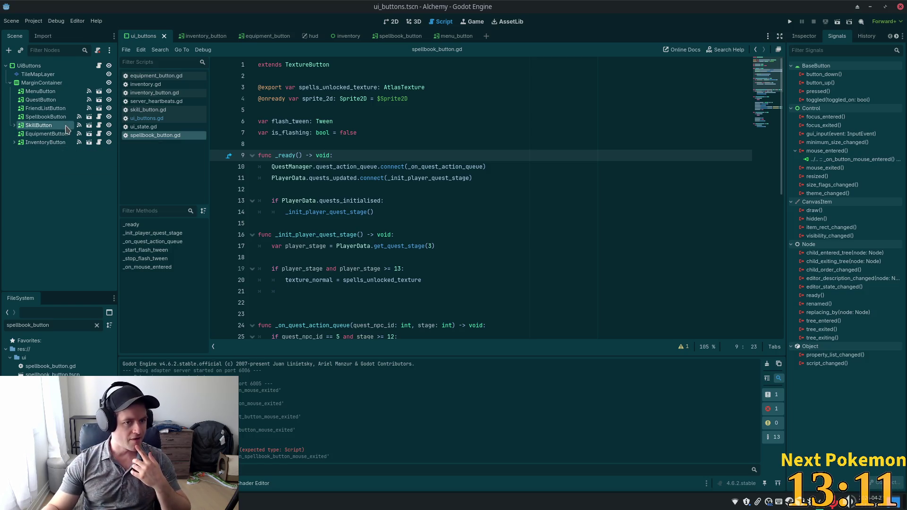
{"action": "double_click", "coordinate": [56, 325]}
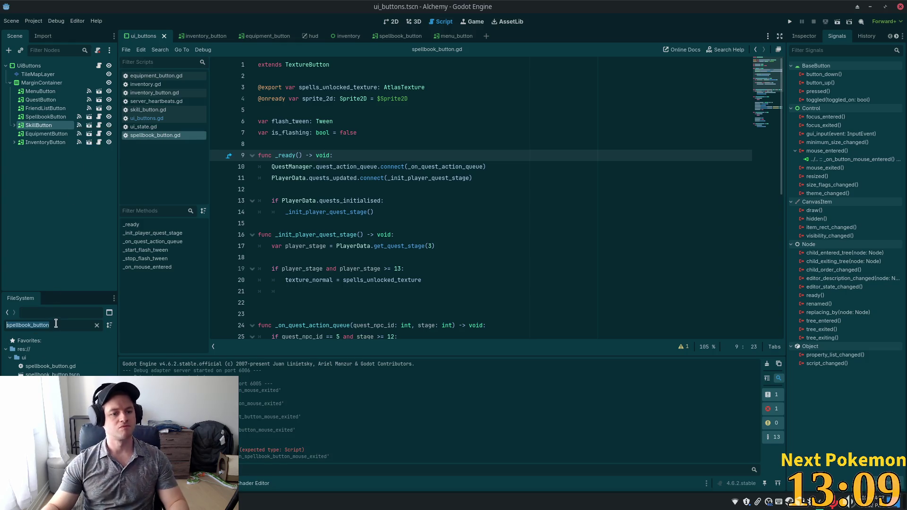
{"action": "type", "text": "skill_b"}
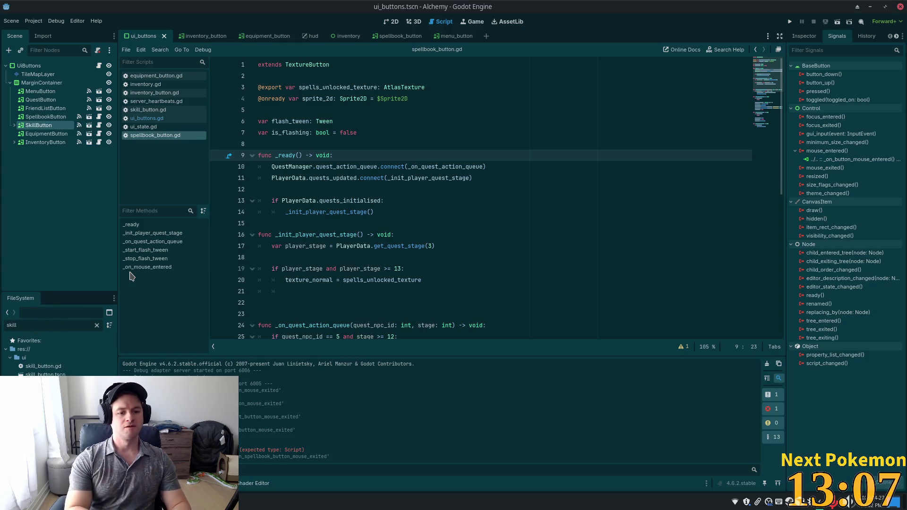
{"action": "type", "text": "utton"}
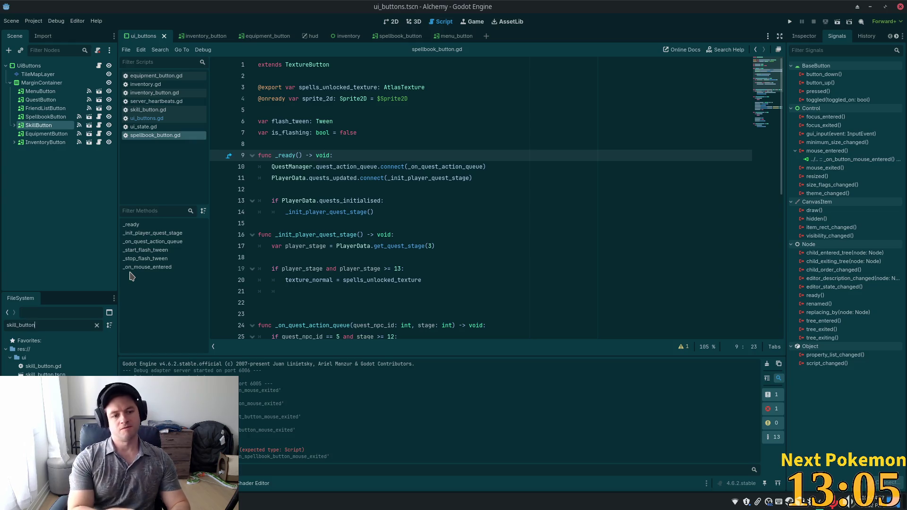
{"action": "left_click", "coordinate": [99, 125]}
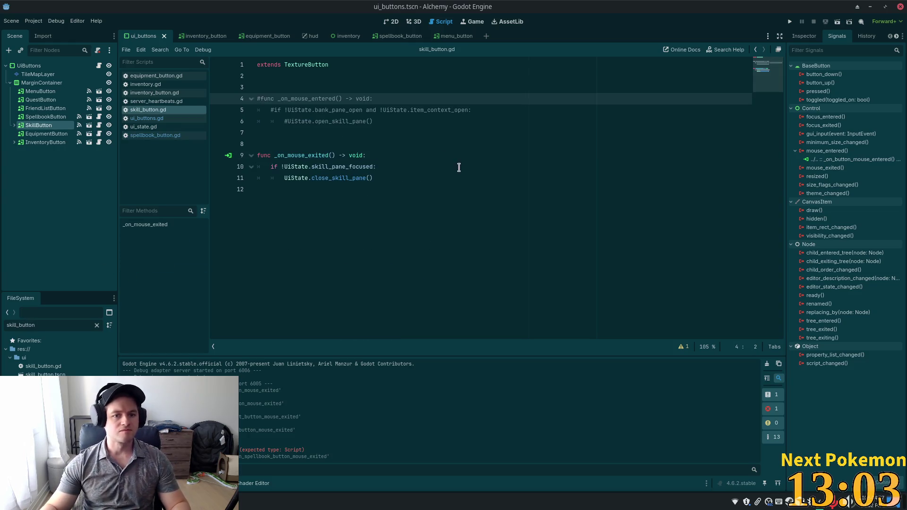
{"action": "left_click_drag", "start_coordinate": [373, 178], "coordinate": [270, 163]}
{"action": "key", "text": "ctrl+c"}
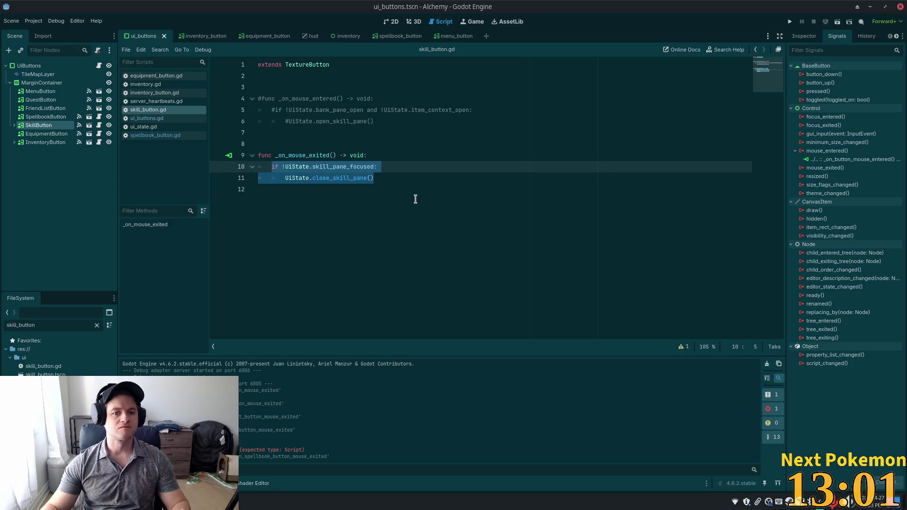
Connect SkillButton's mouse_exited to ui_buttons.gd and paste the closing code into the new handler.
{"action": "double_click", "coordinate": [827, 167]}
{"action": "left_click", "coordinate": [507, 341]}
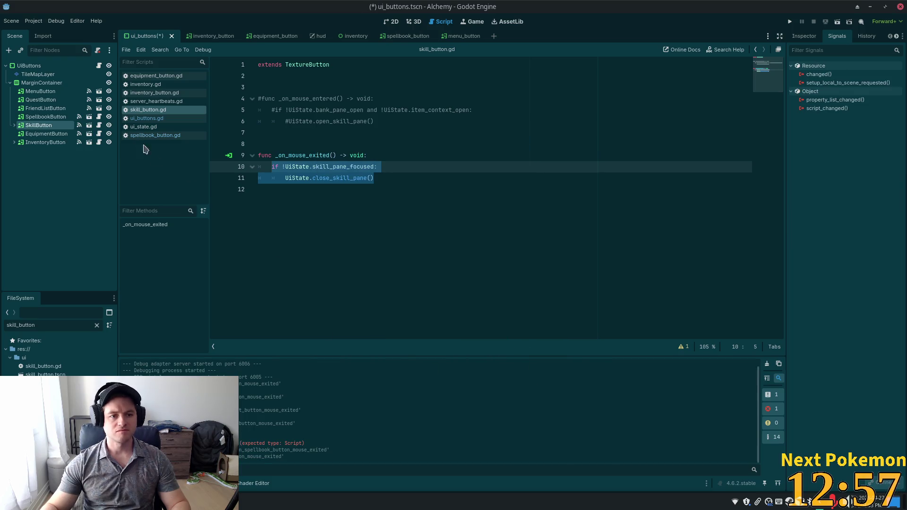
{"action": "left_click", "coordinate": [99, 66]}
{"action": "left_click", "coordinate": [440, 323]}
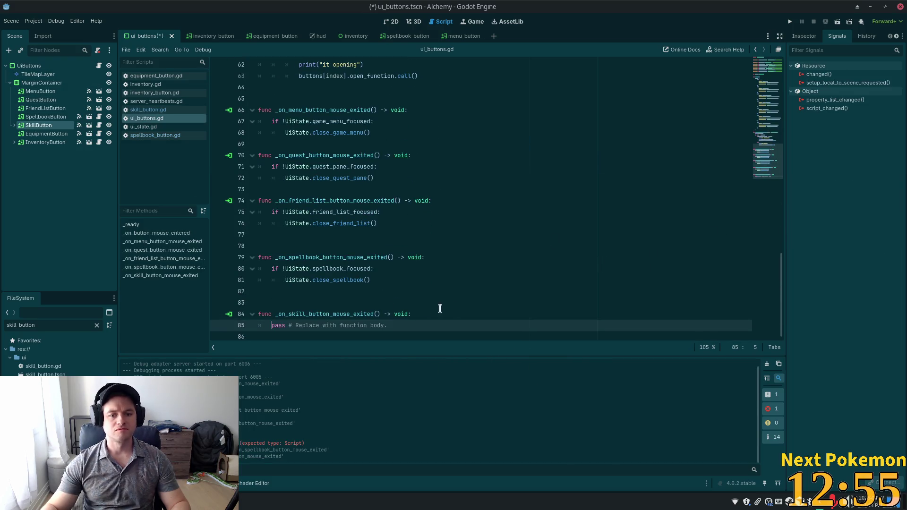
{"action": "left_click", "coordinate": [318, 297]}
{"action": "key", "text": "BackSpace"}
{"action": "left_click", "coordinate": [406, 313]}
{"action": "left_click_drag", "start_coordinate": [387, 312], "coordinate": [255, 311]}
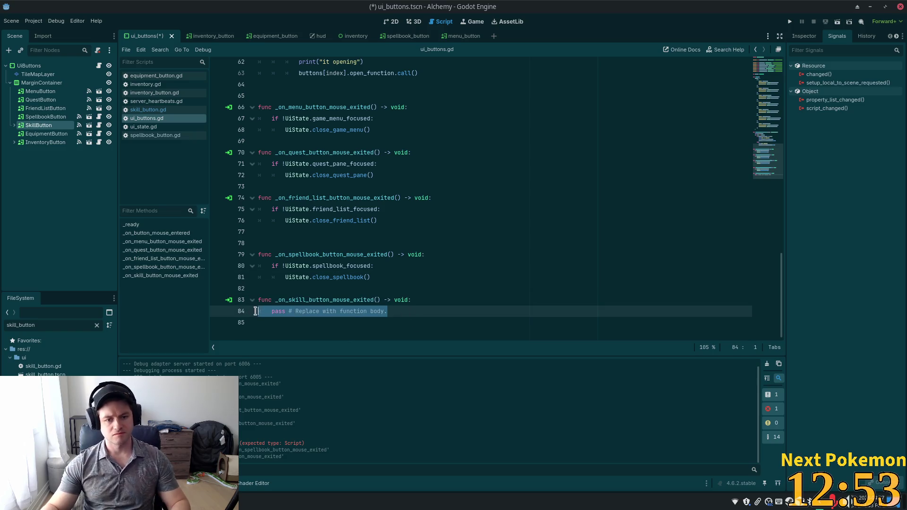
{"action": "key", "text": "ctrl+v"}
{"action": "key", "text": "ctrl+s"}
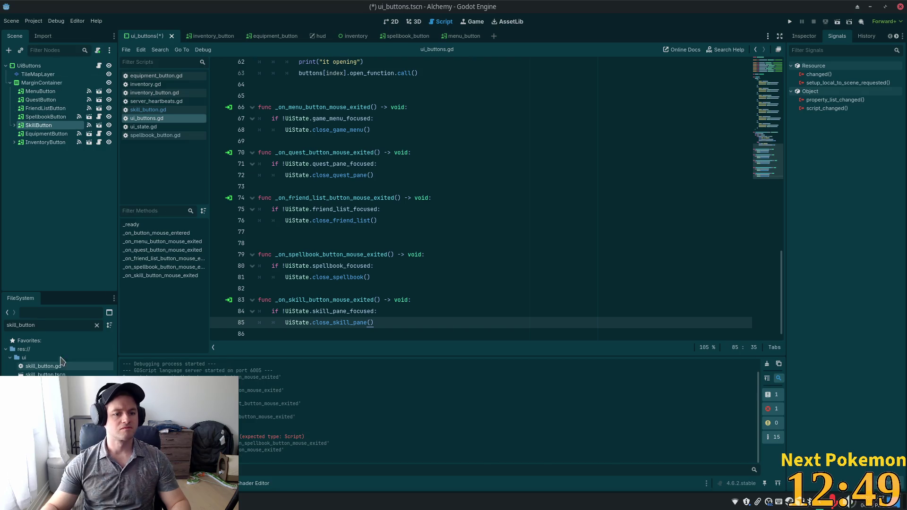
Delete skill_button.gd from the project and save the ui_buttons scene.
{"action": "right_click", "coordinate": [43, 368]}
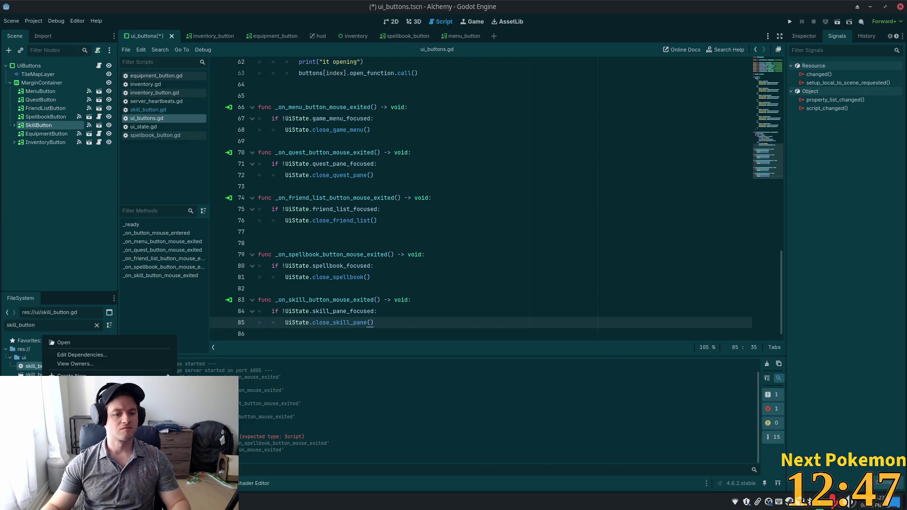
{"action": "key", "text": "Delete"}
{"action": "left_click", "coordinate": [510, 328]}
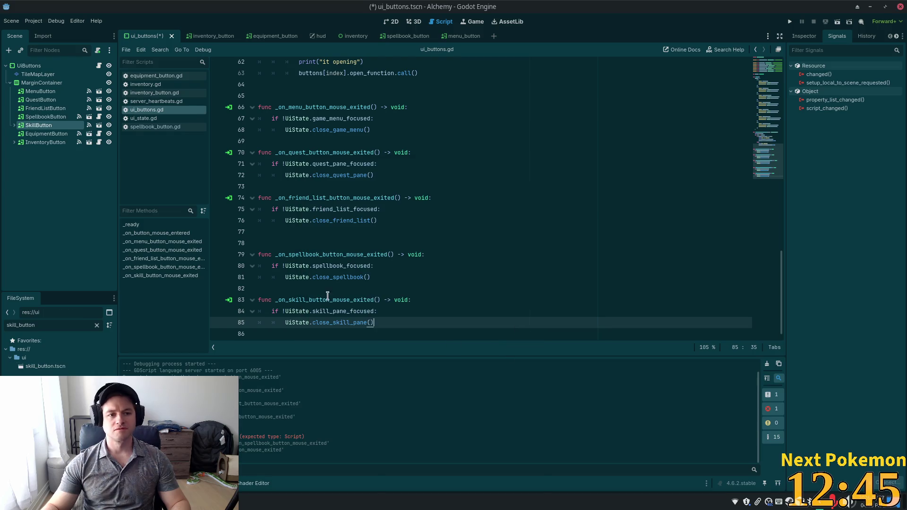
{"action": "key", "text": "ctrl+s"}
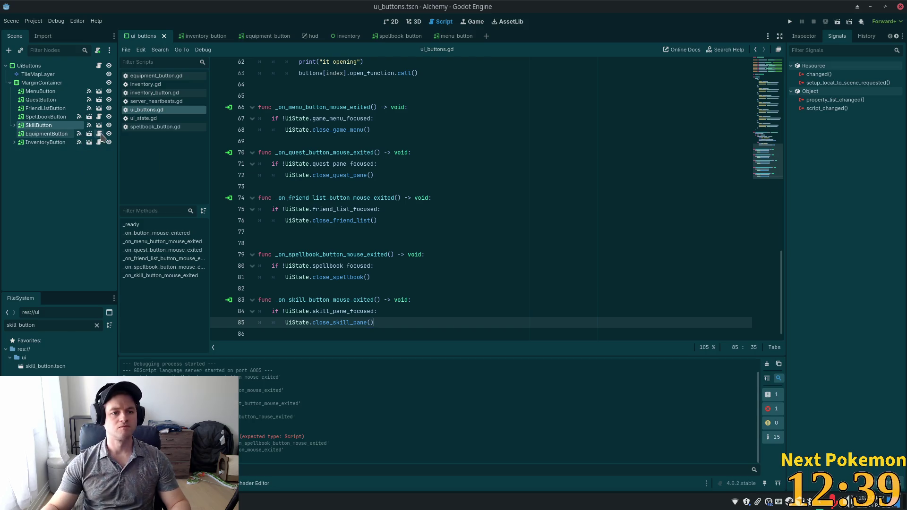
Copy the equipment pane closing code from equipment_button.gd and select EquipmentButton.
{"action": "left_click", "coordinate": [99, 133]}
{"action": "left_click", "coordinate": [423, 148]}
{"action": "left_click_drag", "start_coordinate": [399, 109], "coordinate": [277, 101]}
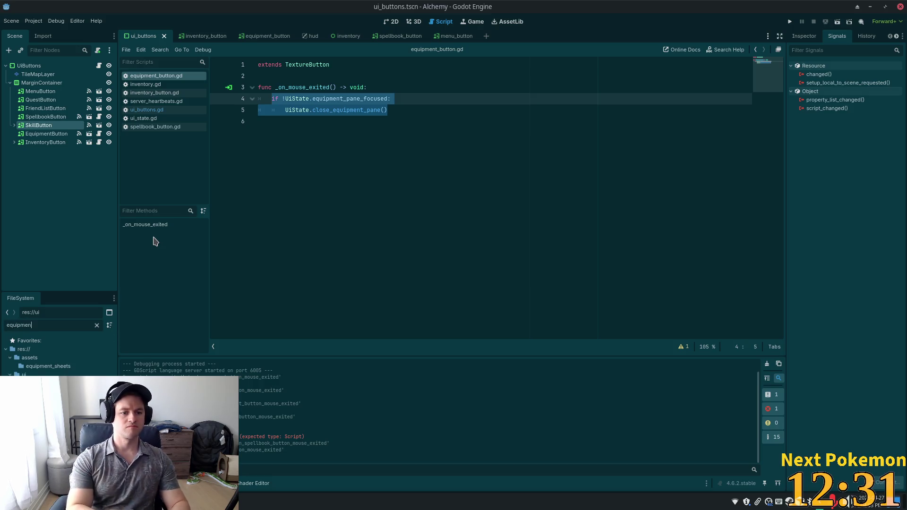
{"action": "type", "text": "butt"}
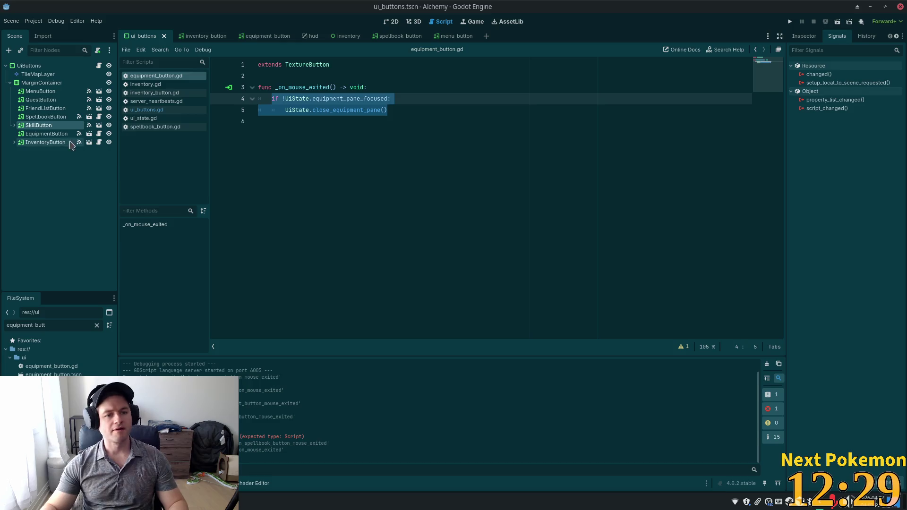
{"action": "left_click", "coordinate": [46, 134]}
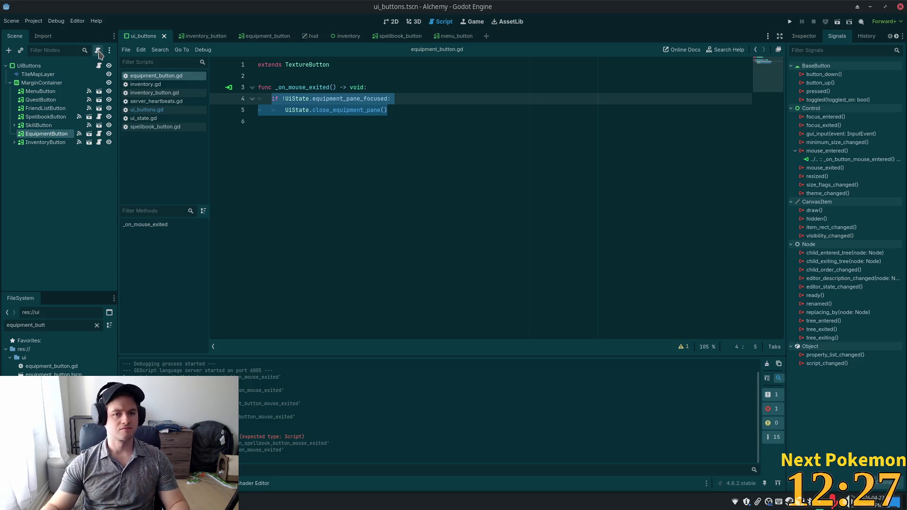
Connect EquipmentButton's mouse_exited to ui_buttons.gd and paste the closing code into the handler.
{"action": "double_click", "coordinate": [824, 168]}
{"action": "left_click", "coordinate": [503, 339]}
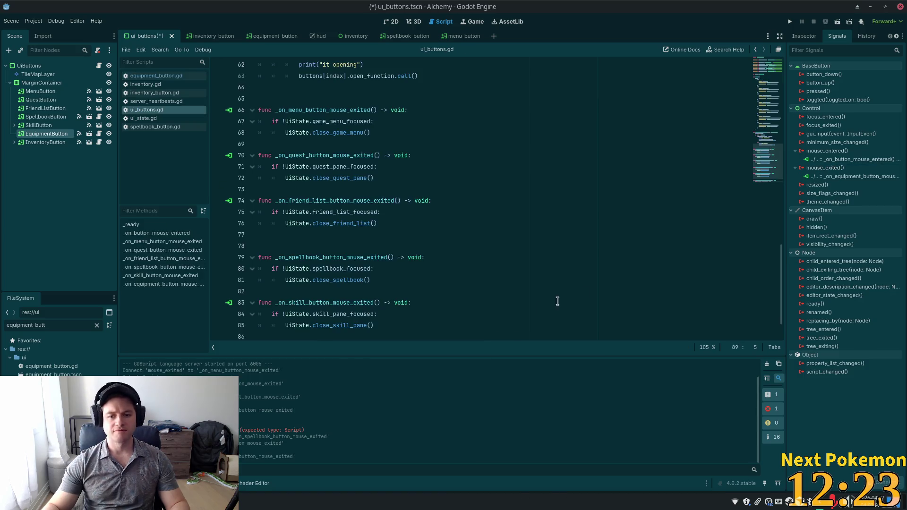
{"action": "key", "text": "shift+End"}
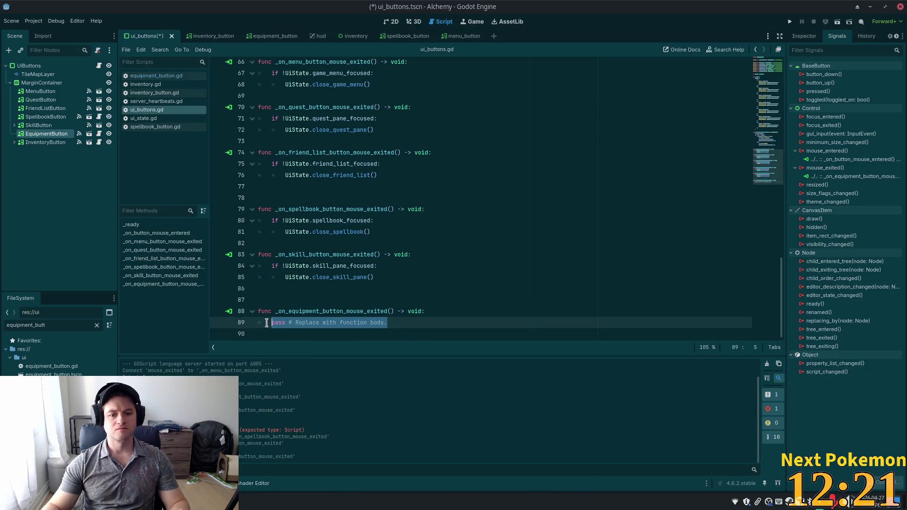
{"action": "type", "text": "if !UiState.equipment_pane_focused: \t\tUiState.close_equipment_pane()"}
{"action": "key", "text": "ctrl+s"}
{"action": "left_click", "coordinate": [306, 294]}
{"action": "key", "text": "BackSpace"}
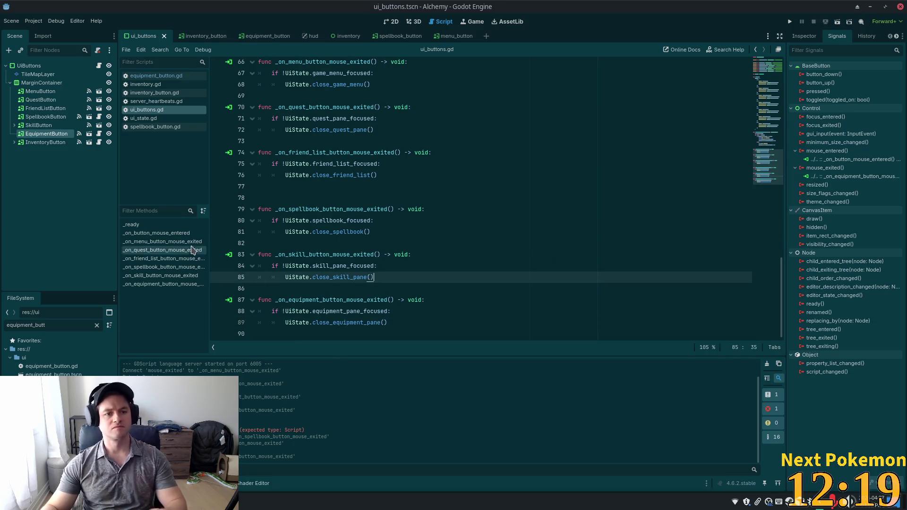
Detach the old script, delete equipment_button.gd, and save the ui_buttons scene.
{"action": "left_click", "coordinate": [98, 50]}
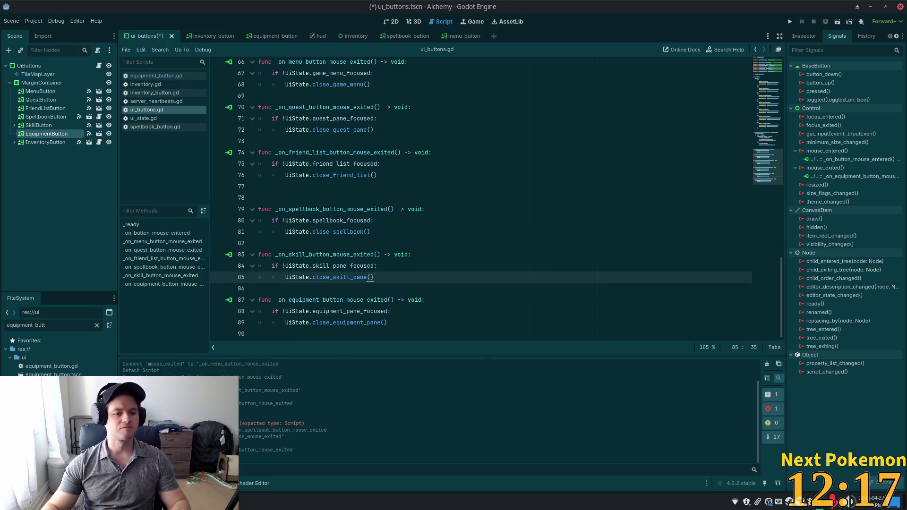
{"action": "right_click", "coordinate": [96, 371]}
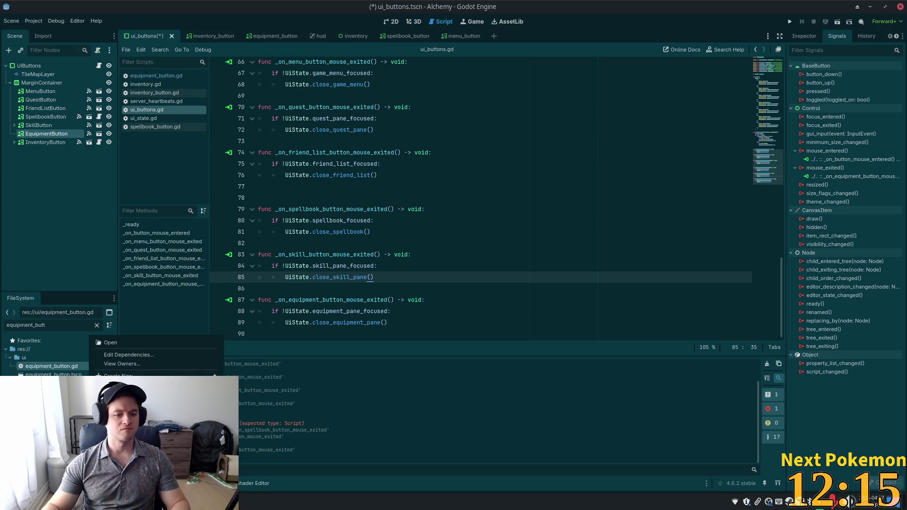
{"action": "key", "text": "Delete"}
{"action": "left_click", "coordinate": [508, 328]}
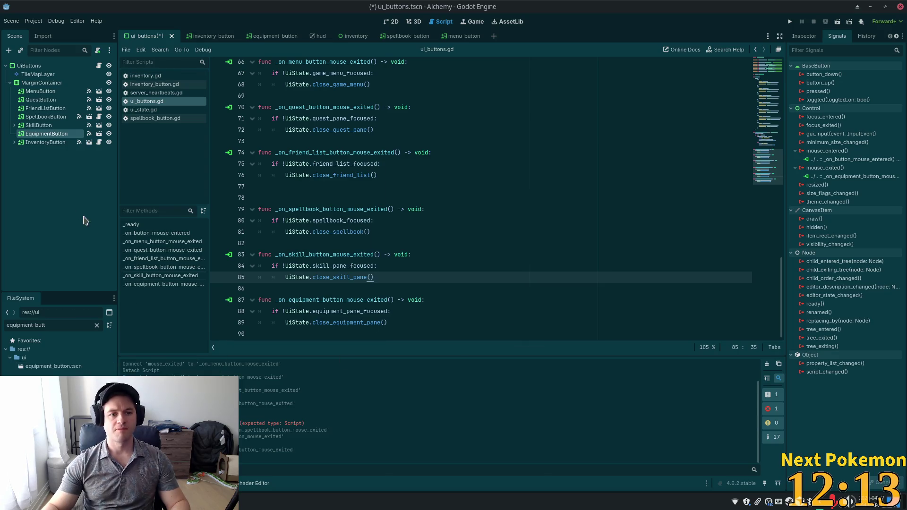
{"action": "key", "text": "ctrl+s"}
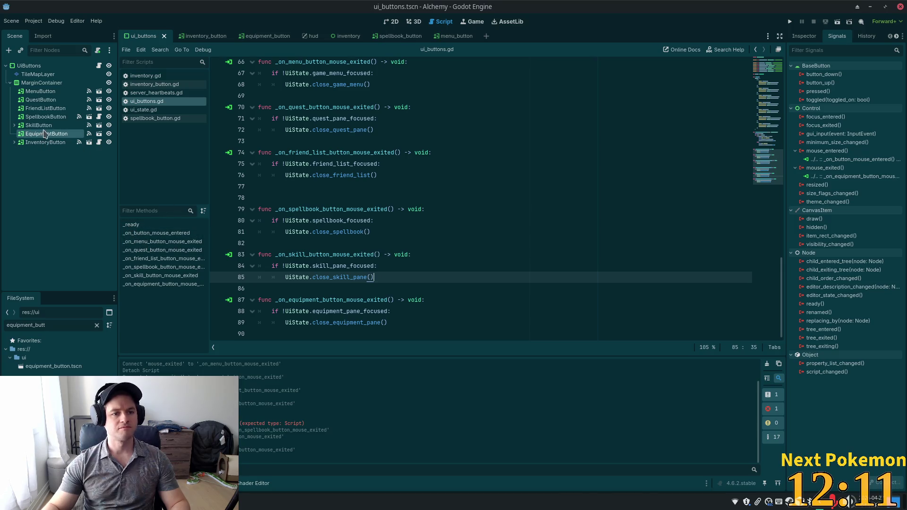
Move the _unhandled_input function from inventory_button.gd to the end of ui_buttons.gd.
{"action": "left_click", "coordinate": [43, 142]}
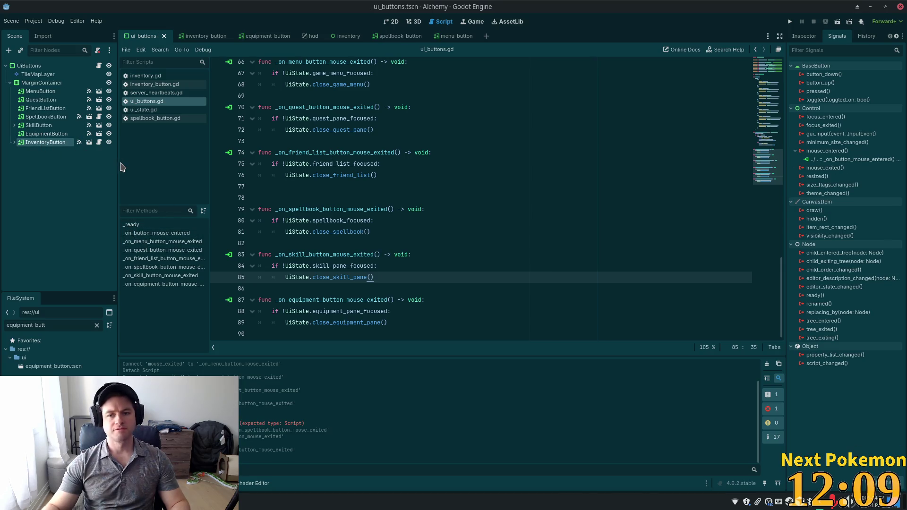
{"action": "left_click", "coordinate": [99, 142]}
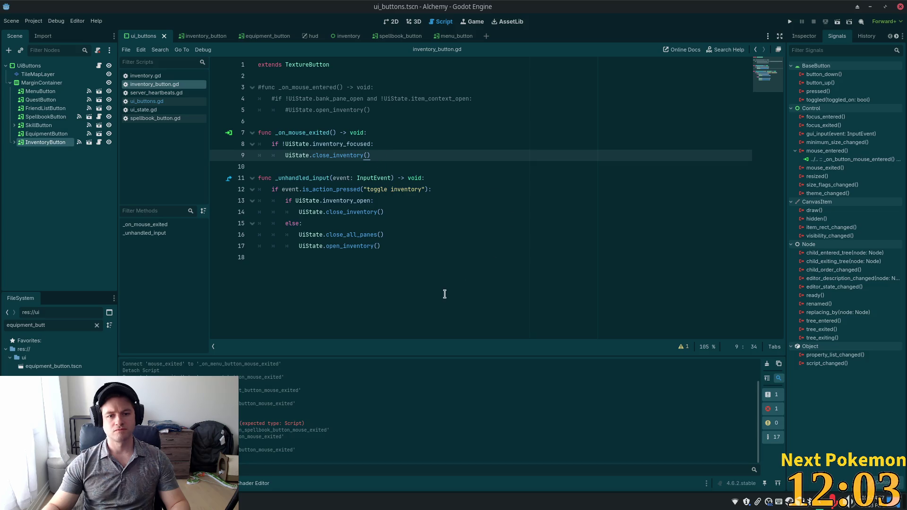
{"action": "left_click_drag", "start_coordinate": [415, 246], "coordinate": [238, 177]}
{"action": "key", "text": "ctrl+c"}
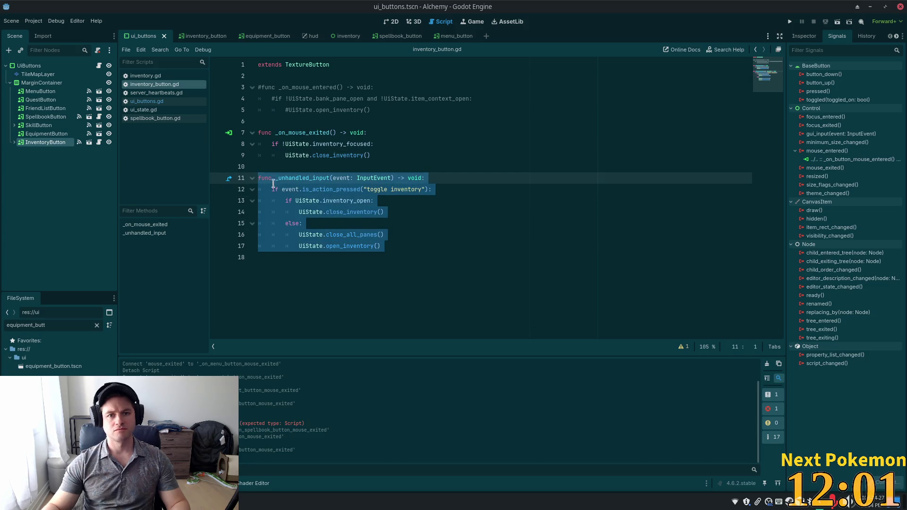
{"action": "left_click", "coordinate": [98, 66]}
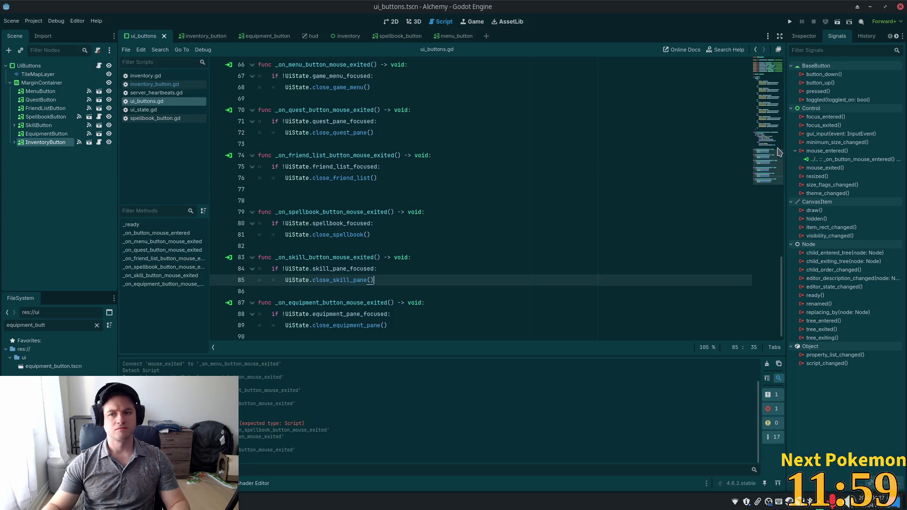
{"action": "mouse_move", "coordinate": [779, 152]}
{"action": "left_mouse_down"}
{"action": "mouse_move", "coordinate": [777, 55]}
{"action": "mouse_move", "coordinate": [765, 180]}
{"action": "left_mouse_up"}
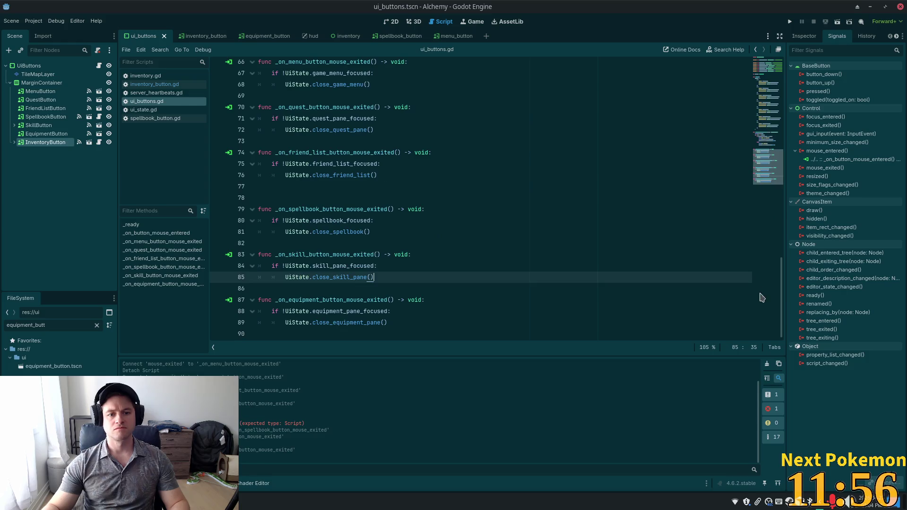
{"action": "left_click", "coordinate": [325, 334]}
{"action": "key", "text": "ctrl+v"}
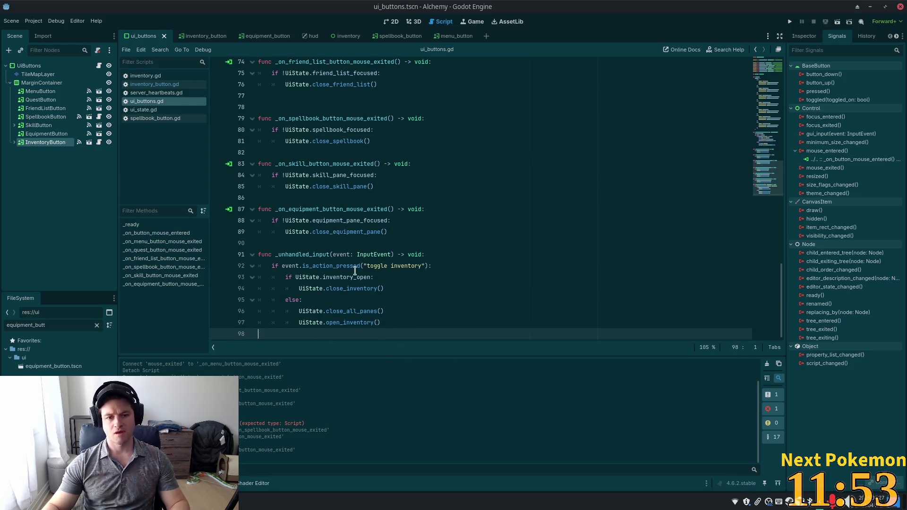
{"action": "key", "text": "ctrl+s"}
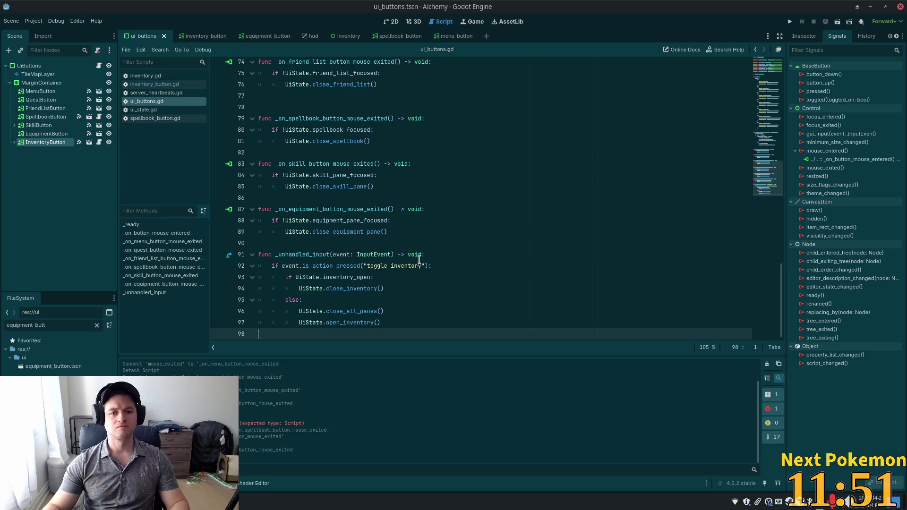
Connect InventoryButton's mouse_exited to ui_buttons.gd with the inventory_focused close-inventory body.
{"action": "left_click", "coordinate": [98, 143]}
{"action": "left_click_drag", "start_coordinate": [391, 156], "coordinate": [283, 143]}
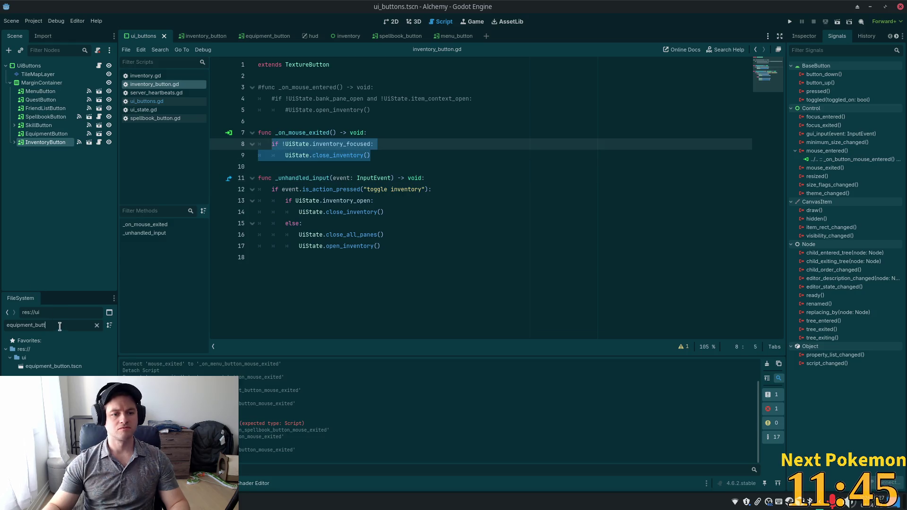
{"action": "type", "text": "inventory"}
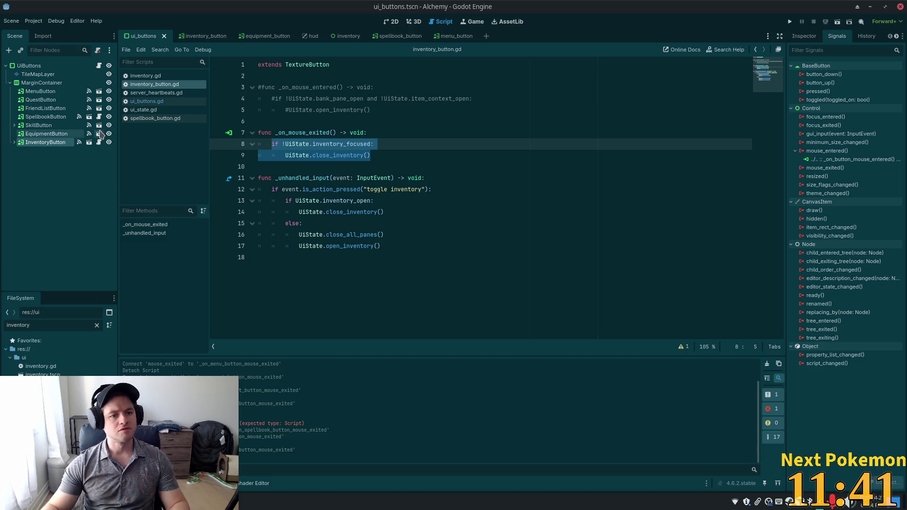
{"action": "double_click", "coordinate": [824, 168]}
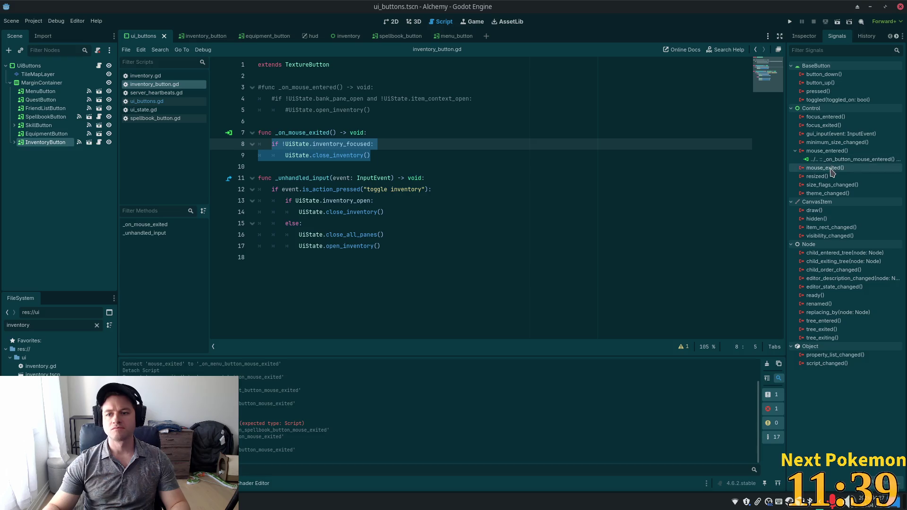
{"action": "left_click", "coordinate": [509, 342]}
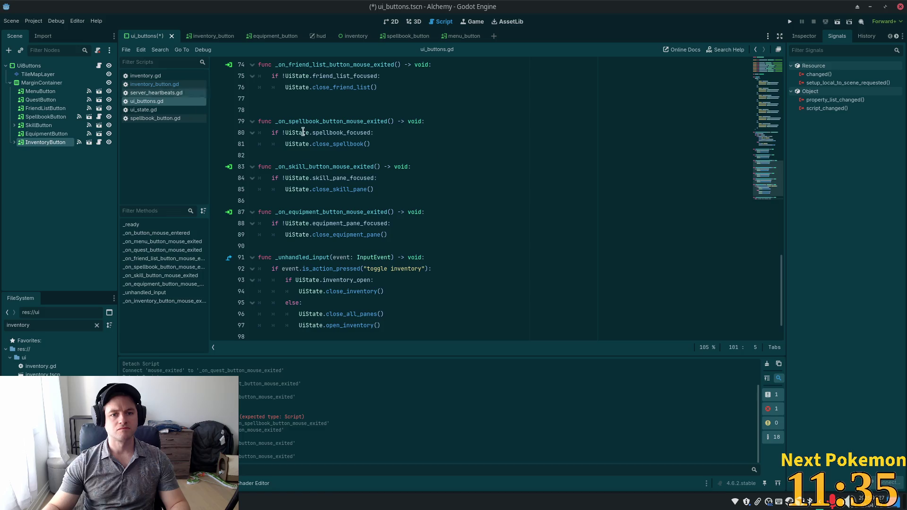
{"action": "left_click_drag", "start_coordinate": [388, 323], "coordinate": [267, 323]}
{"action": "type", "text": "if !UiState.inventory_focused: \t\tUiState.close_inventory()"}
{"action": "left_click", "coordinate": [259, 299]}
{"action": "key", "text": "BackSpace"}
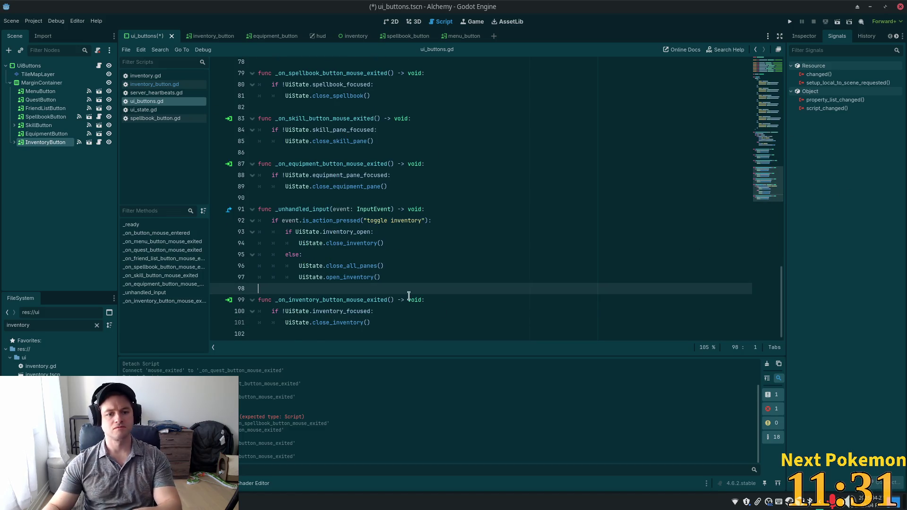
{"action": "key", "text": "ctrl+s"}
Detach the script from InventoryButton and delete inventory_button.gd.
{"action": "left_click", "coordinate": [98, 52]}
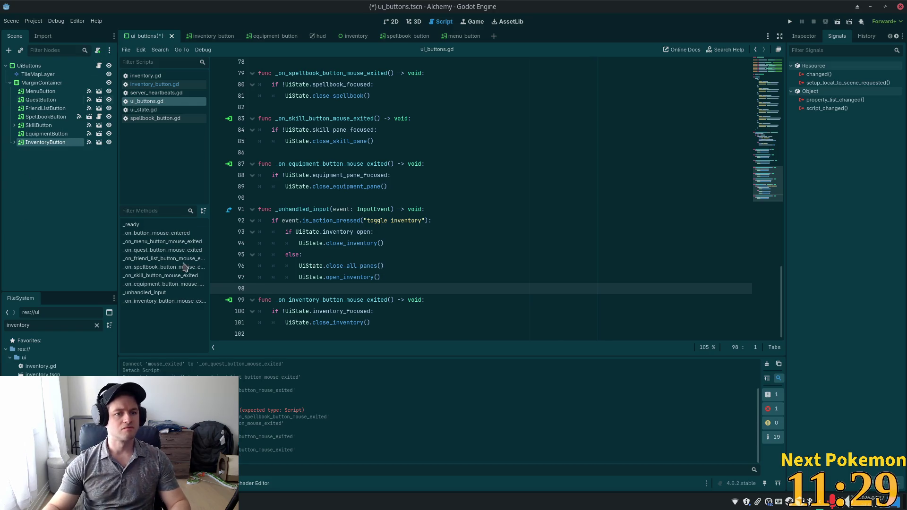
{"action": "right_click", "coordinate": [57, 383]}
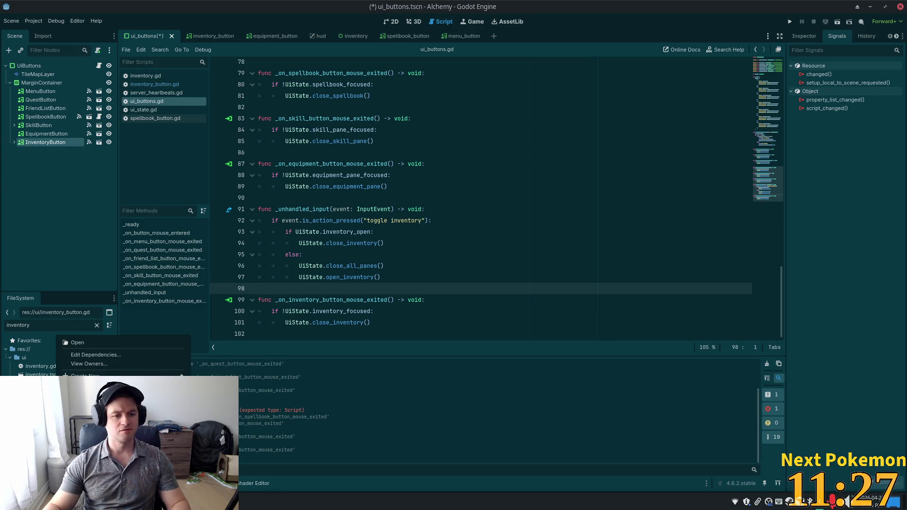
{"action": "key", "text": "Delete"}
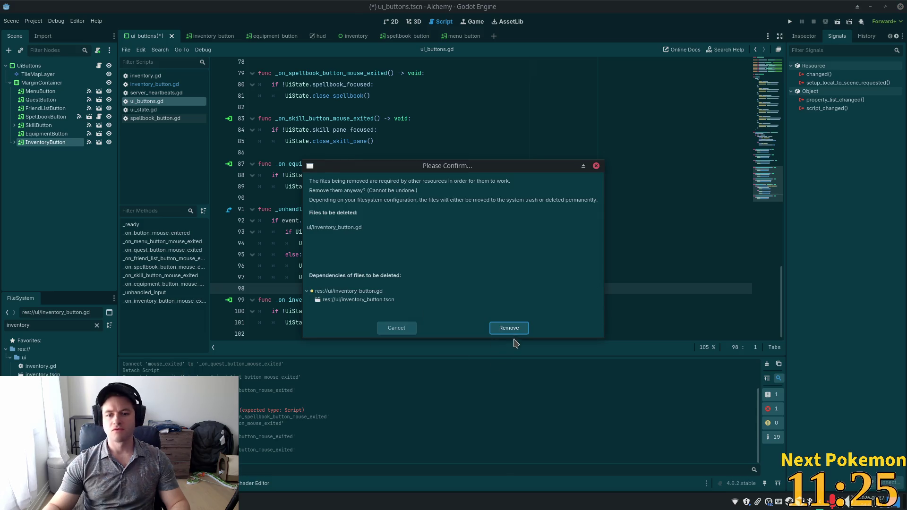
{"action": "left_click", "coordinate": [510, 330]}
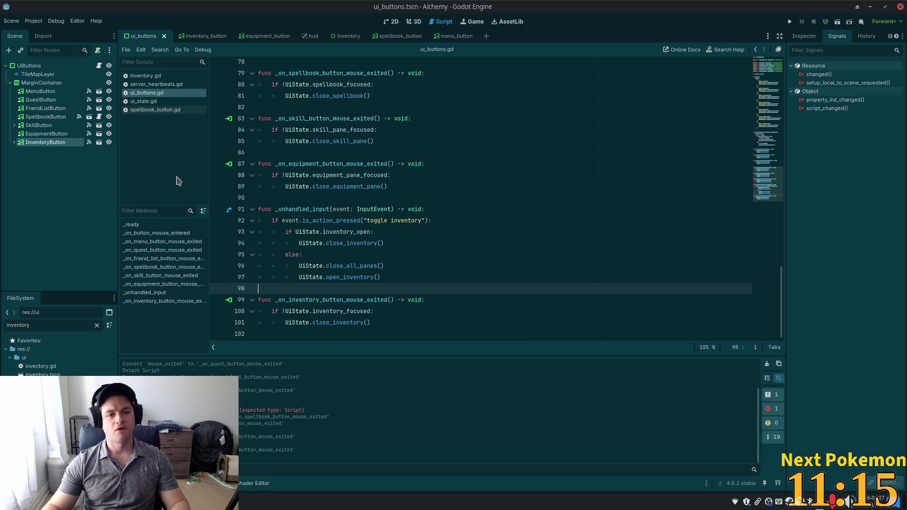
{"action": "left_click", "coordinate": [69, 186]}
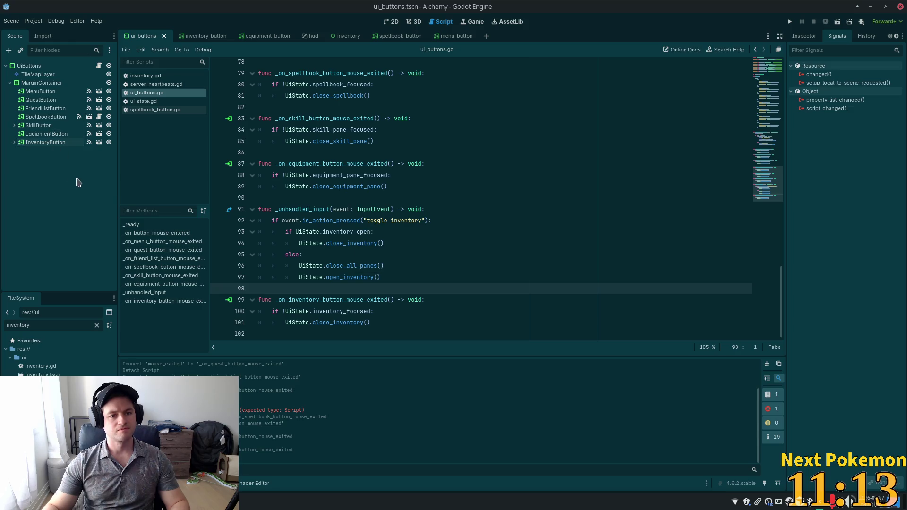
{"action": "left_click", "coordinate": [791, 22]}
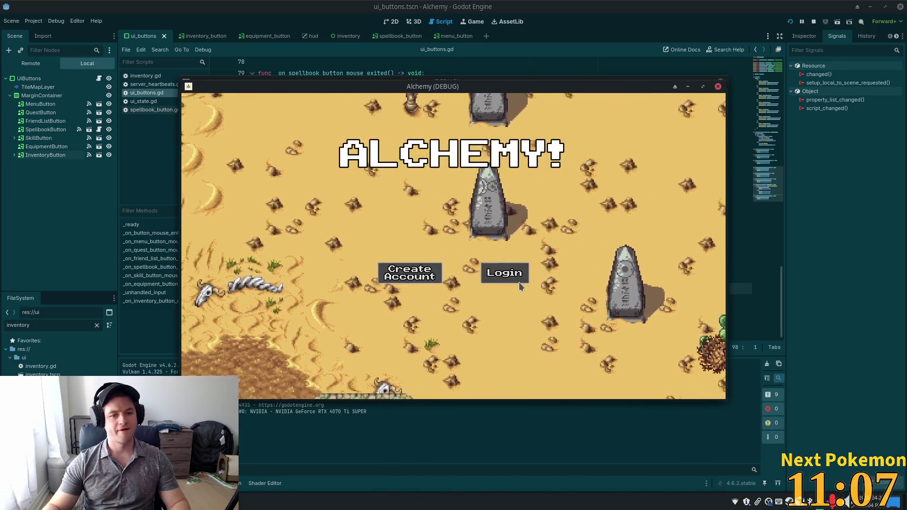
{"action": "left_click", "coordinate": [519, 282]}
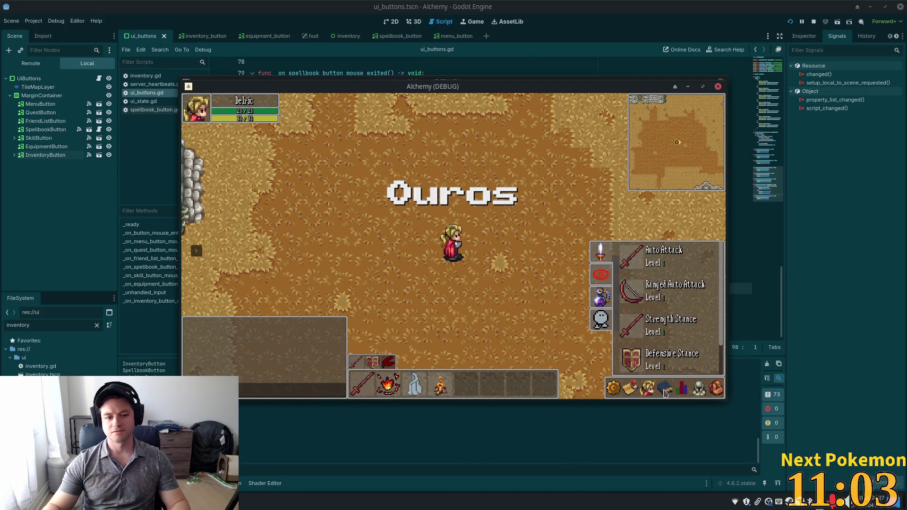
{"action": "mouse_move", "coordinate": [677, 390]}
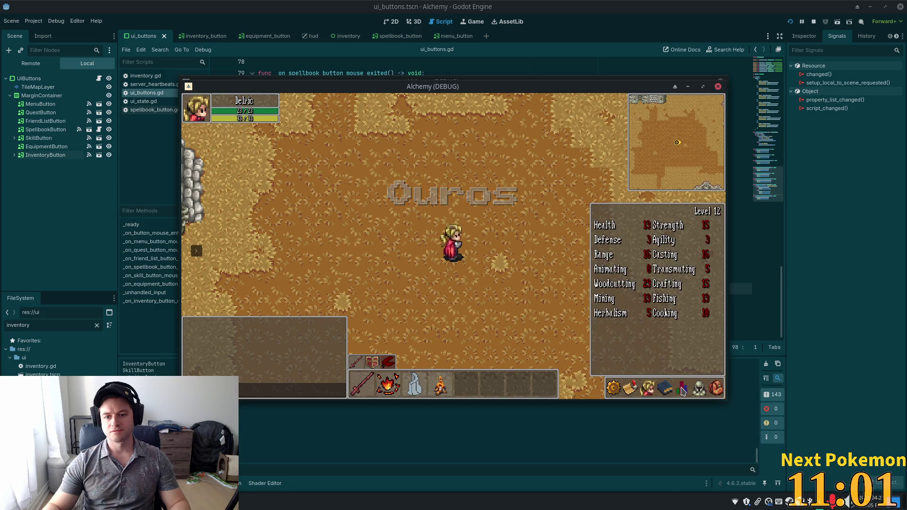
{"action": "mouse_move", "coordinate": [631, 388]}
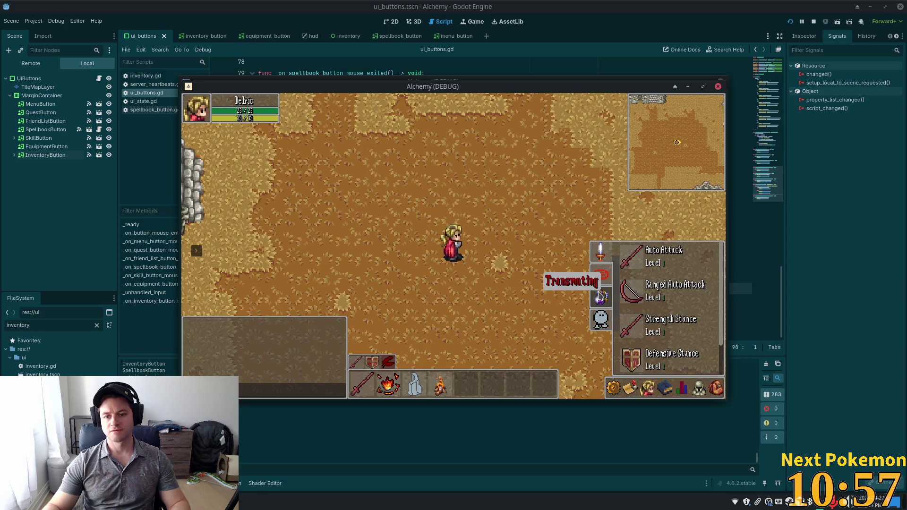
{"action": "left_click", "coordinate": [602, 298]}
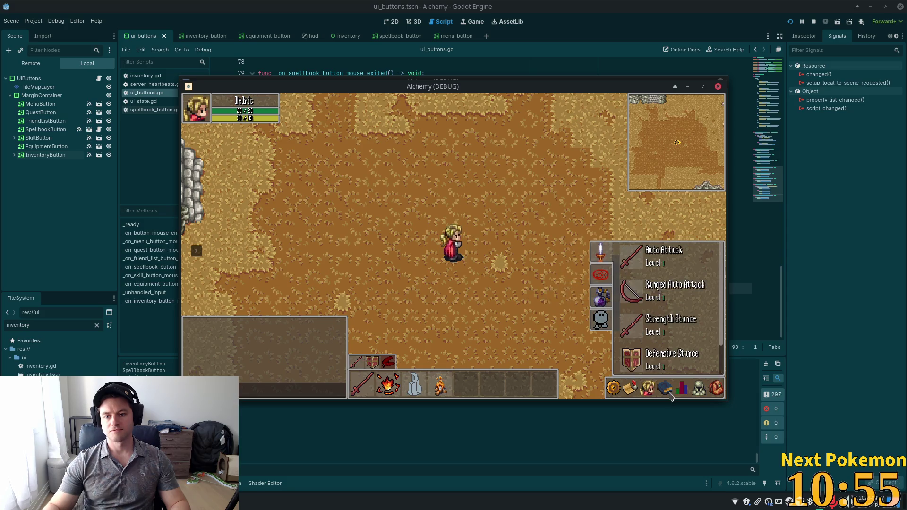
{"action": "mouse_move", "coordinate": [676, 388]}
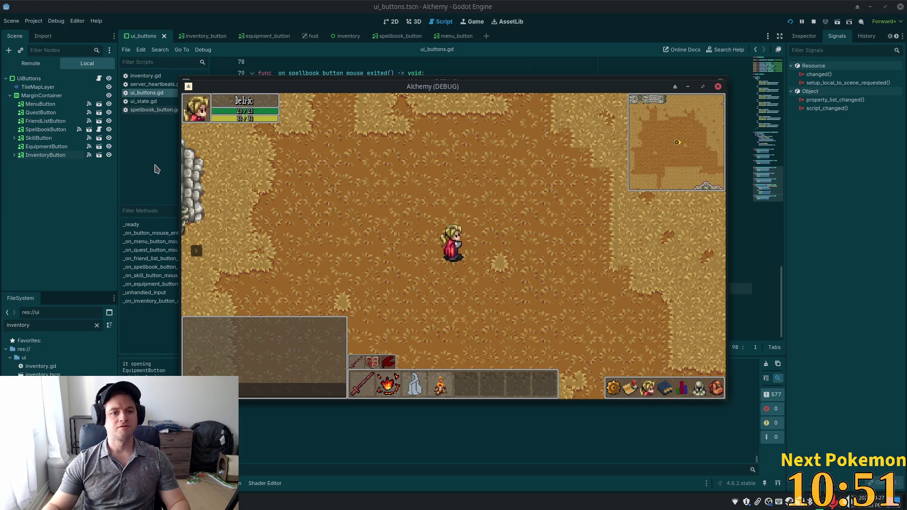
{"action": "key", "text": "F8"}
In Cursor, remove the debug print lines from ui_buttons.gd and save it.
{"action": "key", "text": "alt+Tab"}
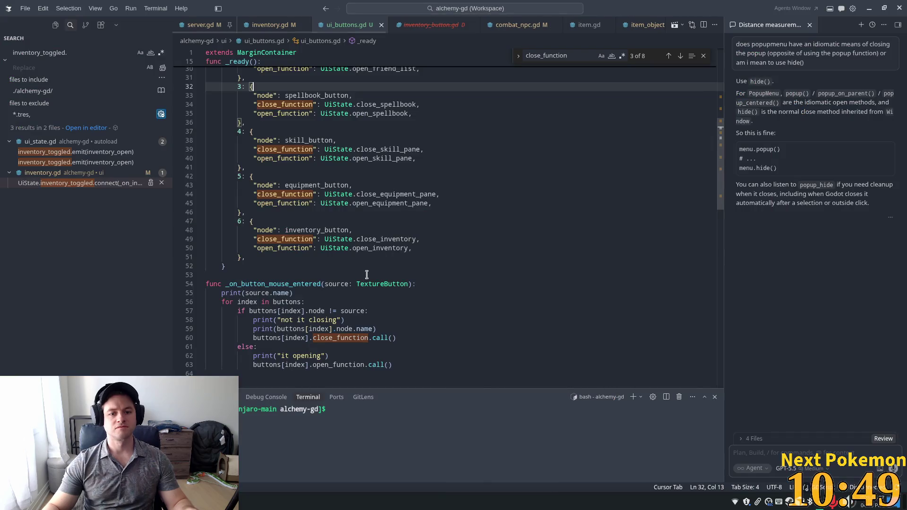
{"action": "left_click_drag", "start_coordinate": [377, 329], "coordinate": [162, 319]}
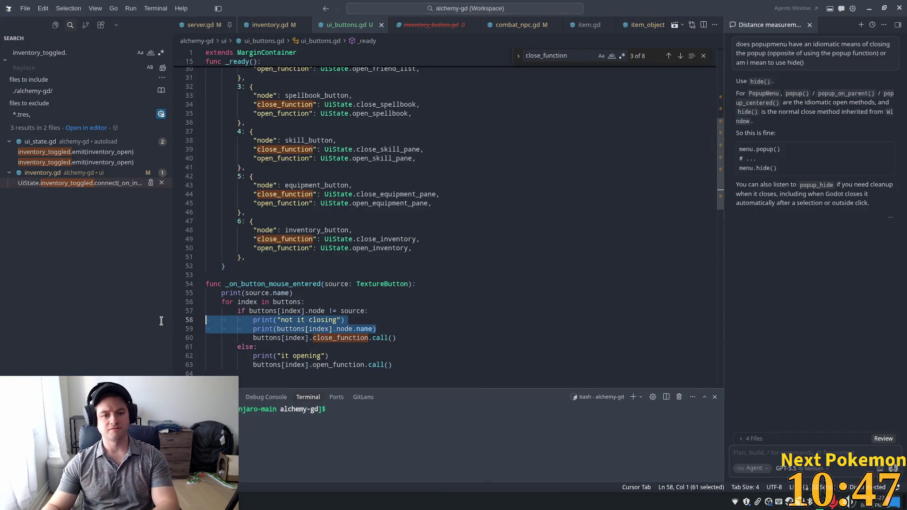
{"action": "key", "text": "BackSpace"}
{"action": "key", "text": "BackSpace"}
{"action": "left_click", "coordinate": [345, 338]}
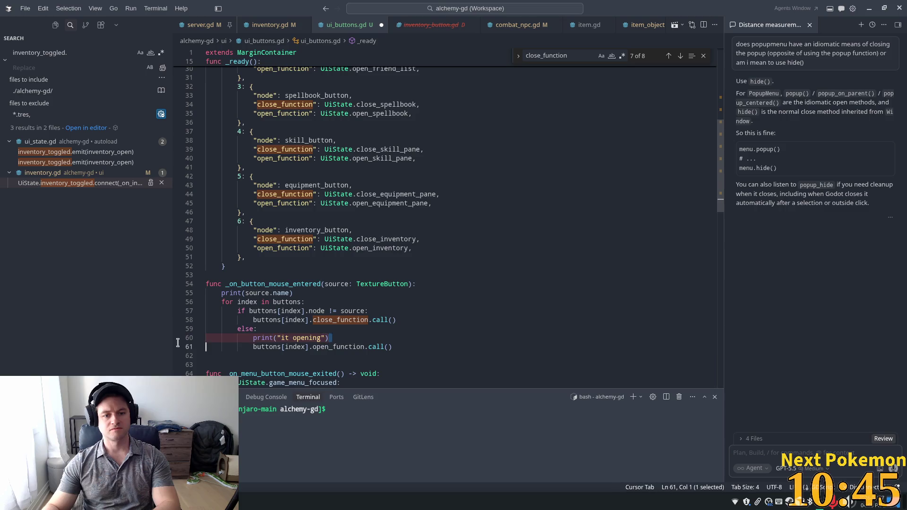
{"action": "key", "text": "Delete"}
{"action": "scroll", "coordinate": [311, 362], "scroll_direction": "down", "scroll_amount": 1}
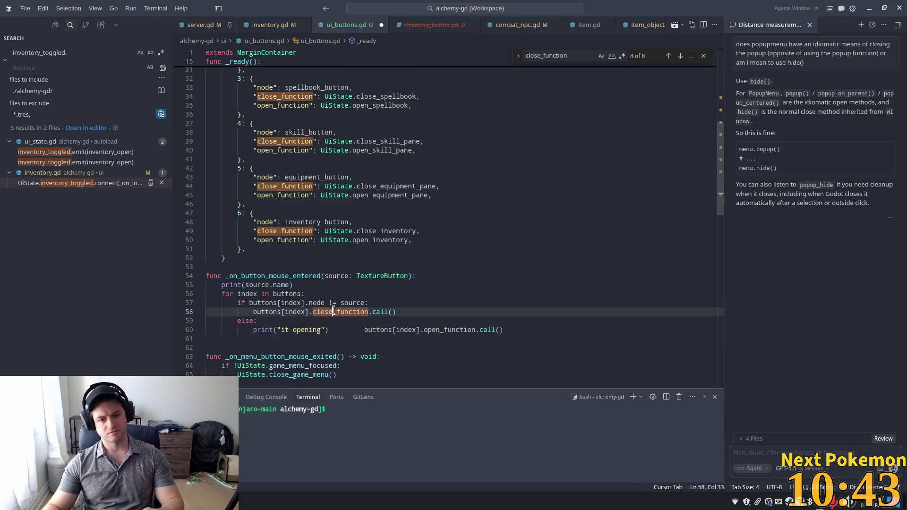
{"action": "key", "text": "ctrl+z"}
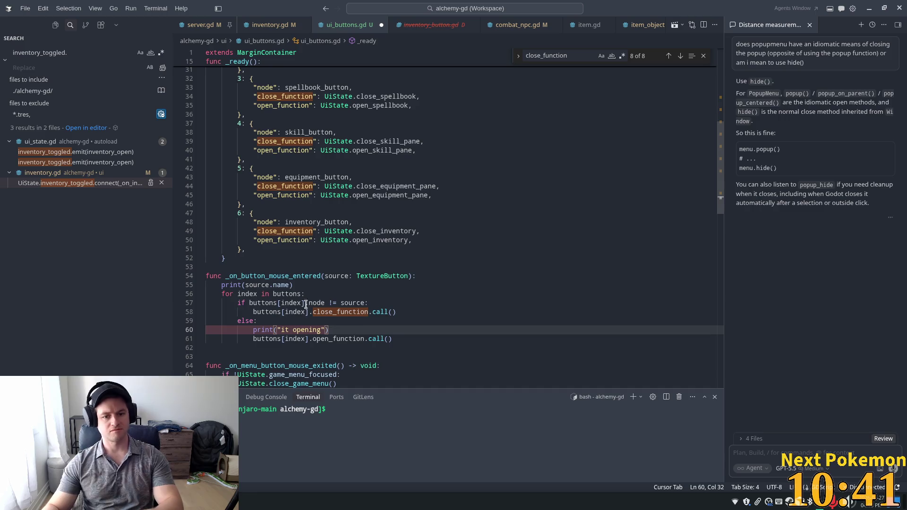
{"action": "key", "text": "shift+Home"}
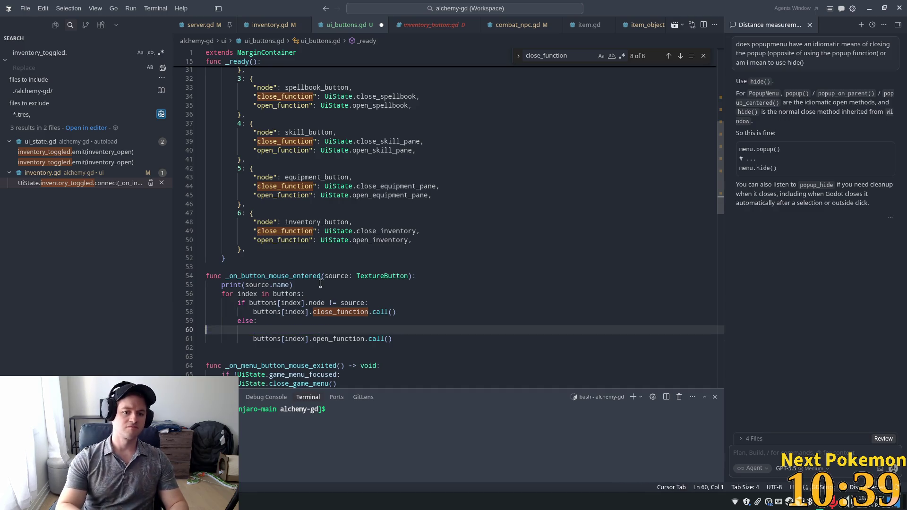
{"action": "key", "text": "ctrl+shift+k"}
{"action": "left_click", "coordinate": [412, 132]}
{"action": "key", "text": "ctrl+s"}
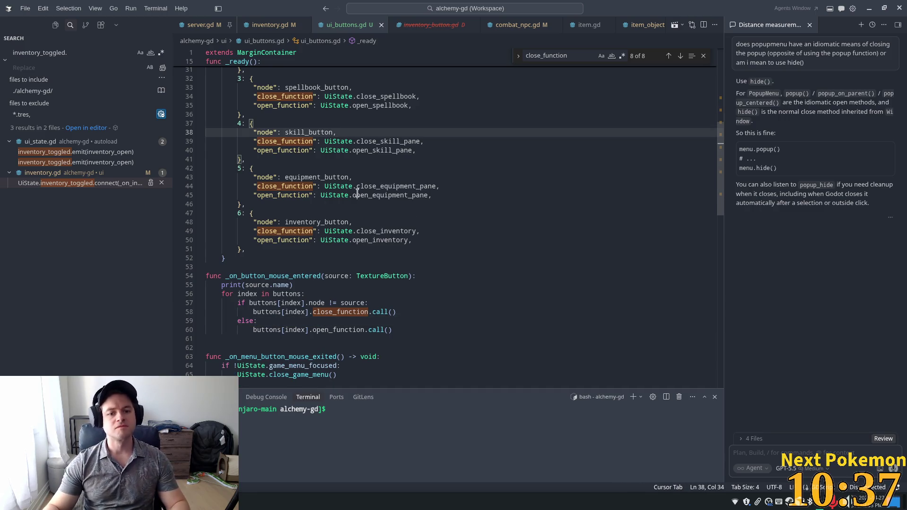
Close the deleted inventory_button.gd tab and review the skill button exit handler.
{"action": "left_click_drag", "start_coordinate": [721, 163], "coordinate": [722, 289]}
{"action": "left_click", "coordinate": [529, 207]}
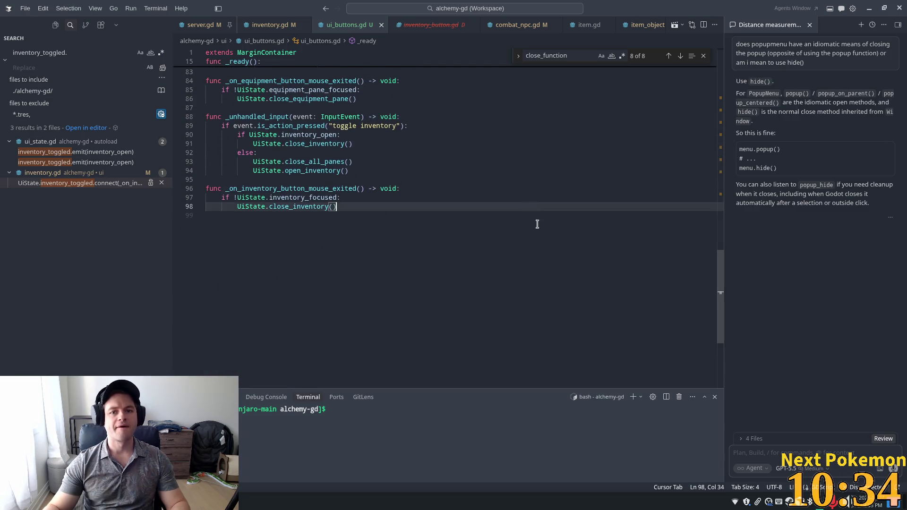
{"action": "left_click", "coordinate": [471, 25]}
{"action": "left_click", "coordinate": [436, 189]}
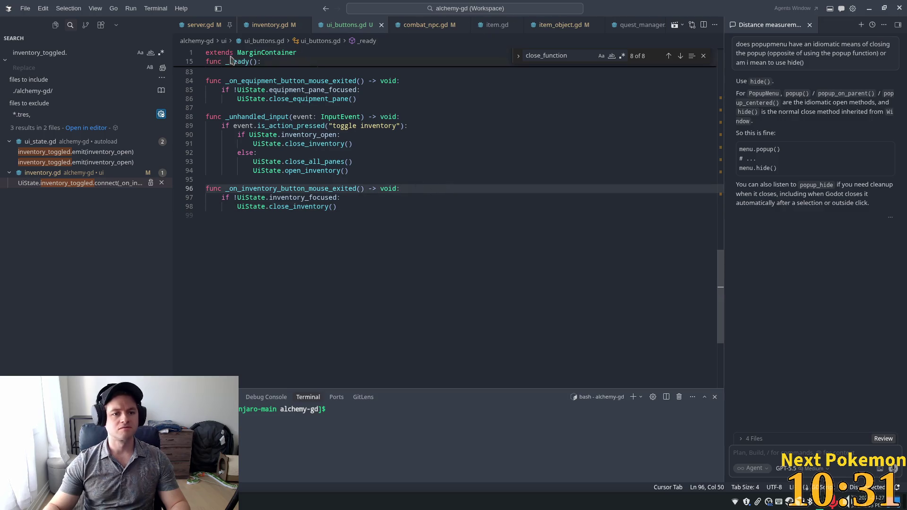
{"action": "left_click", "coordinate": [312, 126]}
{"action": "scroll", "coordinate": [368, 160], "scroll_direction": "up", "scroll_amount": 5}
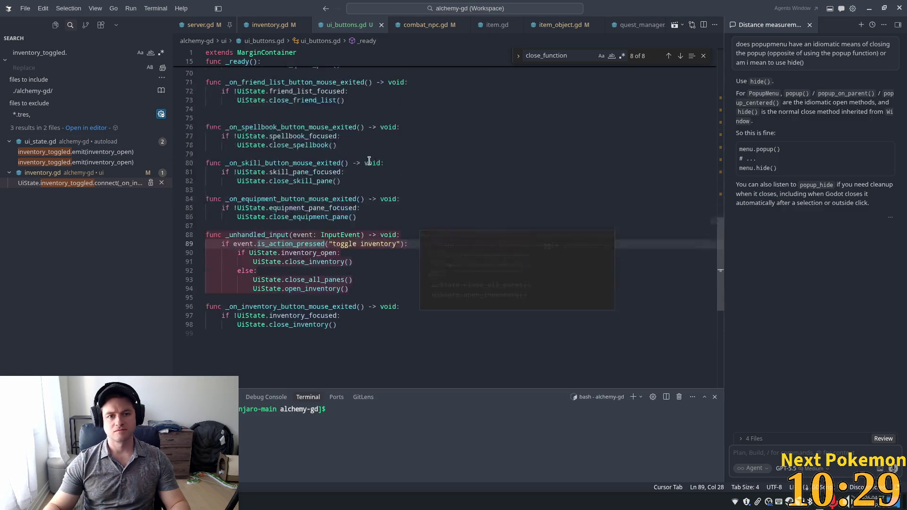
{"action": "scroll", "coordinate": [369, 161], "scroll_direction": "up", "scroll_amount": 1}
{"action": "left_click", "coordinate": [313, 222]}
{"action": "double_click", "coordinate": [312, 187]}
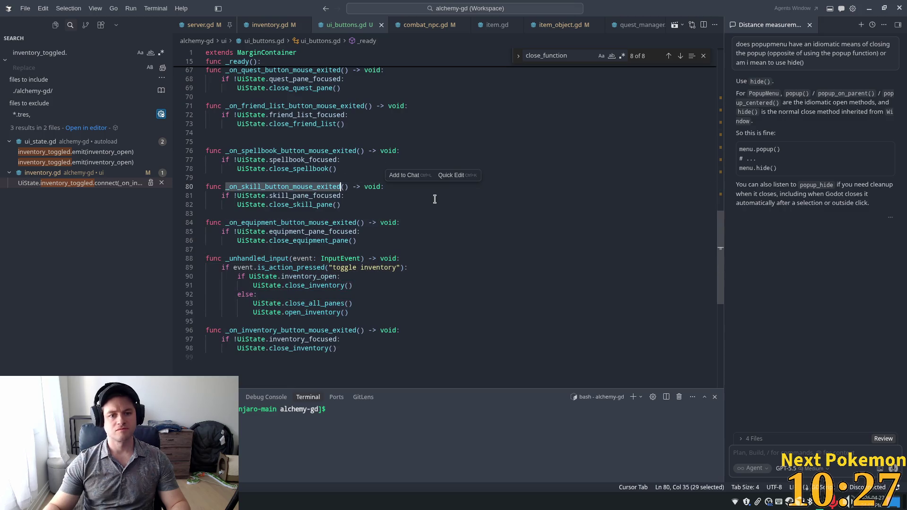
Quick-open skill_button.tscn, close it, then open spellbook_button.gd.
{"action": "key", "text": "ctrl+p"}
{"action": "type", "text": "sk"}
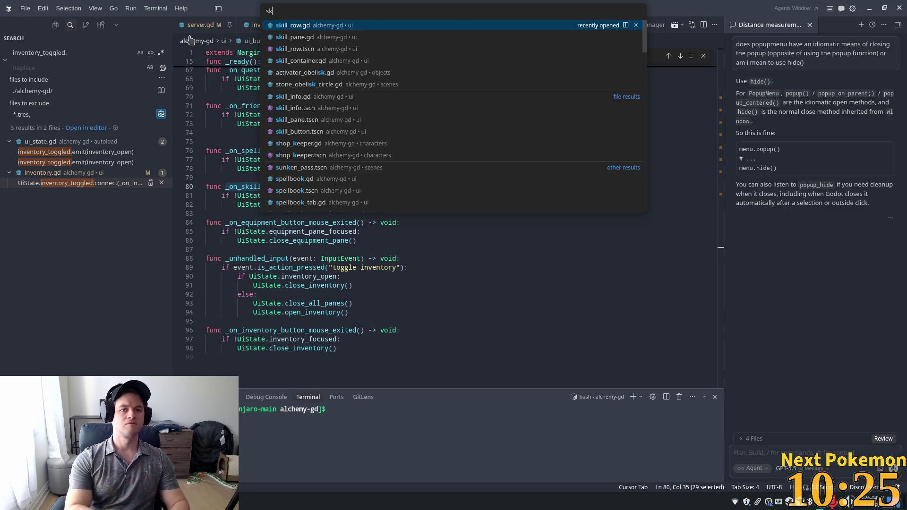
{"action": "type", "text": "ill_button"}
{"action": "key", "text": "Return"}
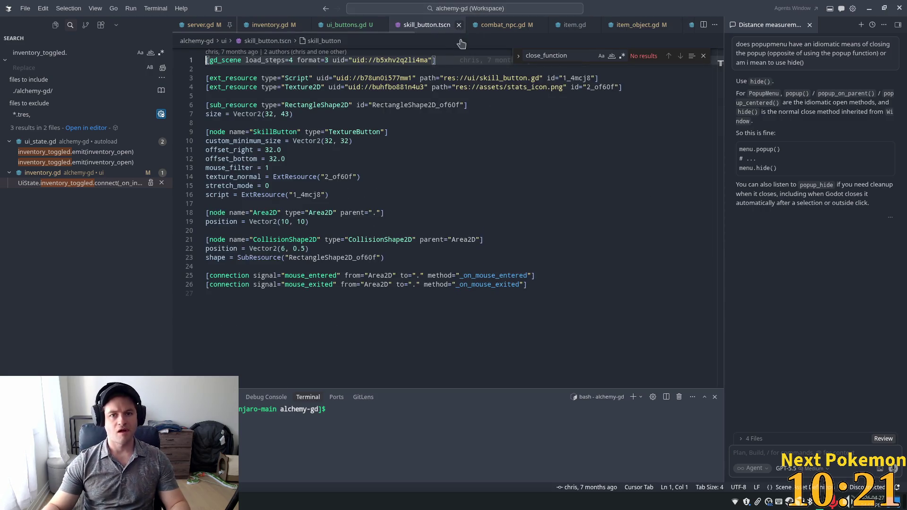
{"action": "left_click", "coordinate": [458, 24]}
{"action": "key", "text": "ctrl+p"}
{"action": "type", "text": "spell"}
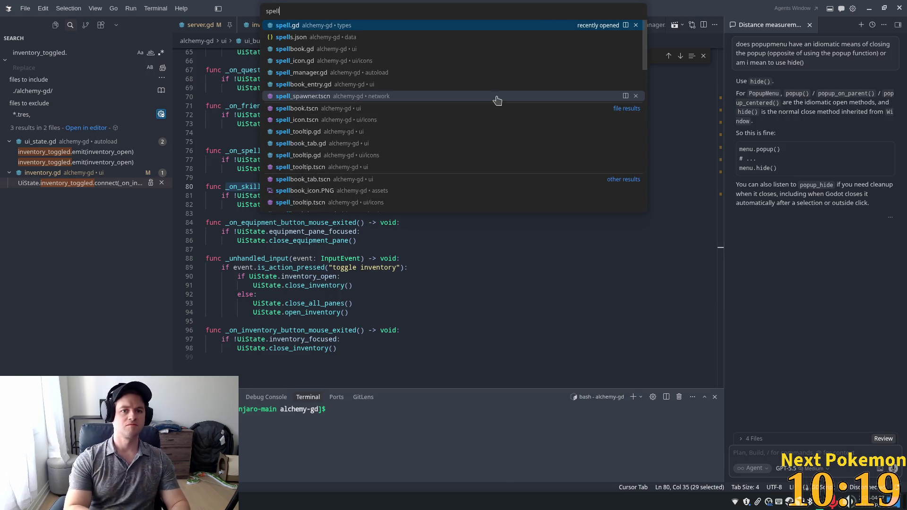
{"action": "type", "text": "_bu"}
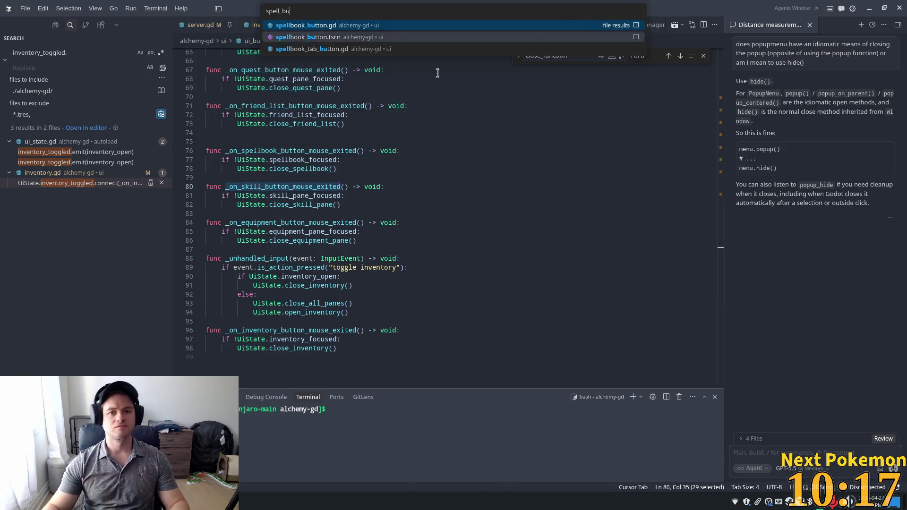
{"action": "key", "text": "Return"}
Add a 'spellbook button mouse entered' print to _on_mouse_entered and run the game in Godot.
{"action": "scroll", "coordinate": [395, 260], "scroll_direction": "down", "scroll_amount": 9}
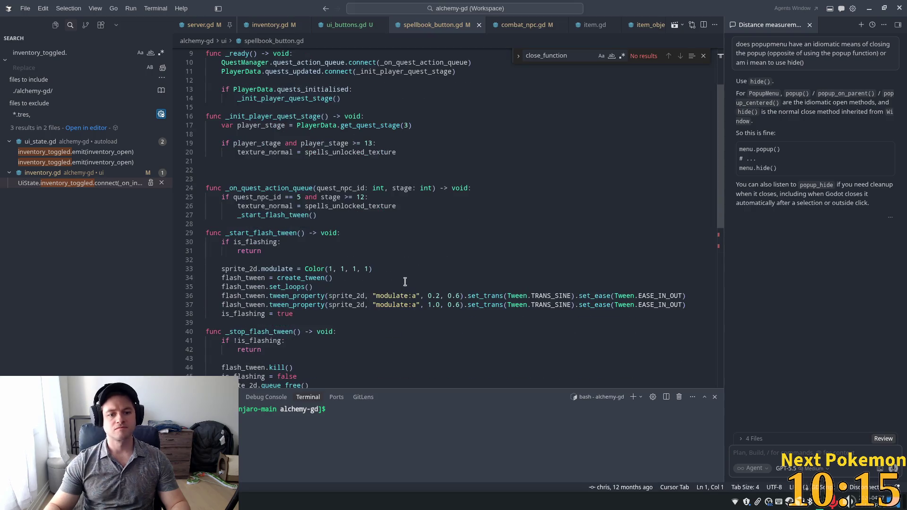
{"action": "left_click", "coordinate": [360, 237]}
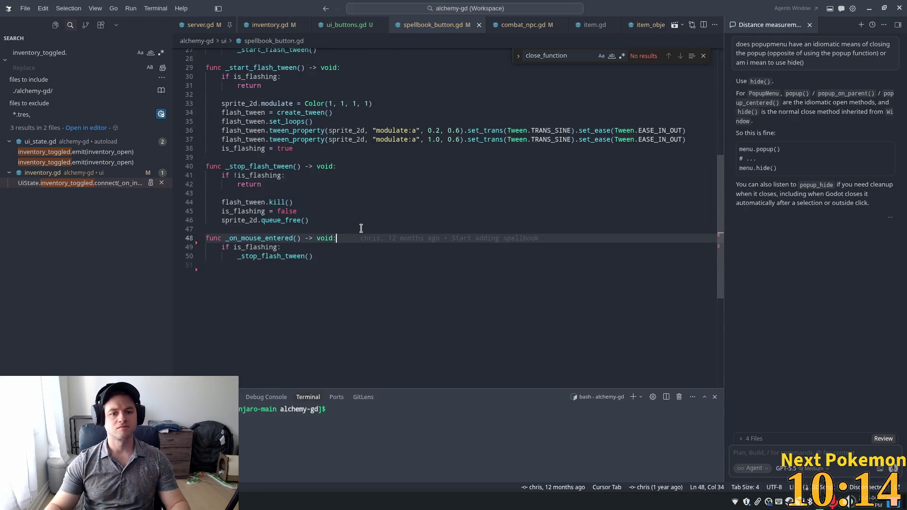
{"action": "key", "text": "Return"}
{"action": "type", "text": "print("}
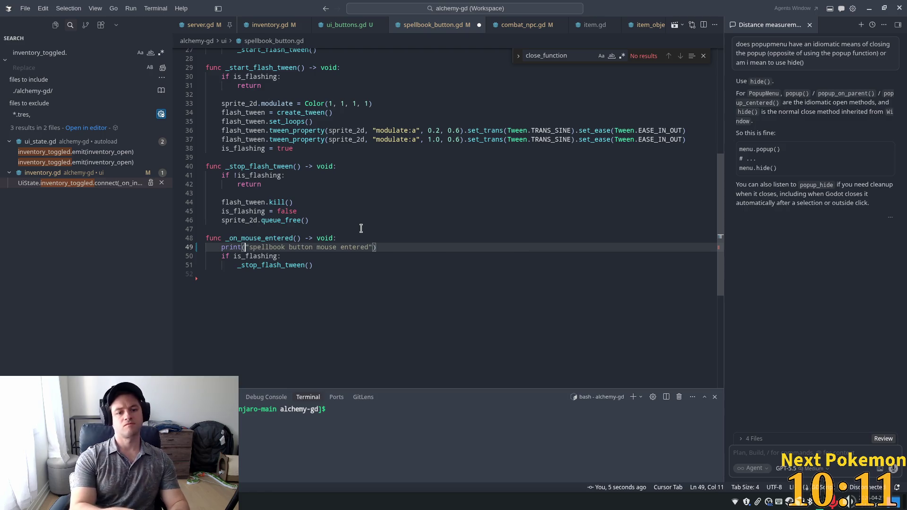
{"action": "key", "text": "Right"}
{"action": "key", "text": "Tab"}
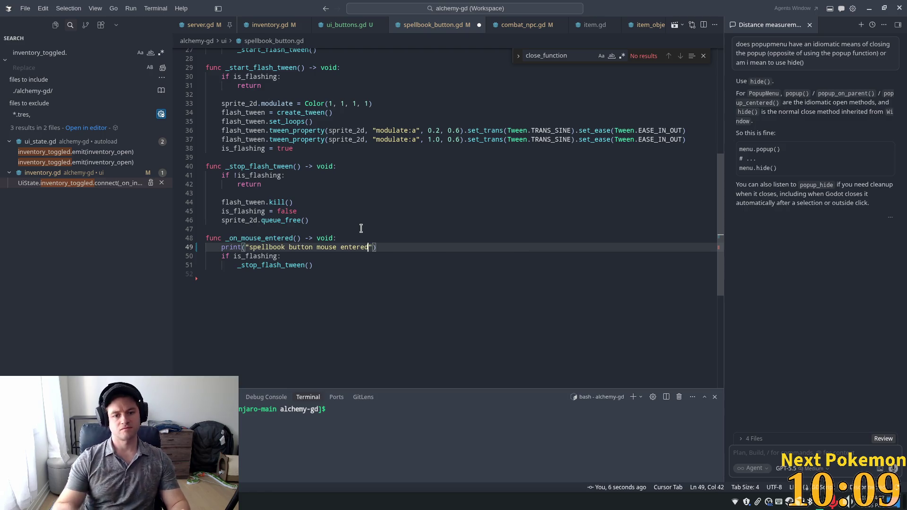
{"action": "key", "text": "alt+Tab"}
{"action": "key", "text": "F5"}
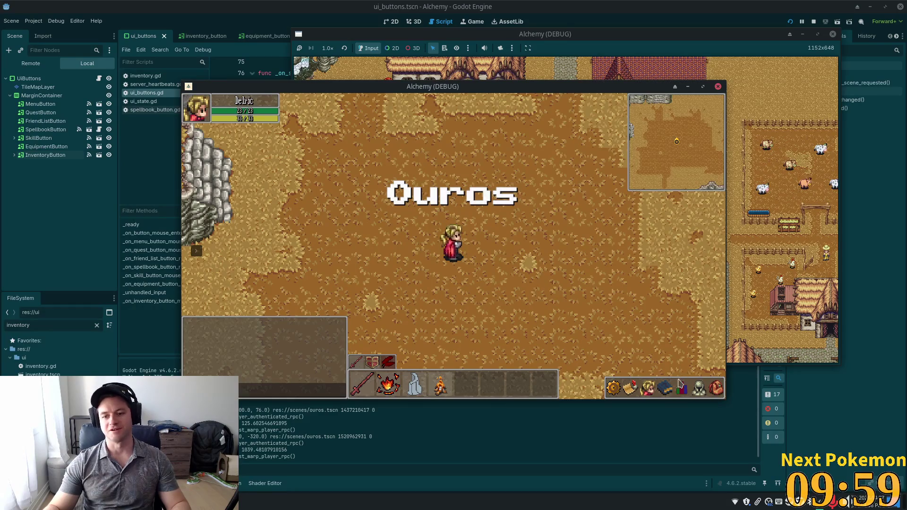
Open the skills panel, toggle the inventory with I, then stop the game with F8.
{"action": "left_click", "coordinate": [665, 388]}
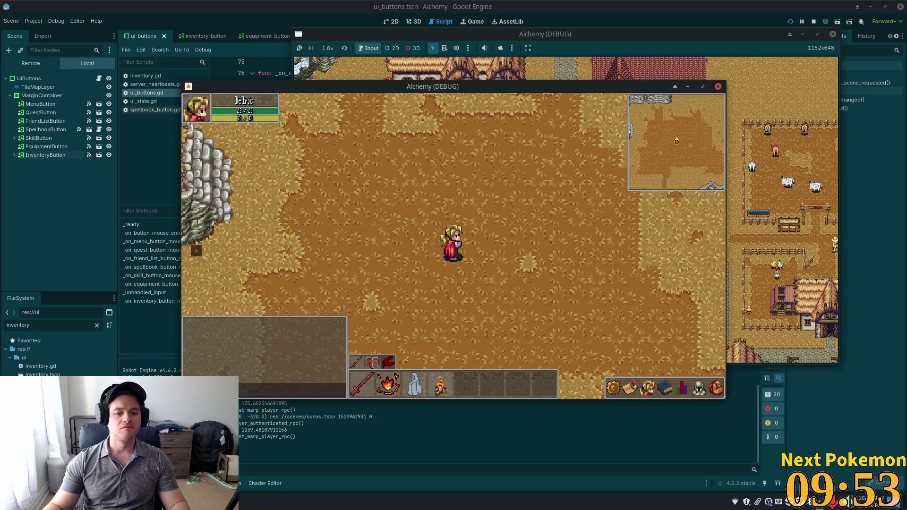
{"action": "key", "text": "i"}
{"action": "key", "text": "i"}
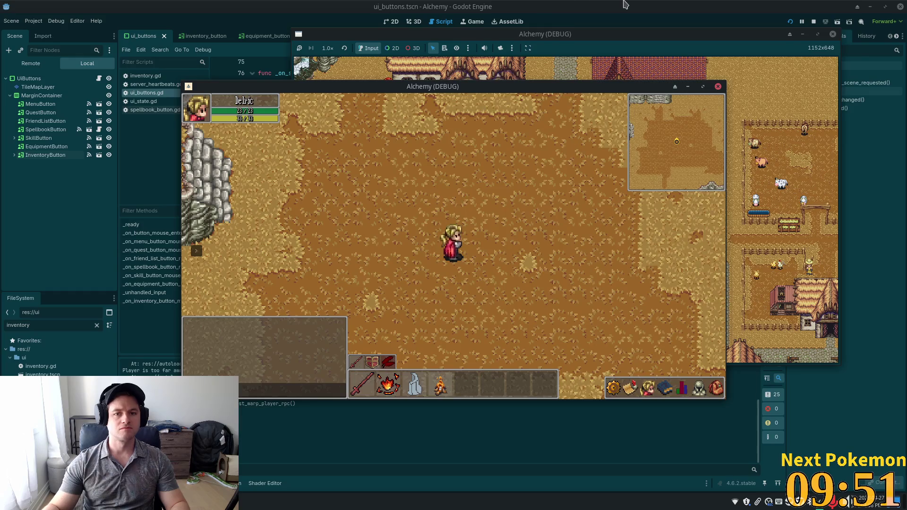
{"action": "key", "text": "F8"}
{"action": "scroll", "coordinate": [439, 222], "scroll_direction": "up", "scroll_amount": 8}
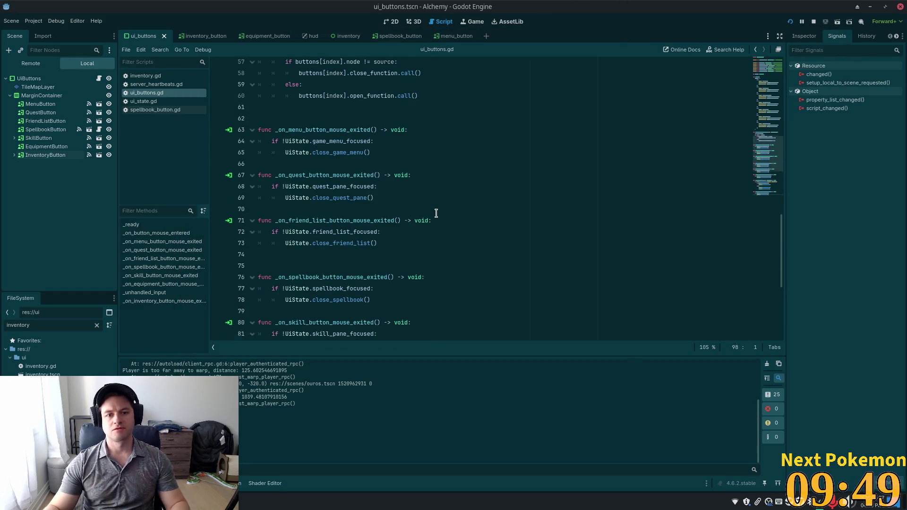
Delete the print(source.name) debug line from _on_button_mouse_entered in ui_buttons.gd.
{"action": "scroll", "coordinate": [437, 222], "scroll_direction": "up", "scroll_amount": 10}
{"action": "scroll", "coordinate": [425, 213], "scroll_direction": "down", "scroll_amount": 7}
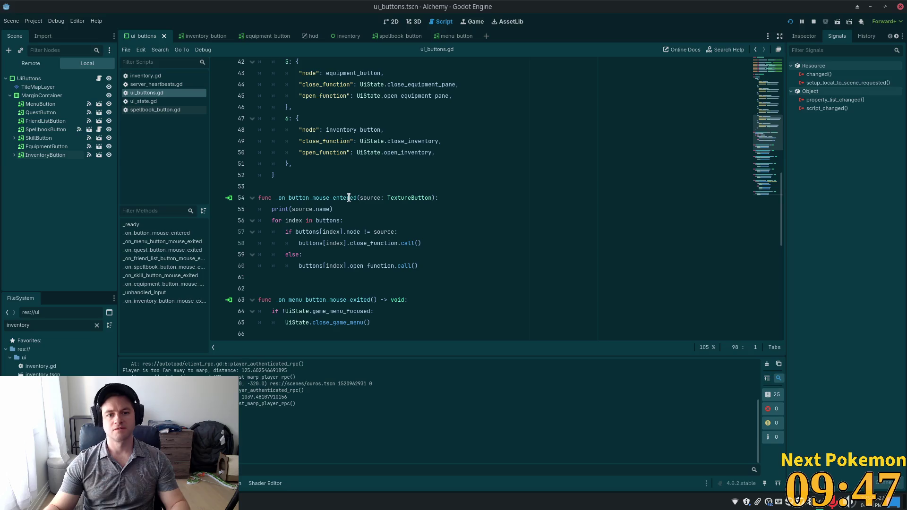
{"action": "left_click", "coordinate": [336, 209]}
{"action": "key", "text": "shift+Home"}
{"action": "key", "text": "BackSpace"}
{"action": "key", "text": "BackSpace"}
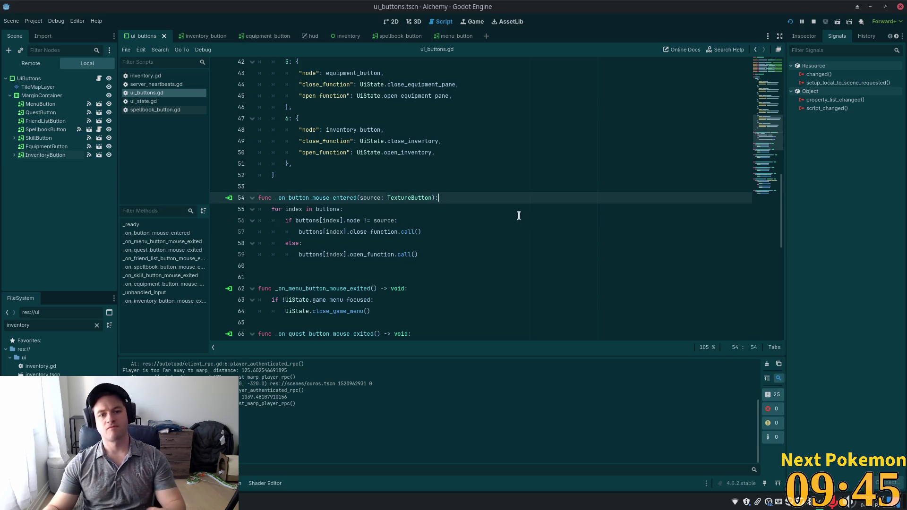
{"action": "scroll", "coordinate": [756, 213], "scroll_direction": "up", "scroll_amount": 14}
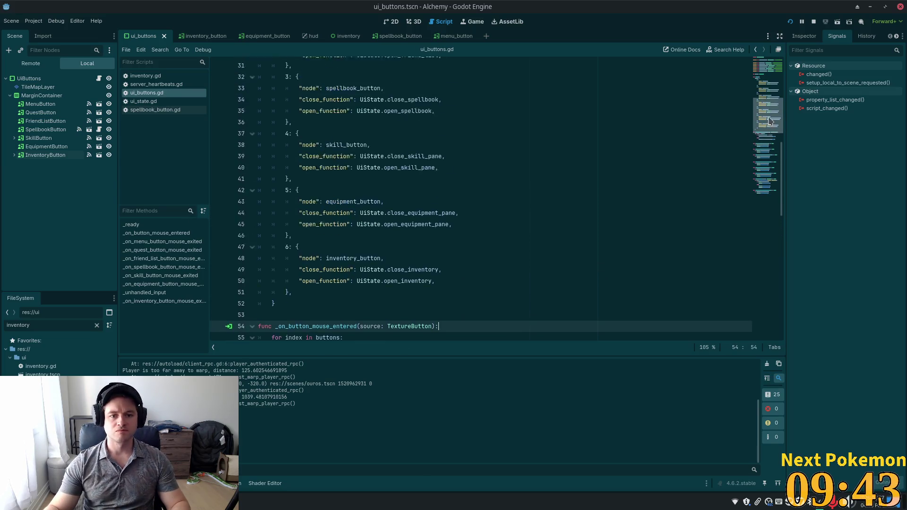
{"action": "scroll", "coordinate": [757, 225], "scroll_direction": "down", "scroll_amount": 14}
{"action": "scroll", "coordinate": [758, 225], "scroll_direction": "down", "scroll_amount": 10}
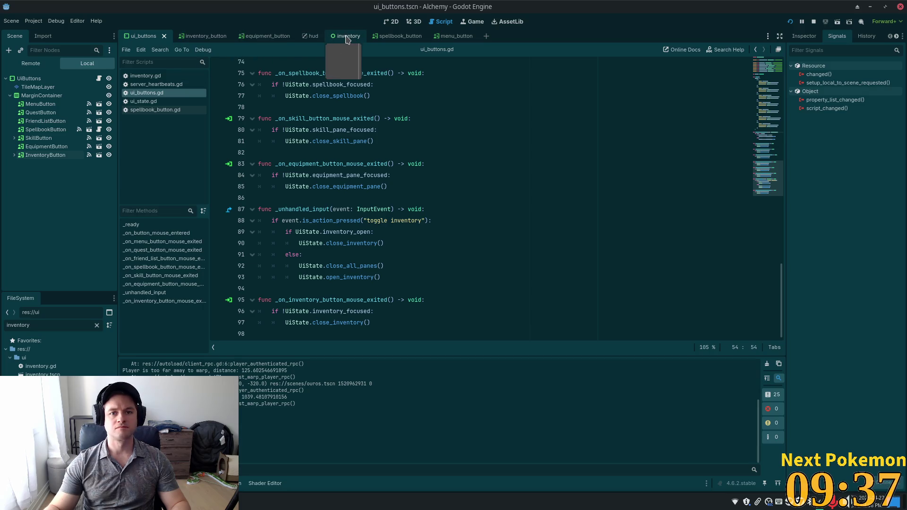
In spellbook_button.gd, remove the debug print line from _on_mouse_entered.
{"action": "left_click", "coordinate": [161, 110]}
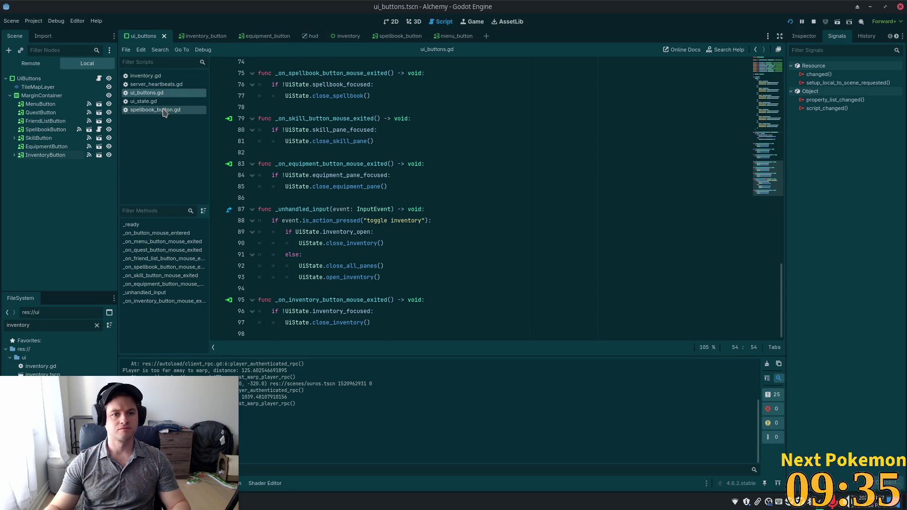
{"action": "scroll", "coordinate": [396, 261], "scroll_direction": "down", "scroll_amount": 2}
{"action": "scroll", "coordinate": [396, 262], "scroll_direction": "down", "scroll_amount": 7}
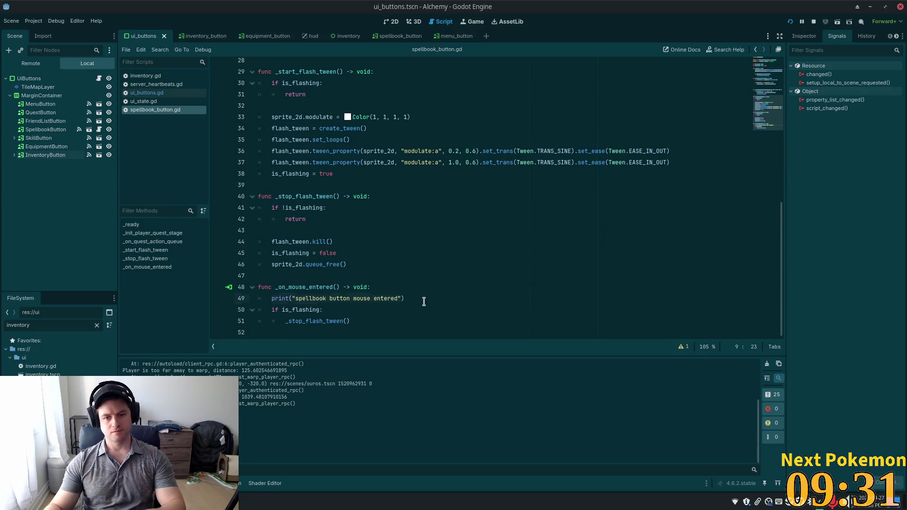
{"action": "left_click", "coordinate": [423, 298]}
{"action": "key", "text": "shift+Home"}
{"action": "key", "text": "shift+Home"}
{"action": "key", "text": "BackSpace"}
{"action": "key", "text": "BackSpace"}
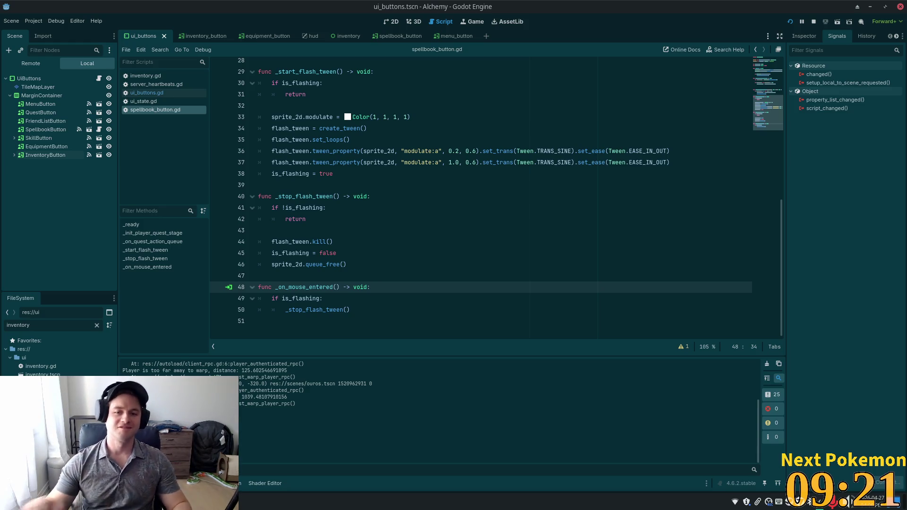
{"action": "left_click", "coordinate": [437, 128]}
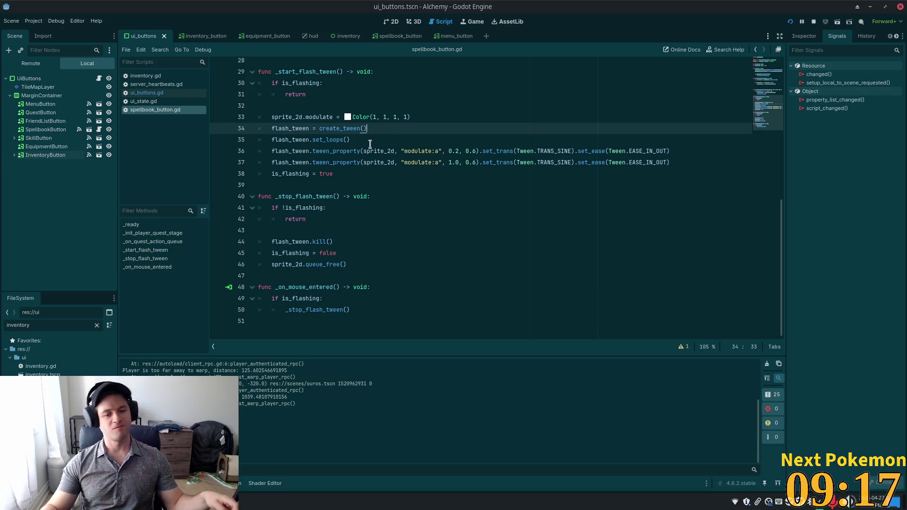
{"action": "mouse_move", "coordinate": [338, 156]}
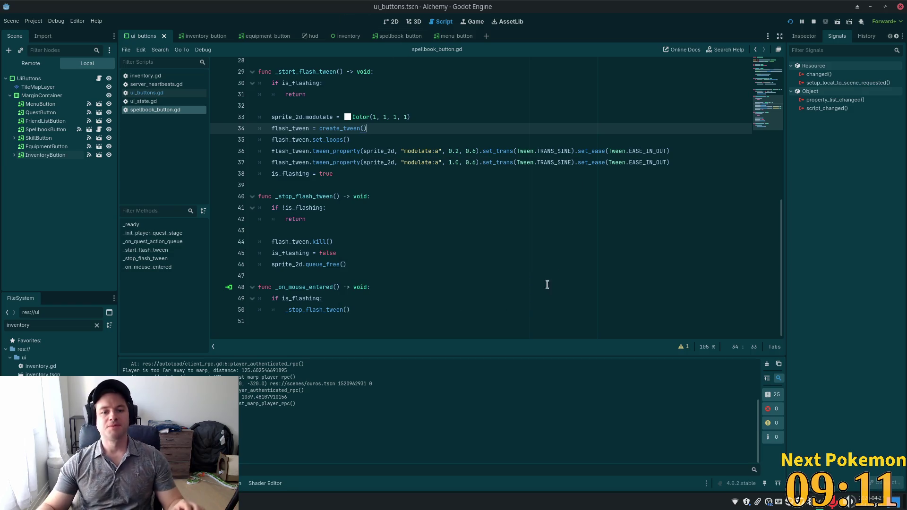
{"action": "key", "text": "Down"}
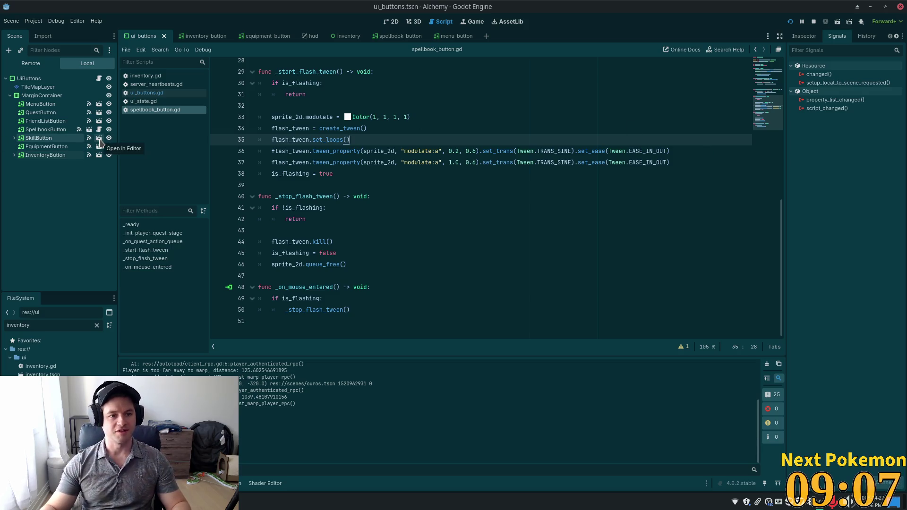
Open skill_button.tscn despite the missing skill_button.gd dependency and show SkillButton in the Inspector.
{"action": "left_click", "coordinate": [100, 138]}
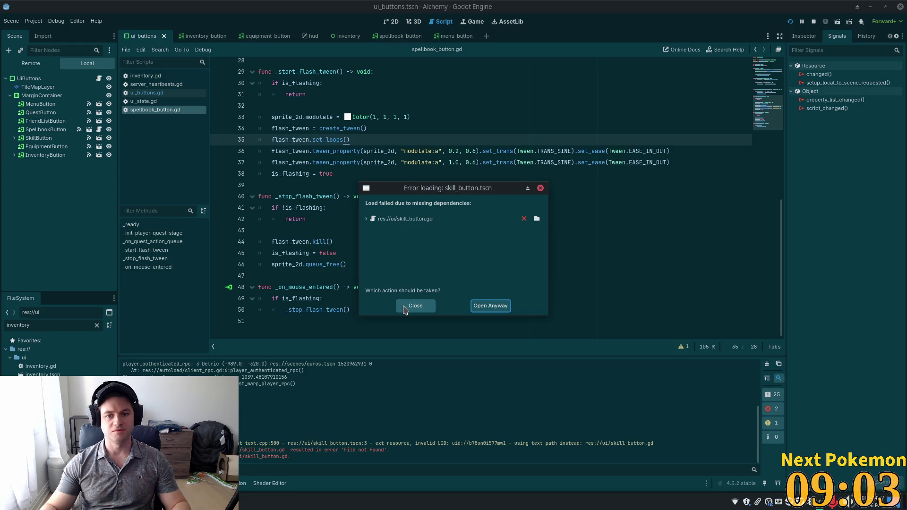
{"action": "left_click", "coordinate": [478, 306]}
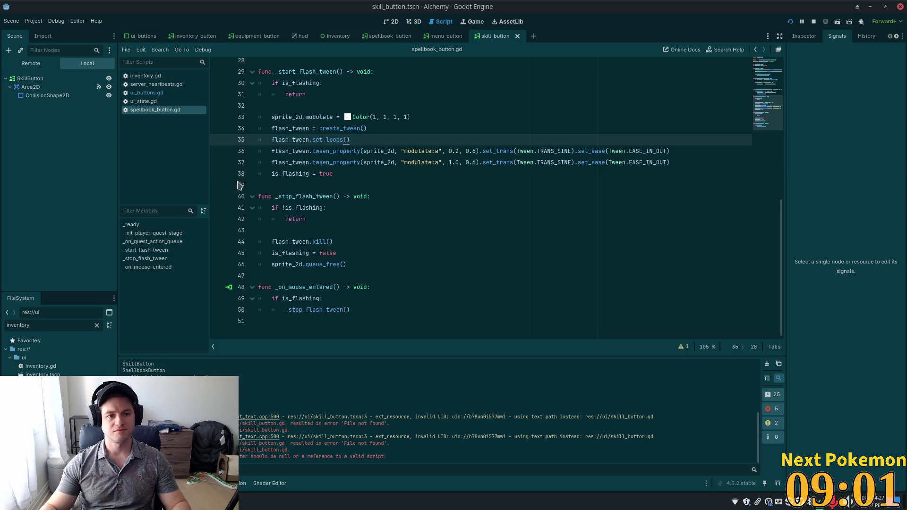
{"action": "left_click", "coordinate": [28, 78]}
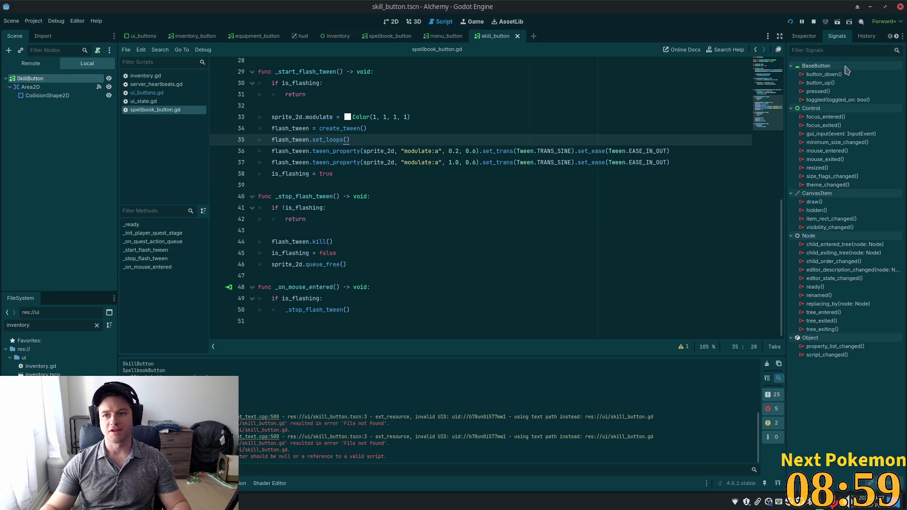
{"action": "left_click", "coordinate": [804, 38]}
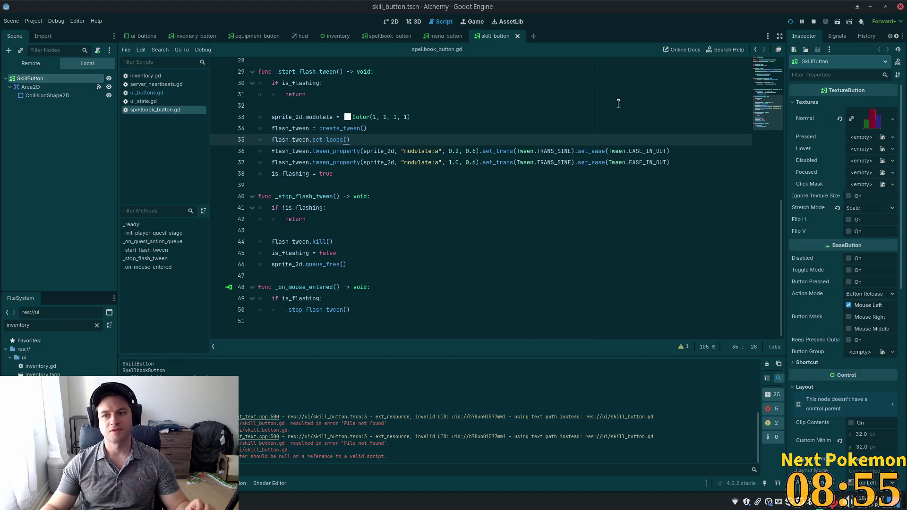